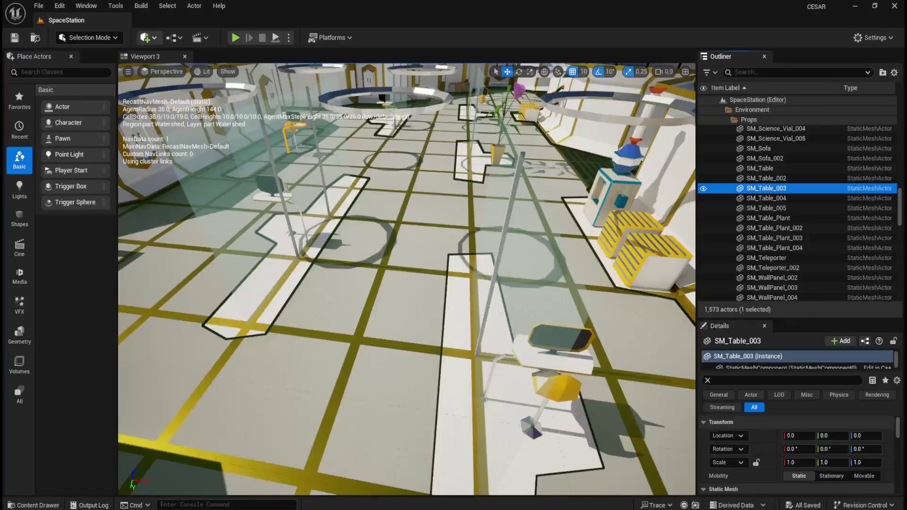
Step: Set SM_Table_004's Collision Complexity to Use Complex Collision As Simple and save it
click(778, 200)
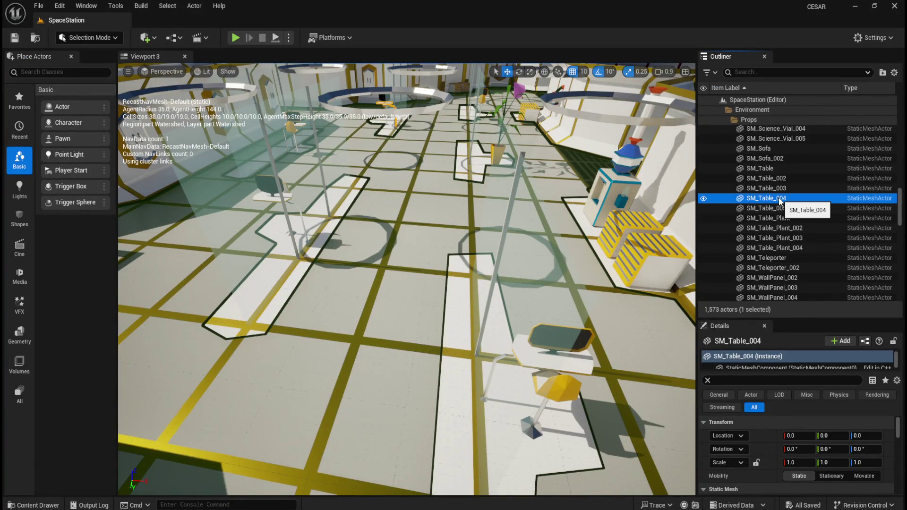
right_click(778, 199)
click(722, 206)
click(706, 71)
text(comple)
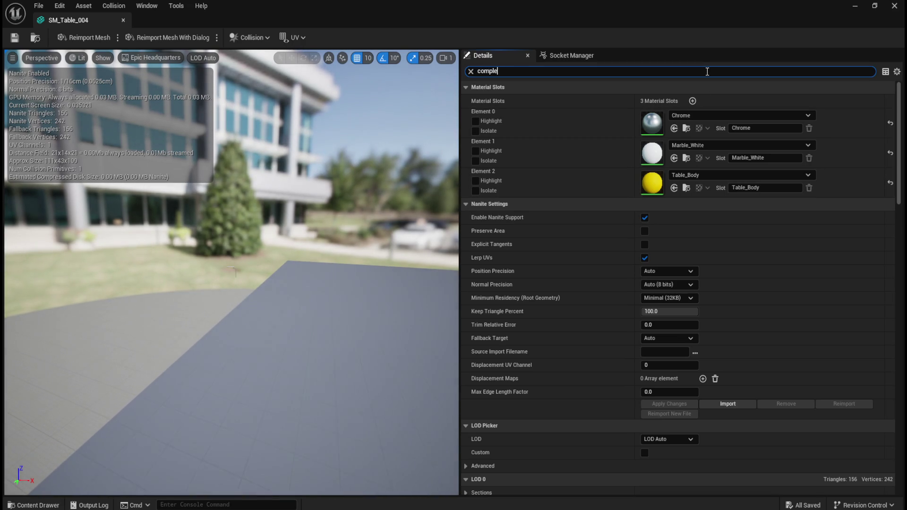
text(x)
click(687, 101)
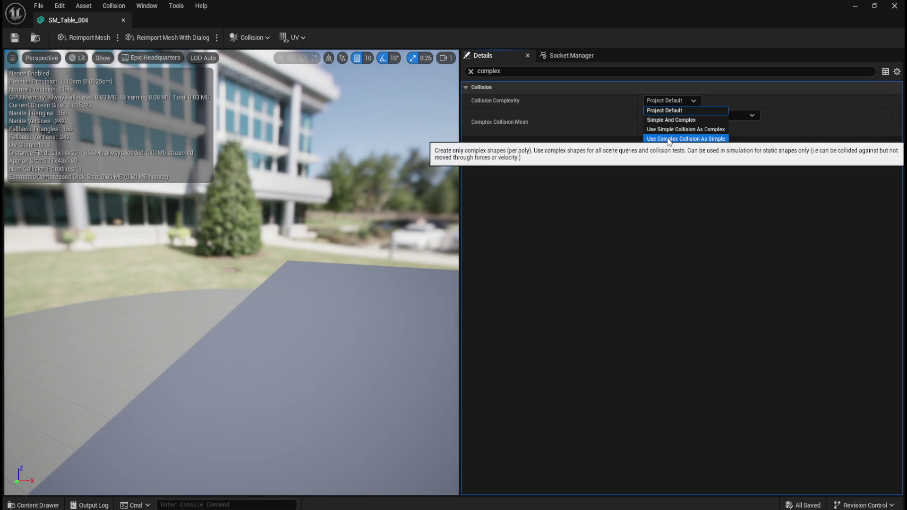
click(668, 139)
click(15, 40)
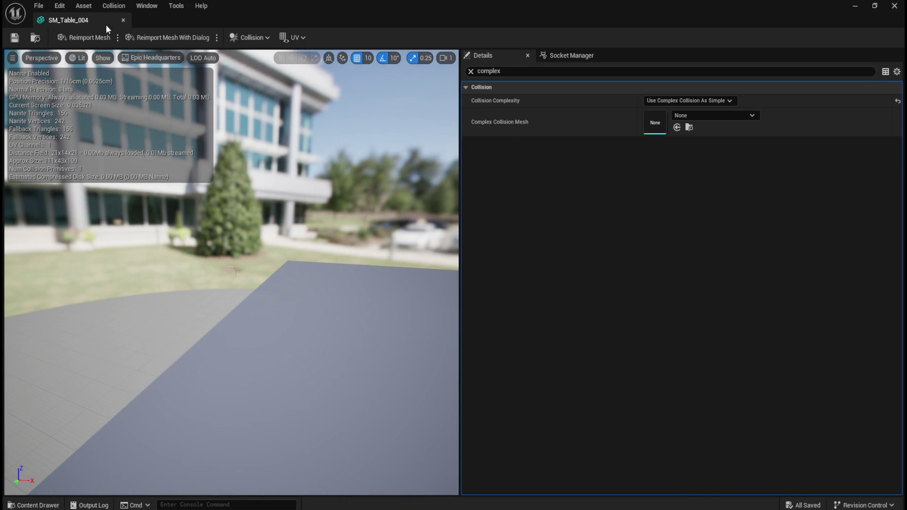
click(123, 19)
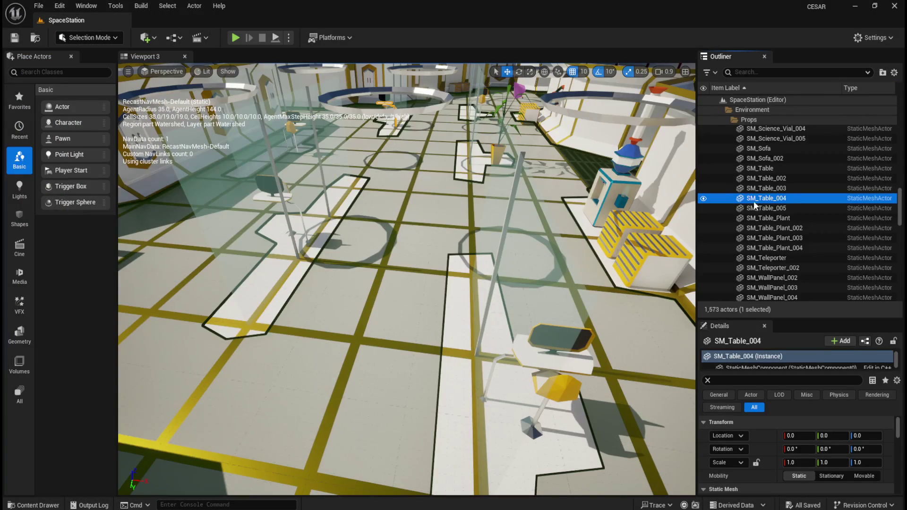
Step: Set SM_Table_005's Collision Complexity to Use Complex Collision As Simple and save it
click(766, 210)
right_click(766, 210)
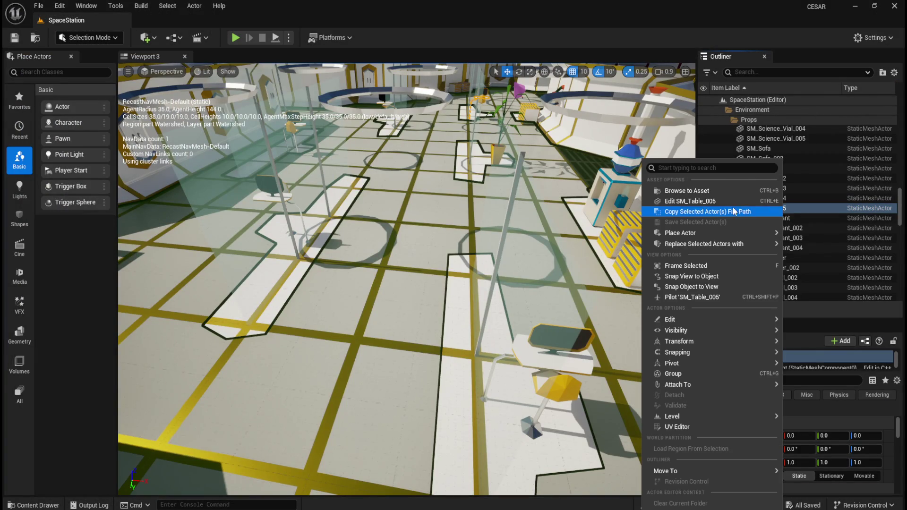
click(691, 202)
click(677, 71)
text(comple)
click(692, 101)
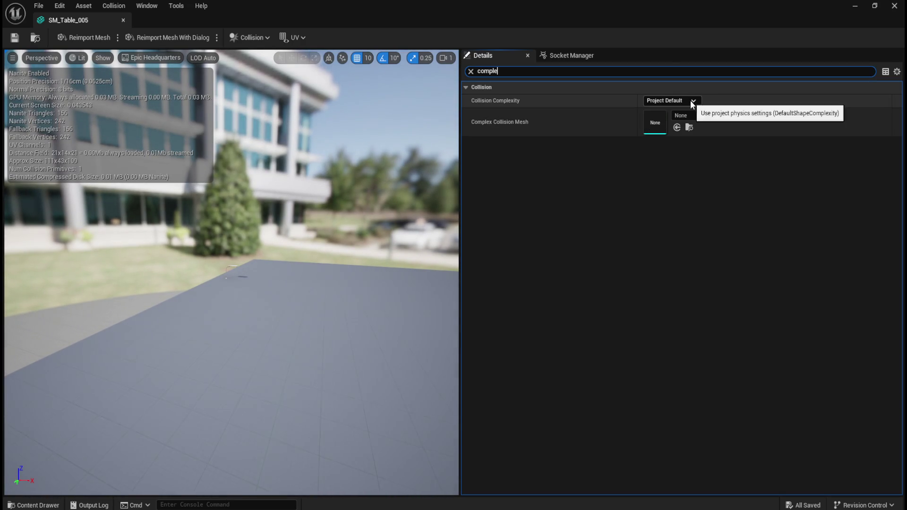
click(672, 138)
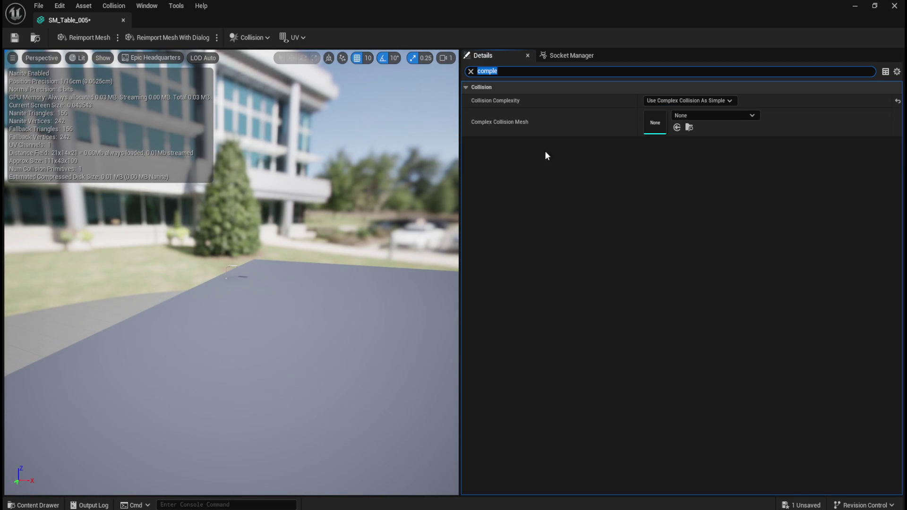
click(14, 37)
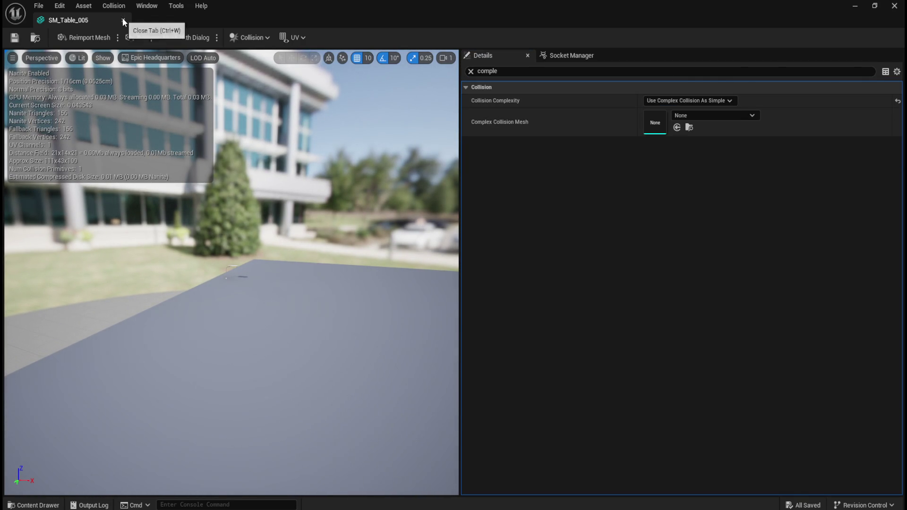
click(122, 20)
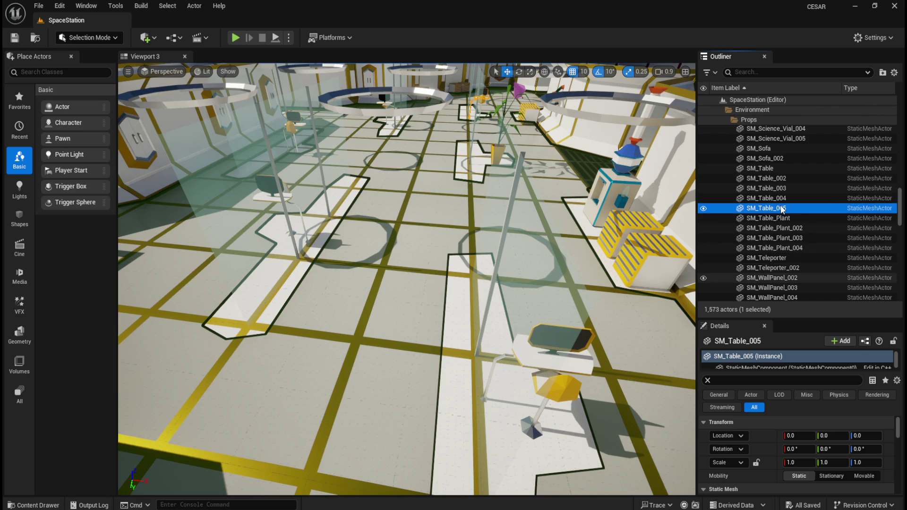
click(571, 383)
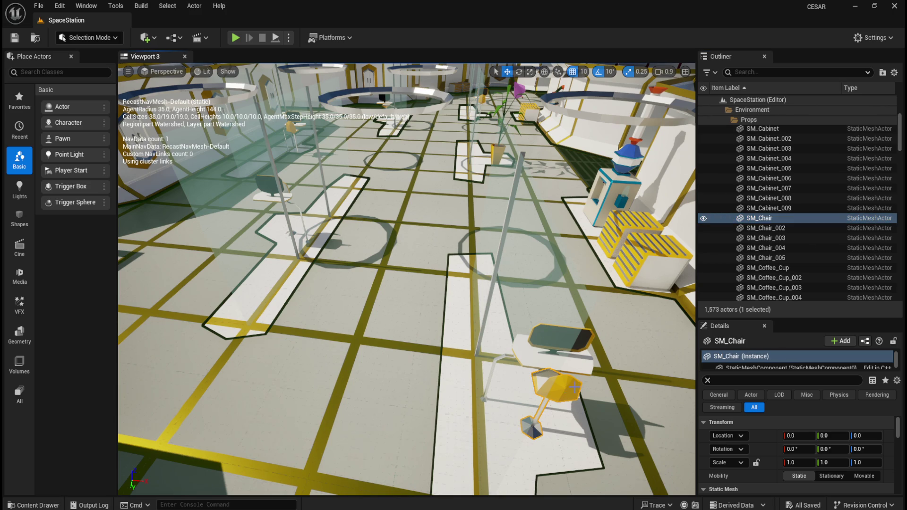
click(783, 220)
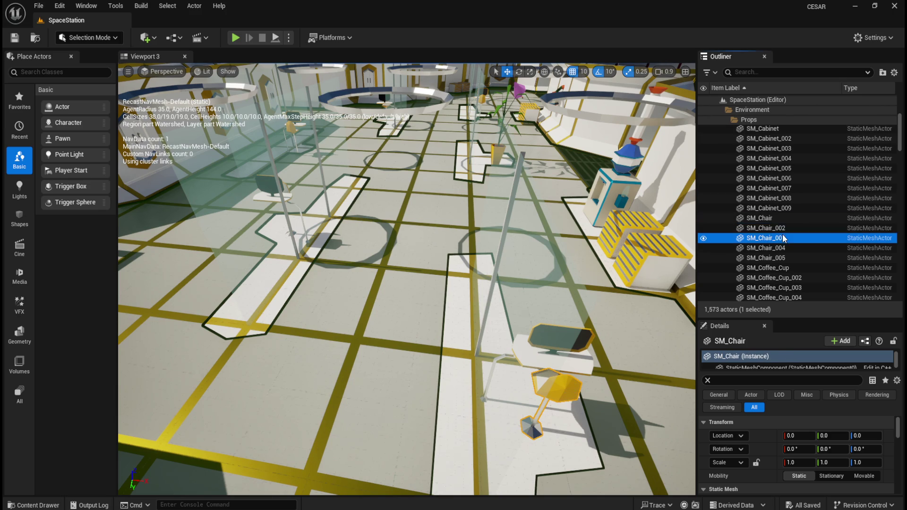
shift+click(787, 259)
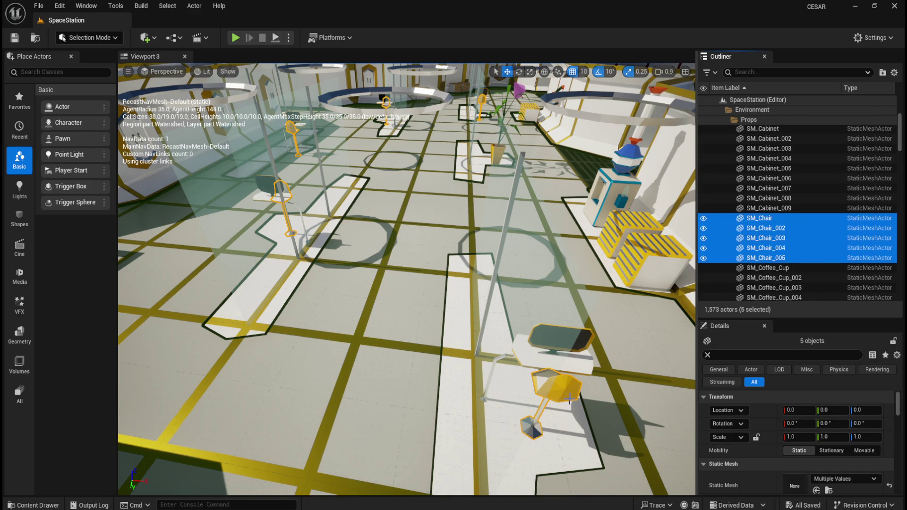
mouse_move(773, 288)
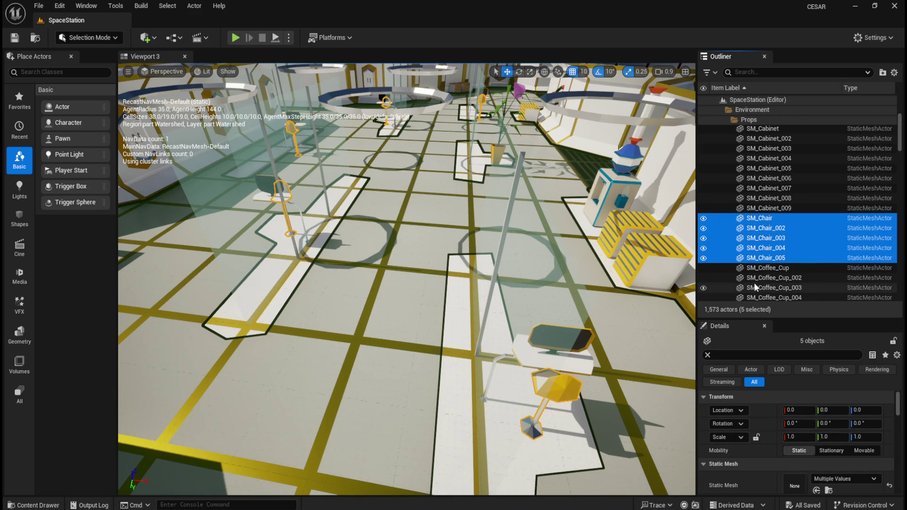
click(784, 220)
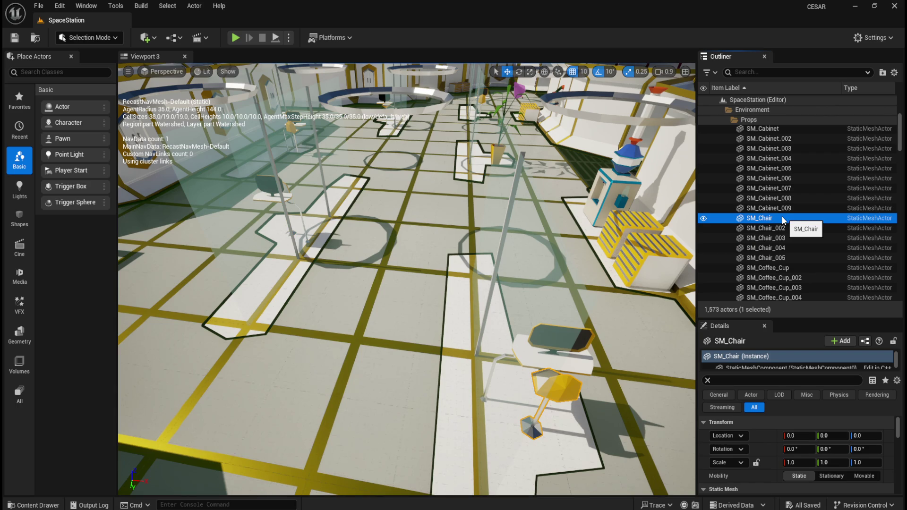
Step: Set SM_Chair's Collision Complexity to Use Complex Collision As Simple and save it
right_click(768, 220)
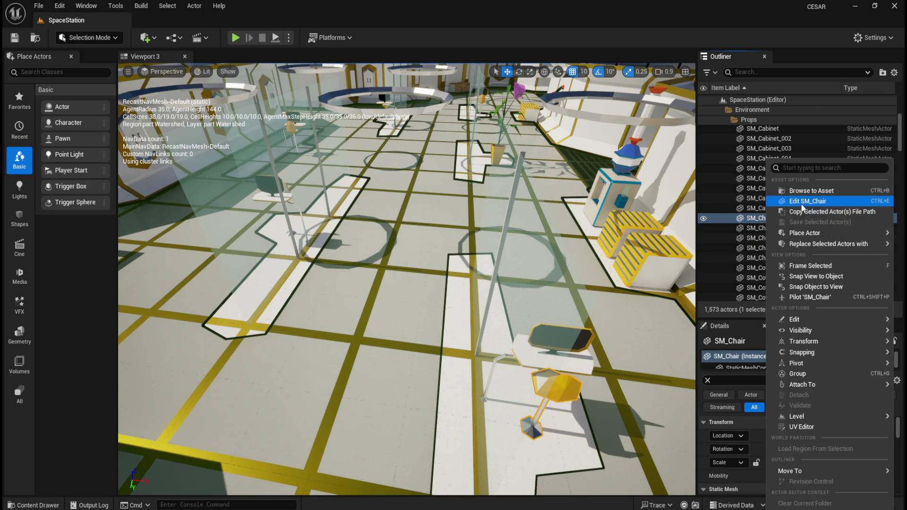
click(802, 202)
text(compl)
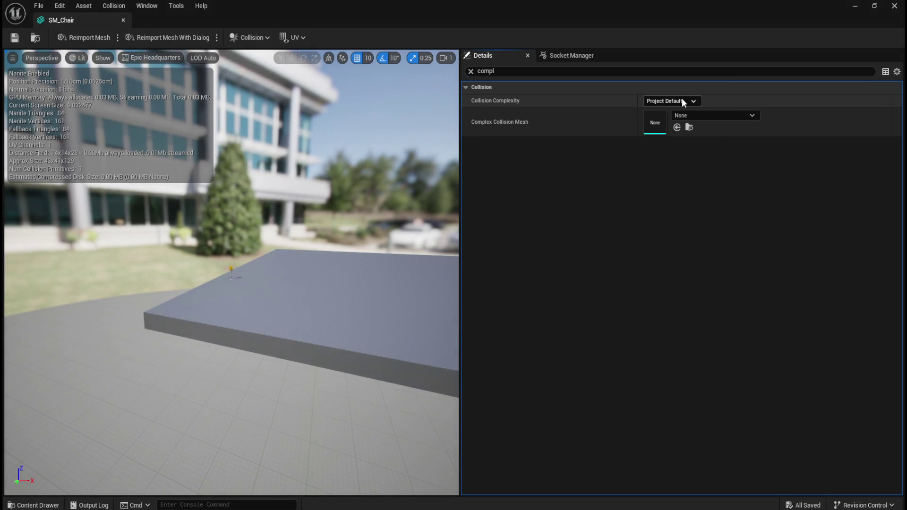
click(682, 100)
click(669, 138)
key(ctrl+s)
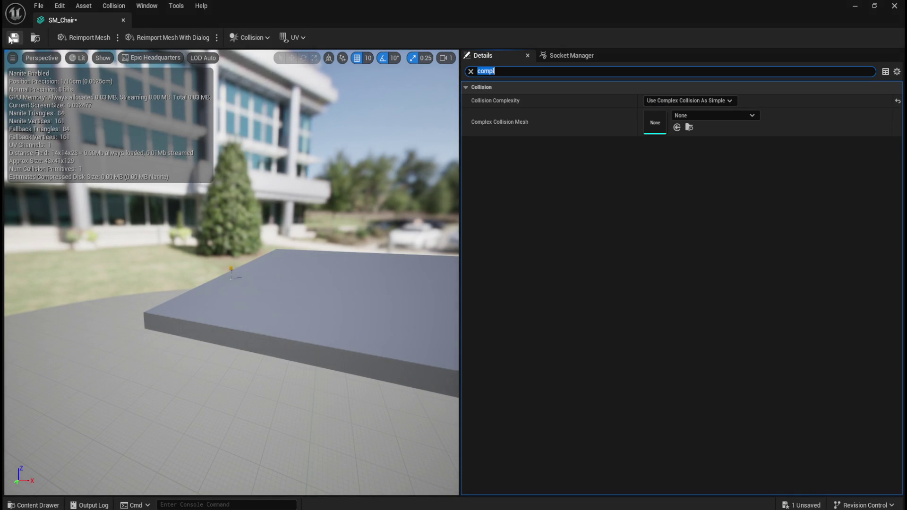
click(123, 21)
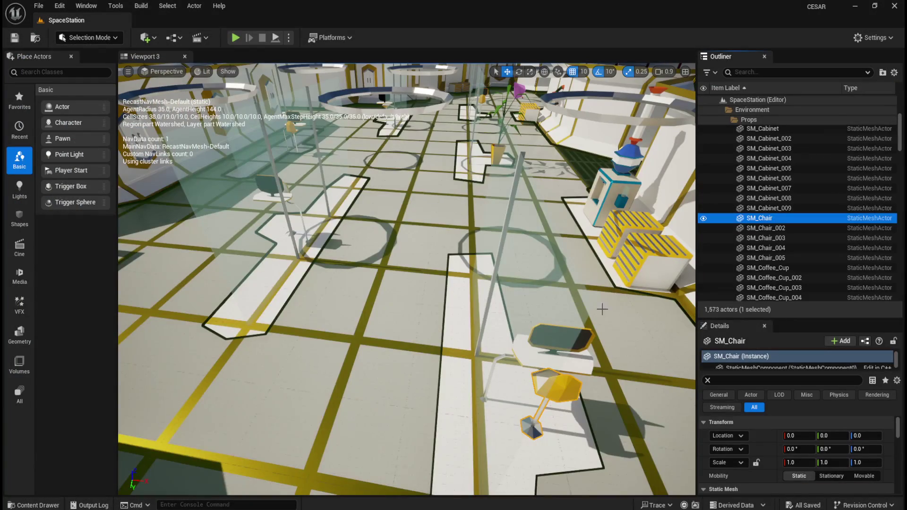
Step: Set SM_Chair_002's Collision Complexity to Use Complex Collision As Simple, save it, and select SM_Chair_003
click(780, 229)
right_click(784, 230)
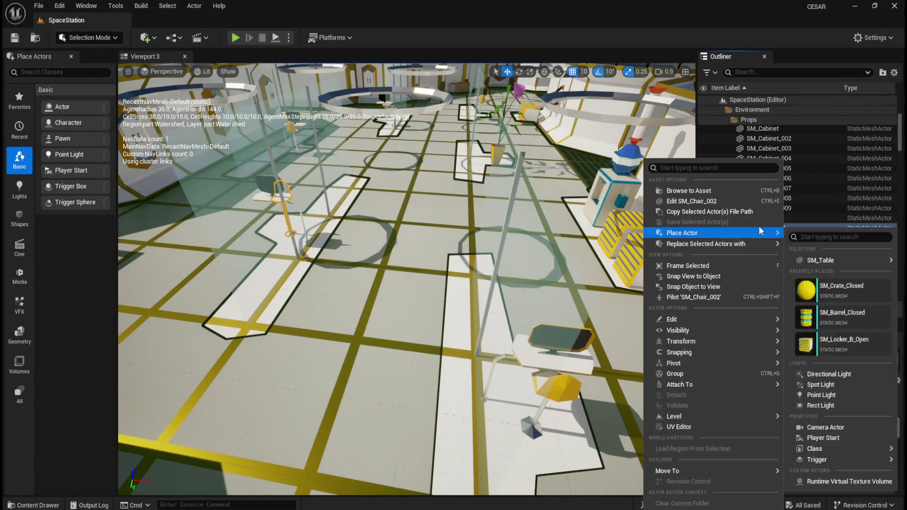
click(690, 211)
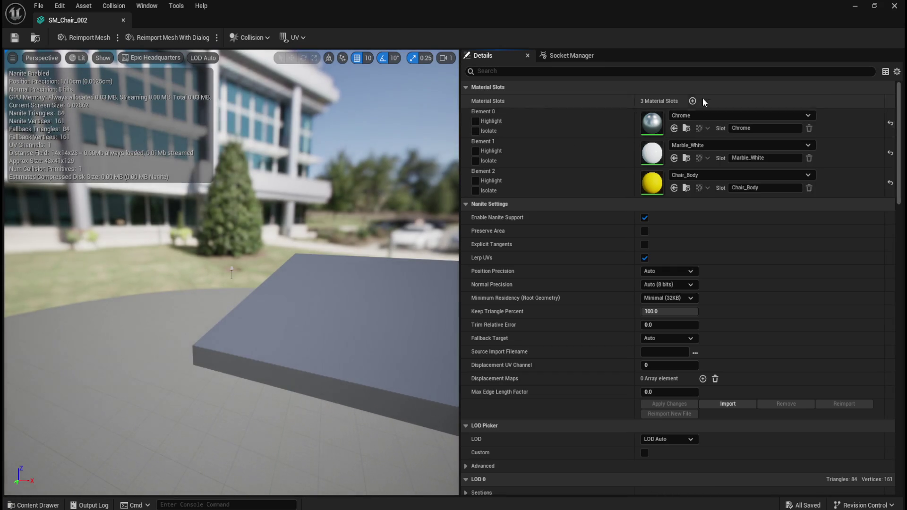
click(690, 72)
text(compl)
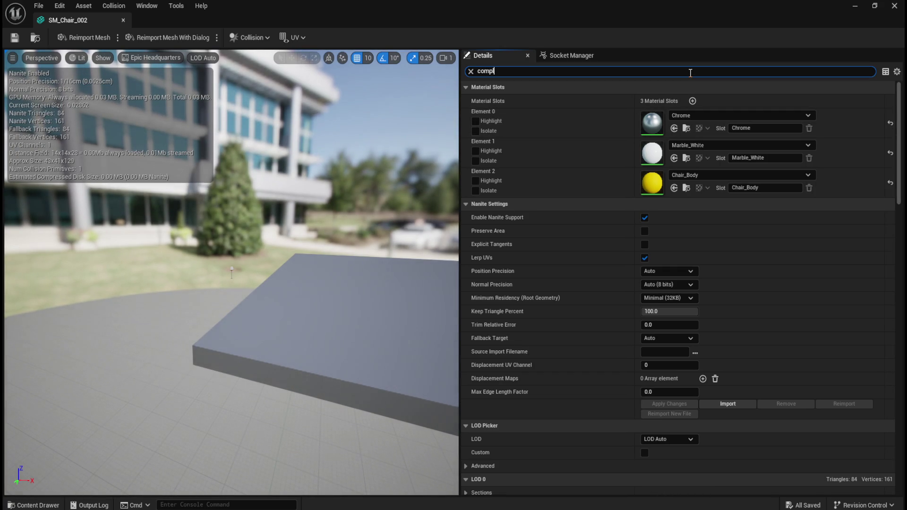
click(682, 102)
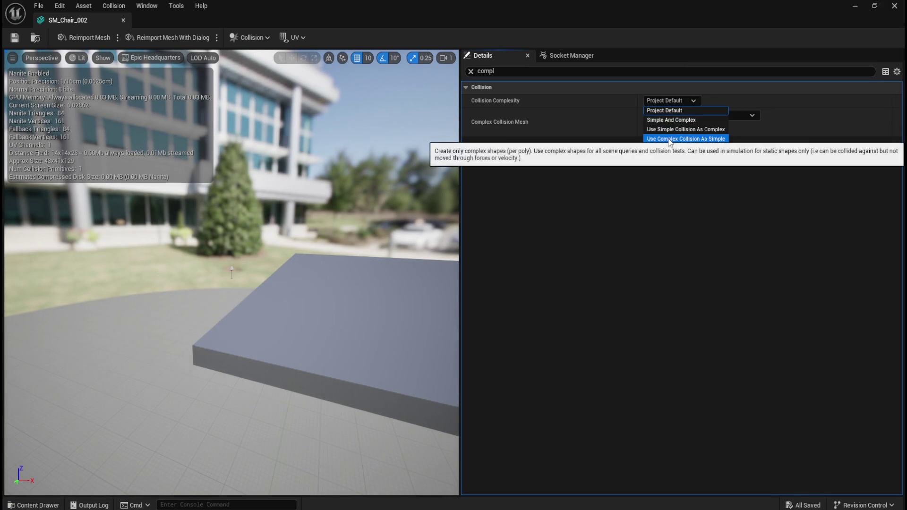
click(673, 139)
click(15, 40)
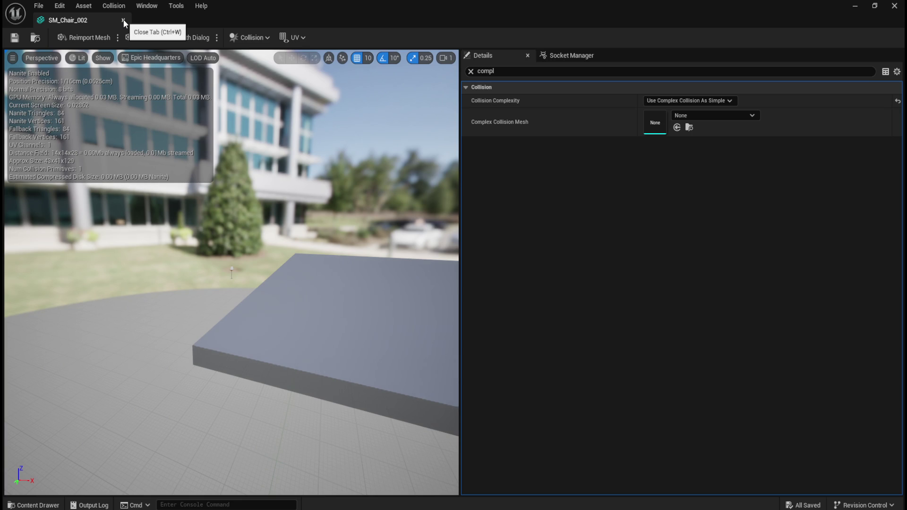
click(123, 21)
click(775, 238)
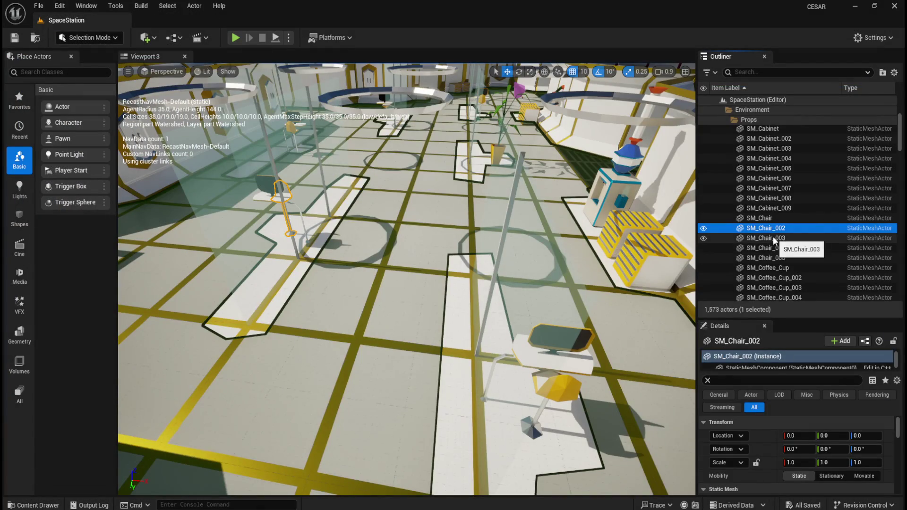
Step: Set SM_Chair_003's Collision Complexity to Use Complex Collision As Simple and return to the level
right_click(774, 241)
click(681, 202)
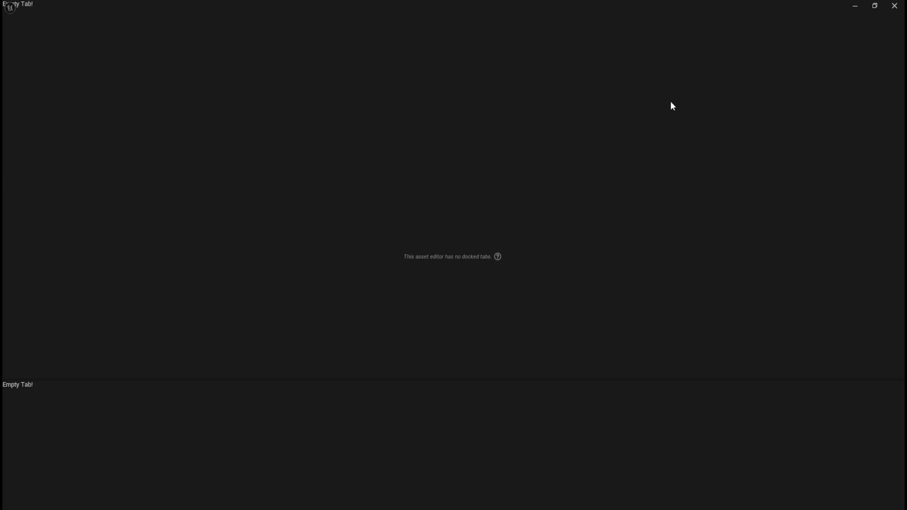
click(686, 71)
text(compl)
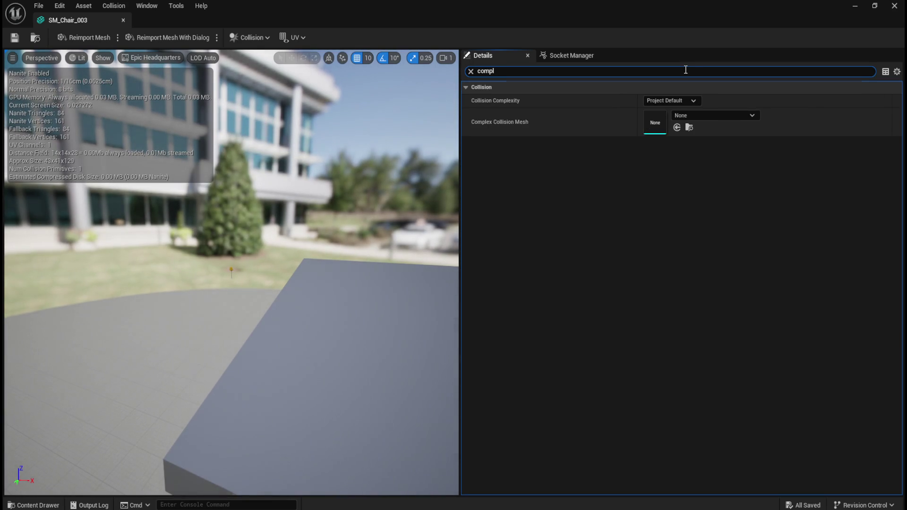
click(691, 101)
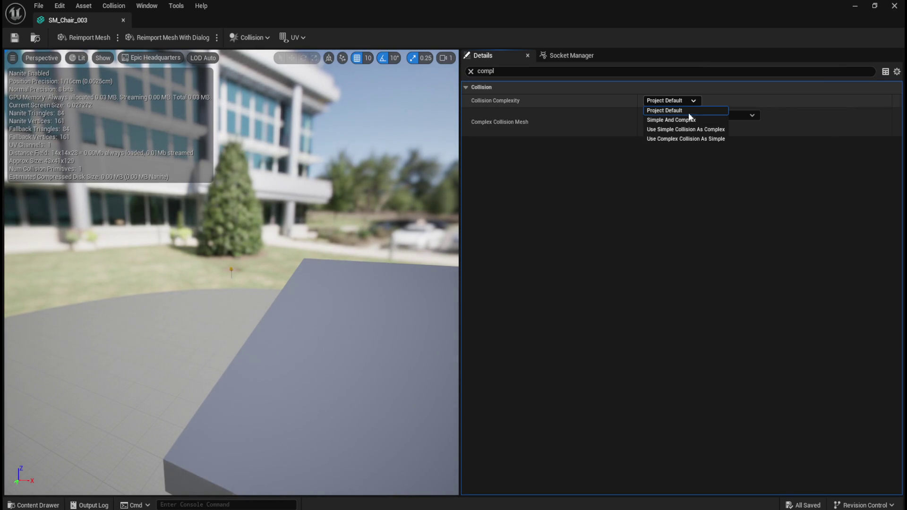
click(680, 140)
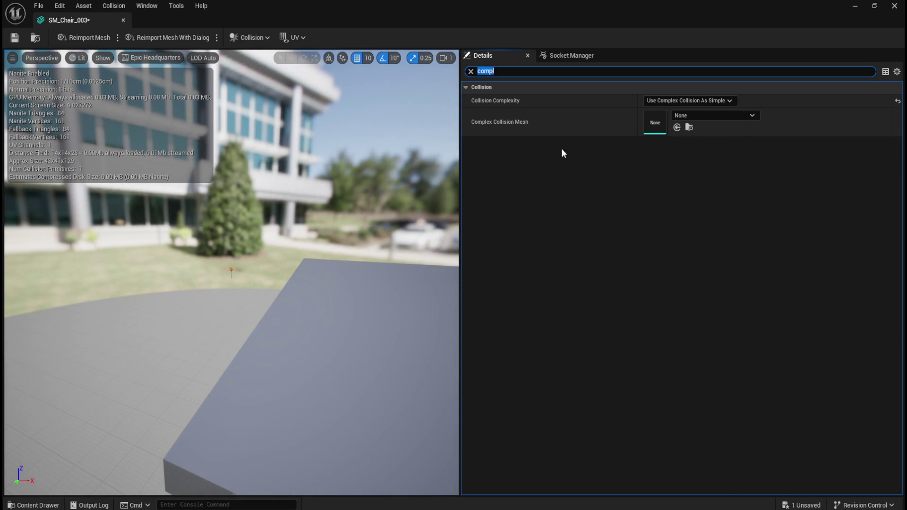
click(123, 20)
Step: Set SM_Chair_004's Collision Complexity to Use Complex Collision As Simple and save it
right_click(780, 250)
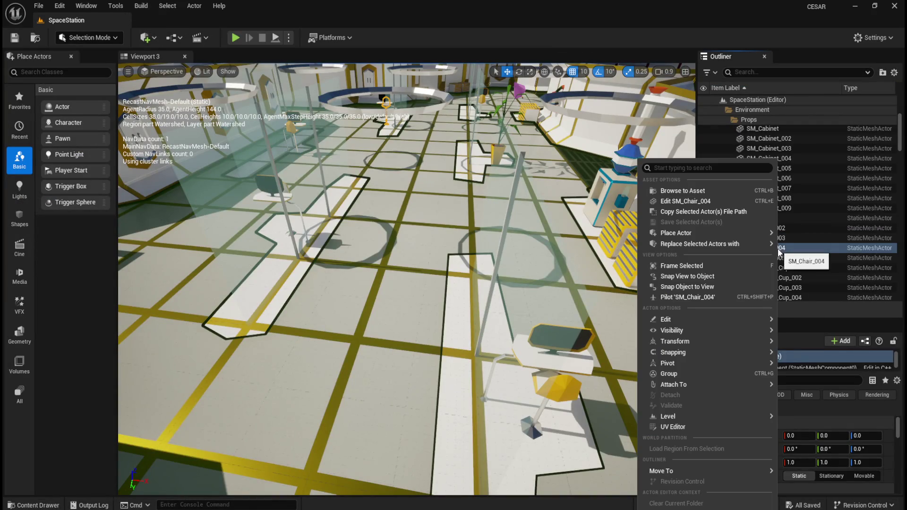
click(711, 202)
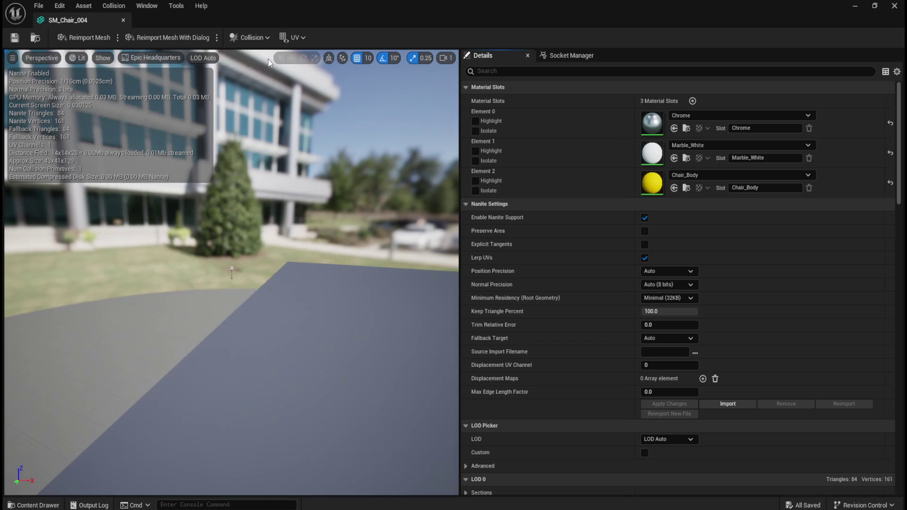
click(595, 72)
text(compl)
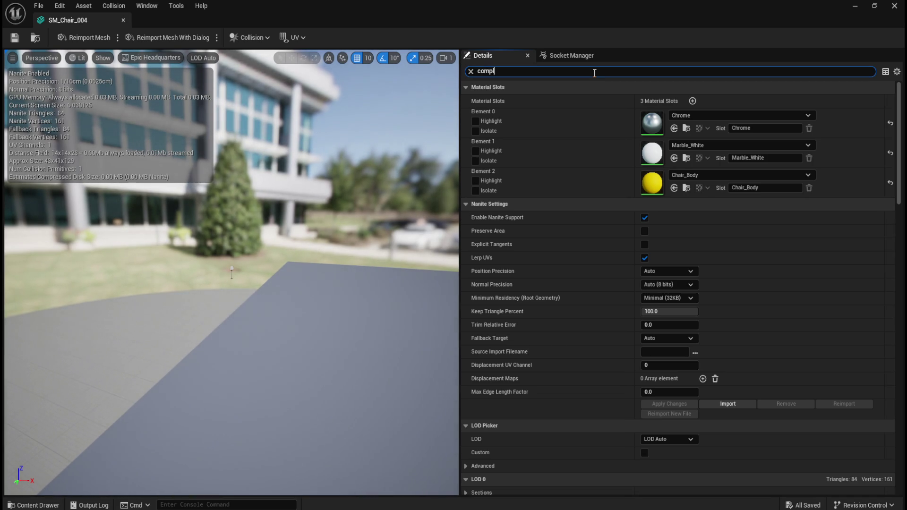
click(663, 102)
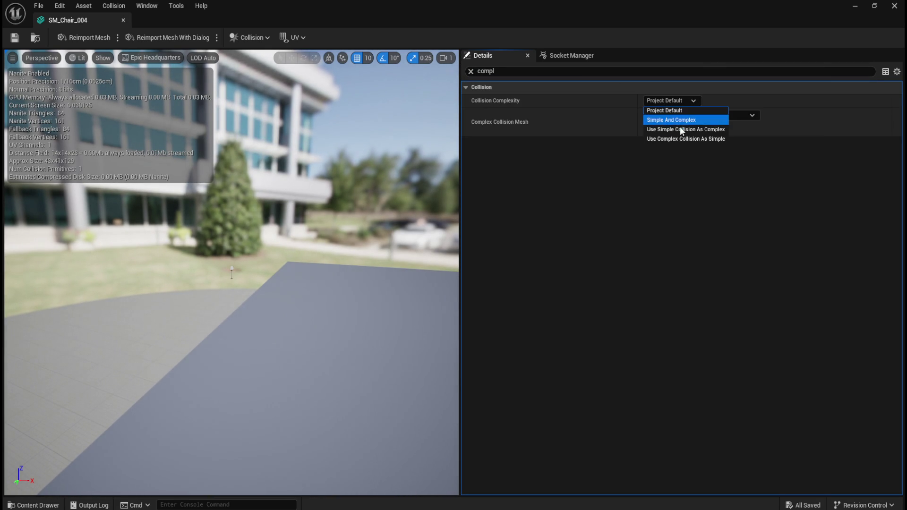
click(674, 136)
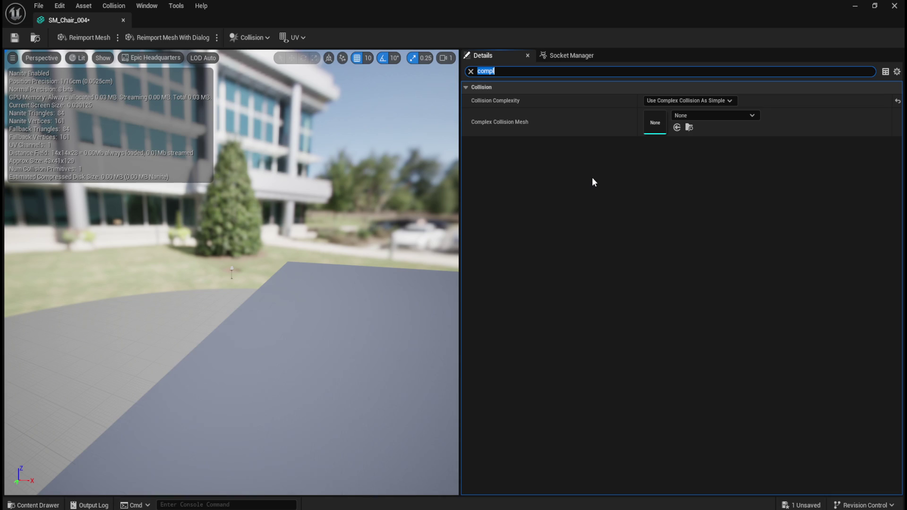
click(15, 37)
click(122, 21)
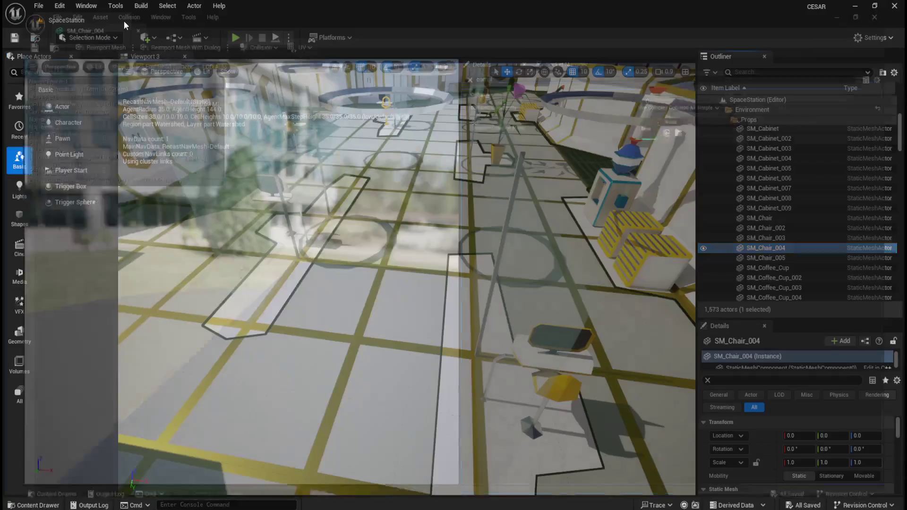
Step: Set SM_Chair_005's Collision Complexity to Use Complex Collision As Simple and save it
right_click(779, 259)
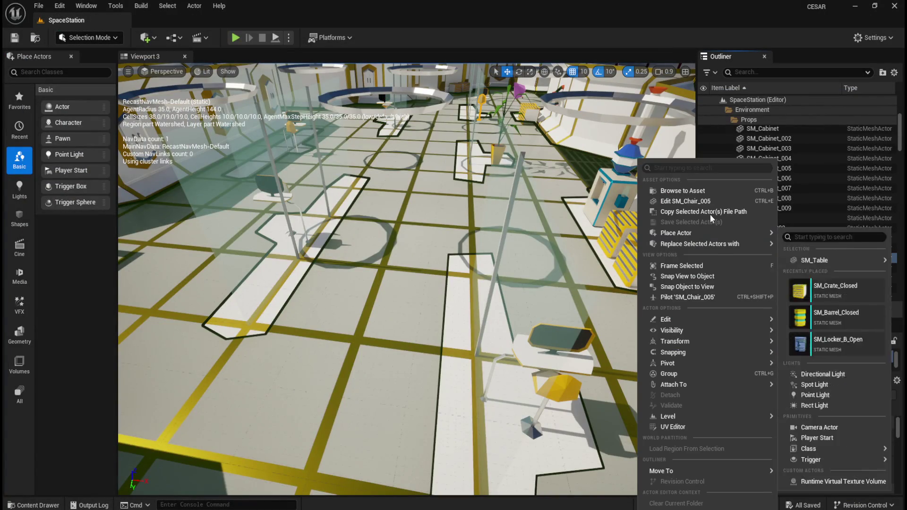
click(685, 201)
click(704, 74)
text(comple)
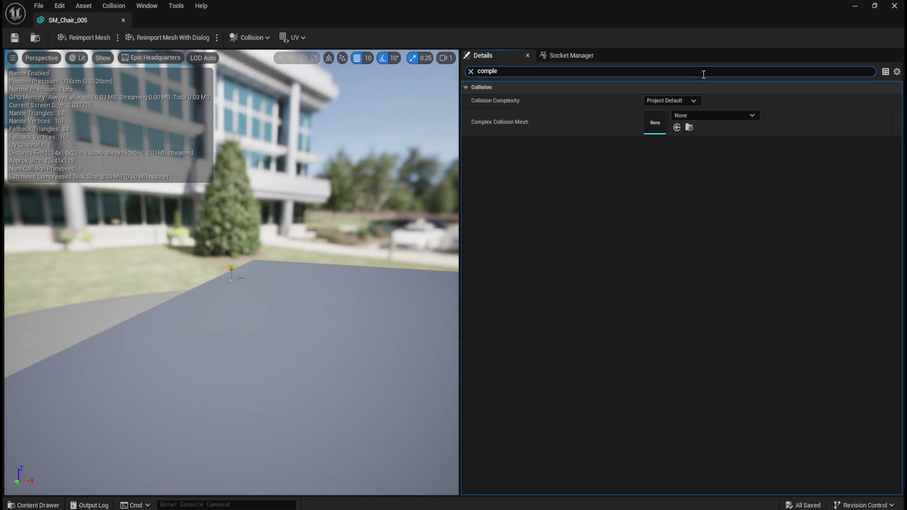
click(676, 100)
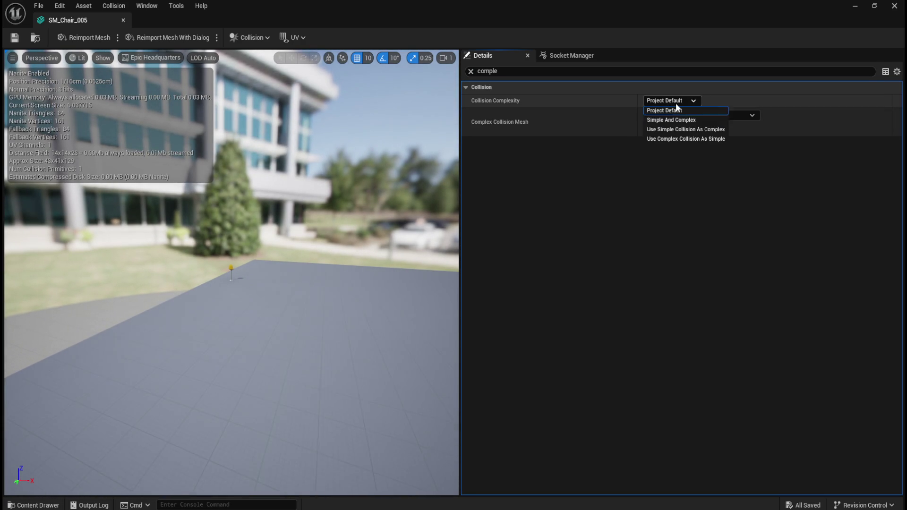
click(675, 139)
click(14, 37)
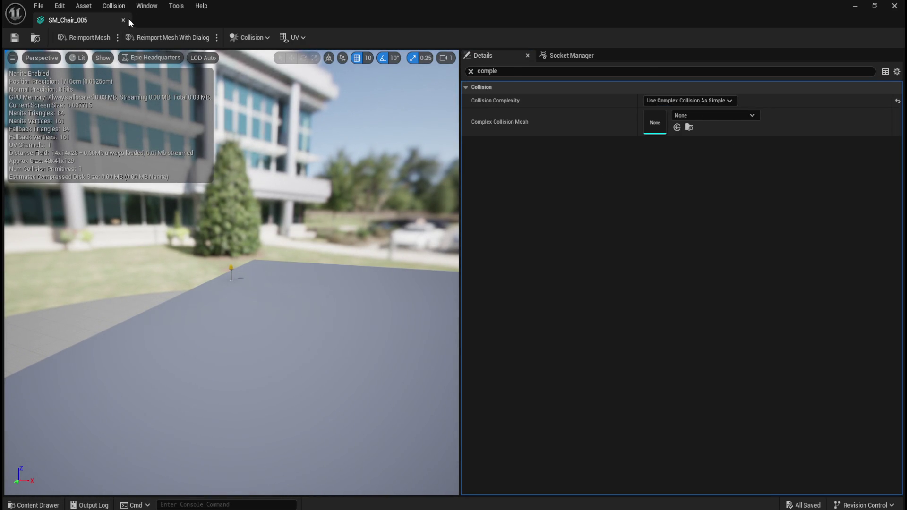
click(124, 20)
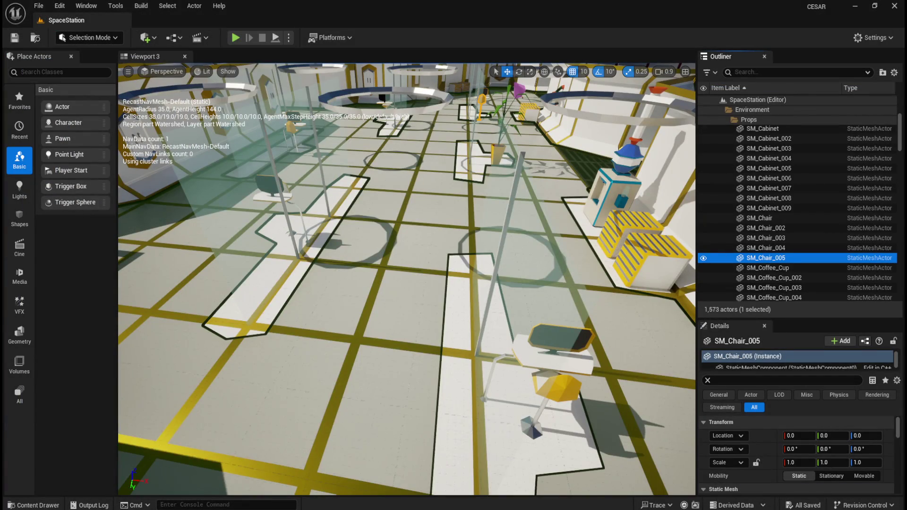
Step: Toggle the navmesh debug text, save all levels and assets, and start a play session
key(p)
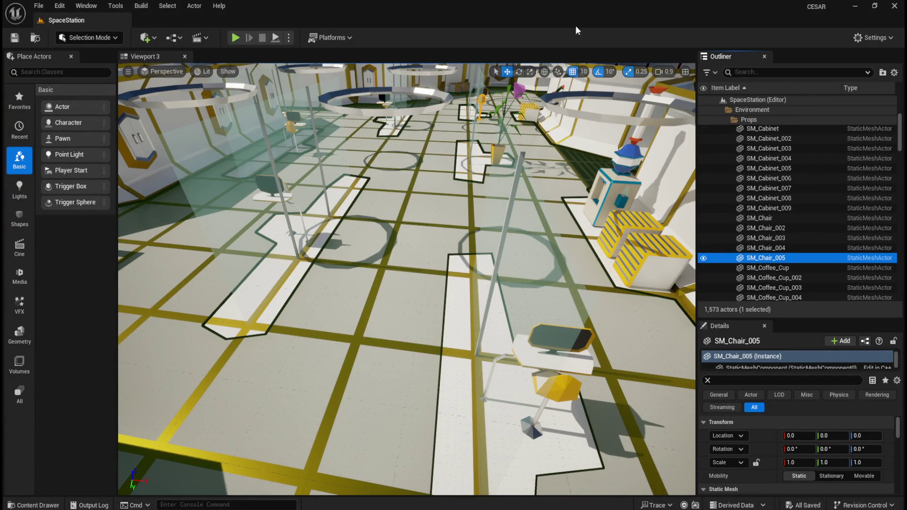
key(p)
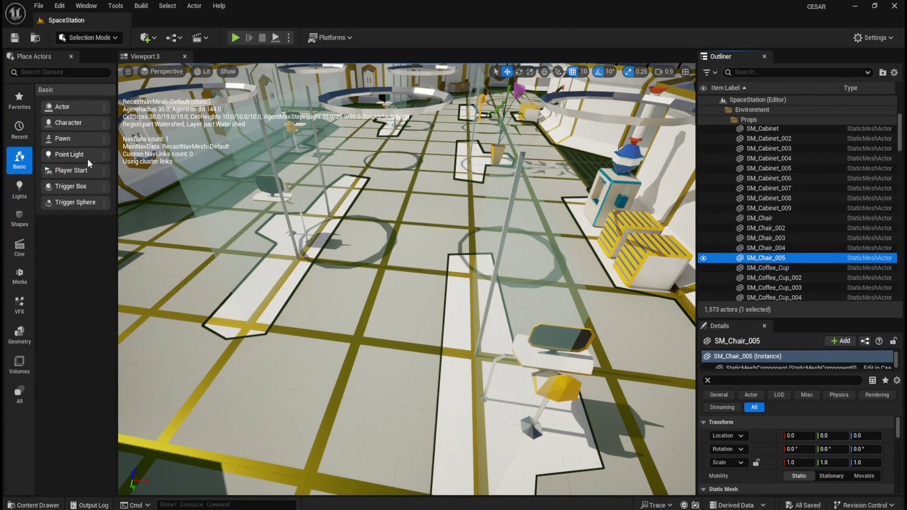
click(39, 6)
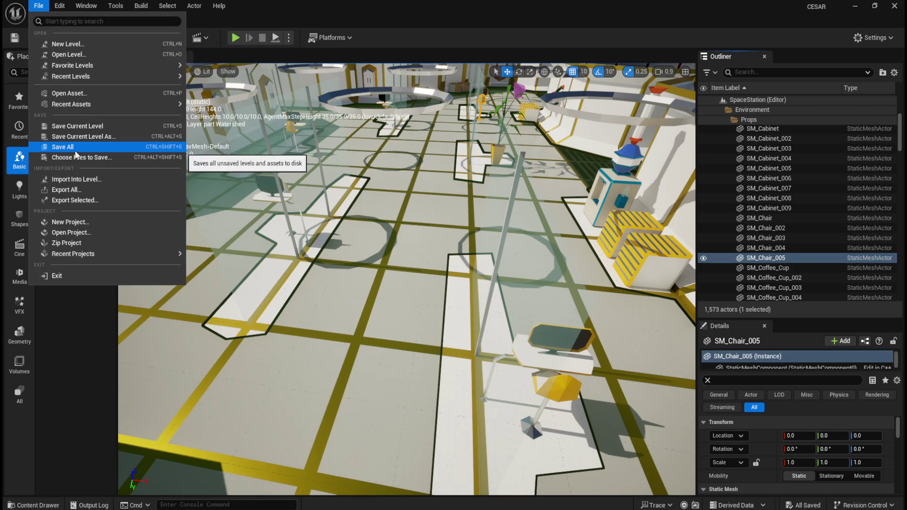
click(78, 147)
key(alt+p)
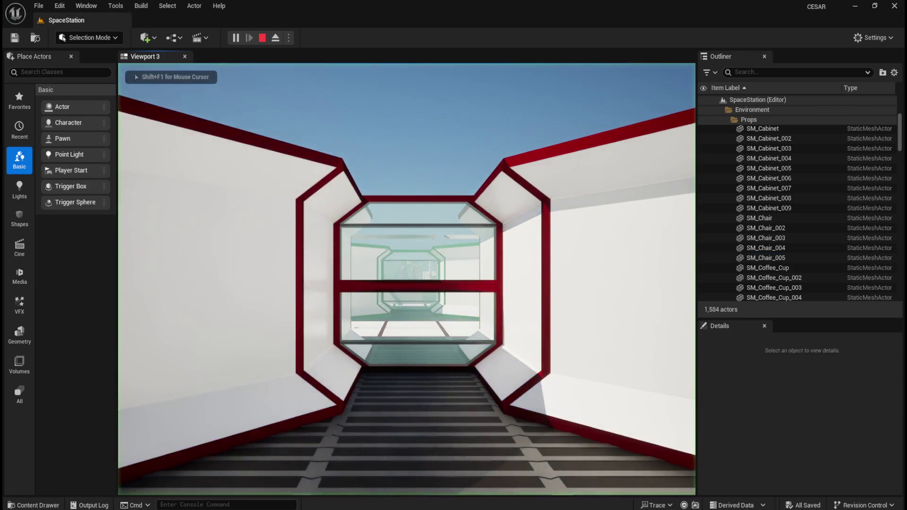
key(w)
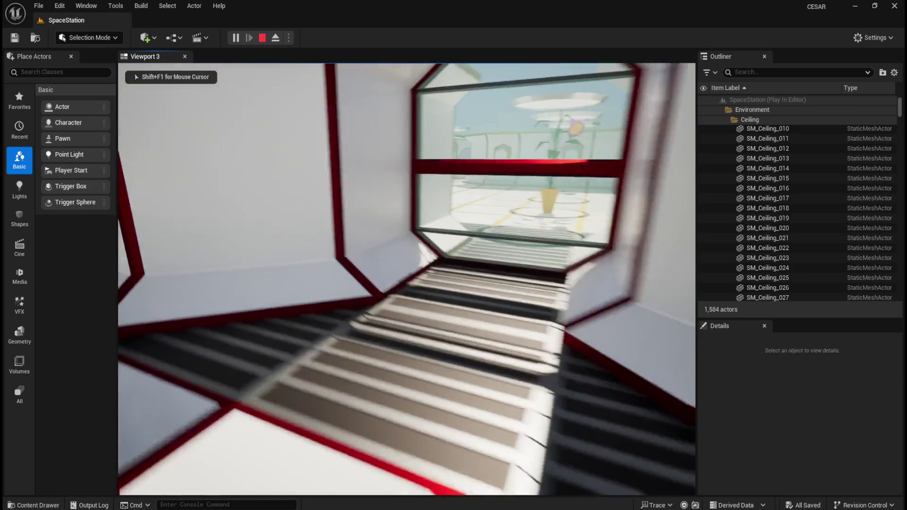
key(w)
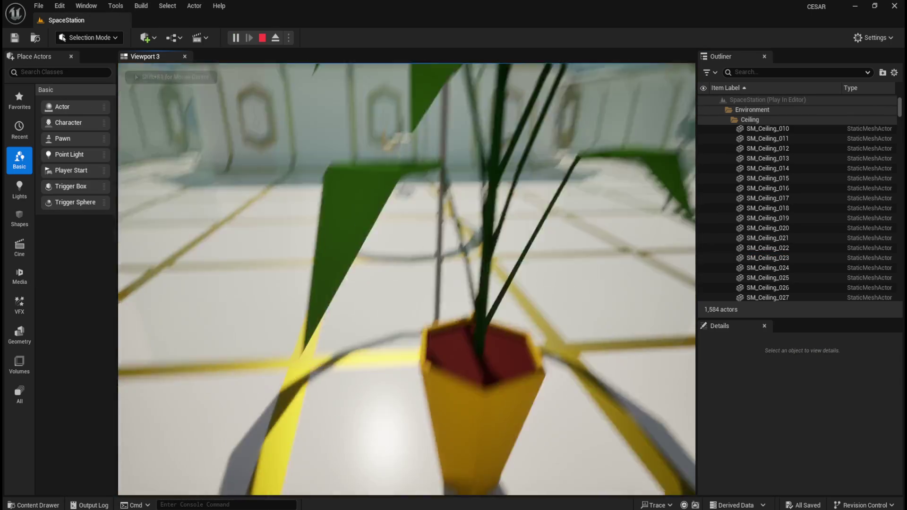
key(w)
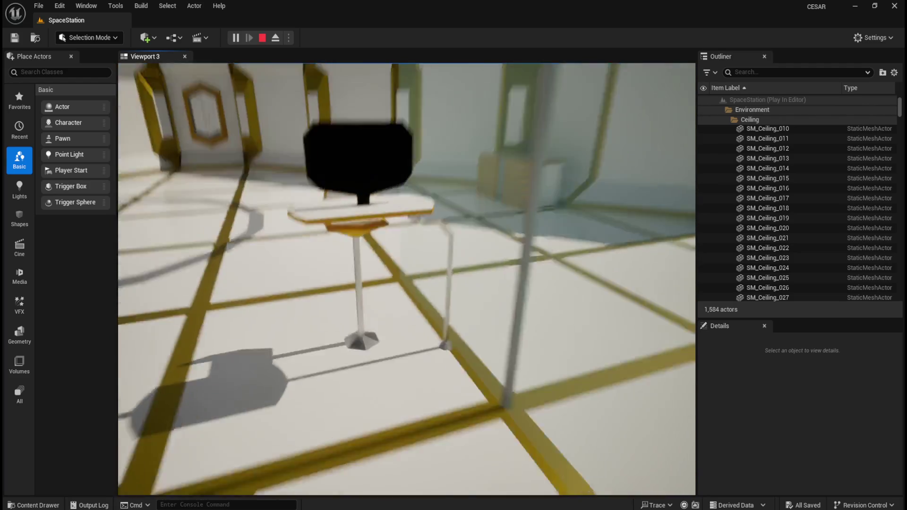
key(w)
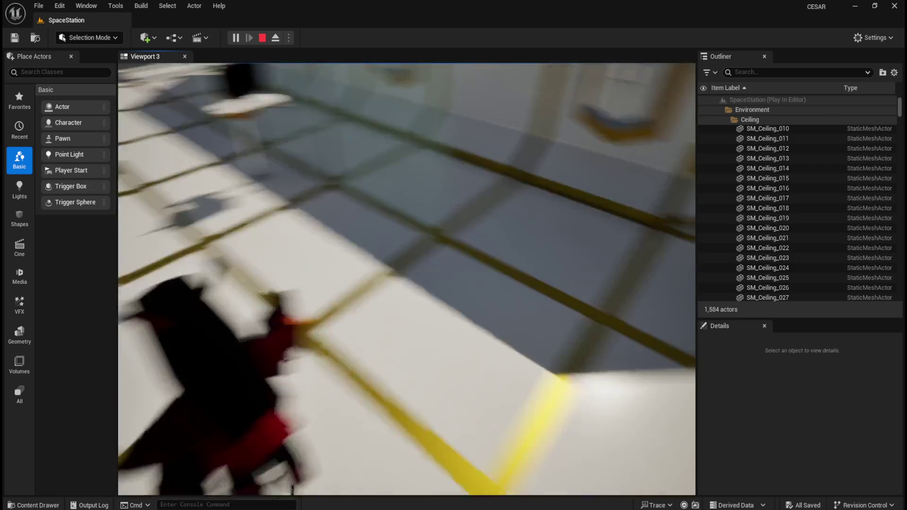
key(Escape)
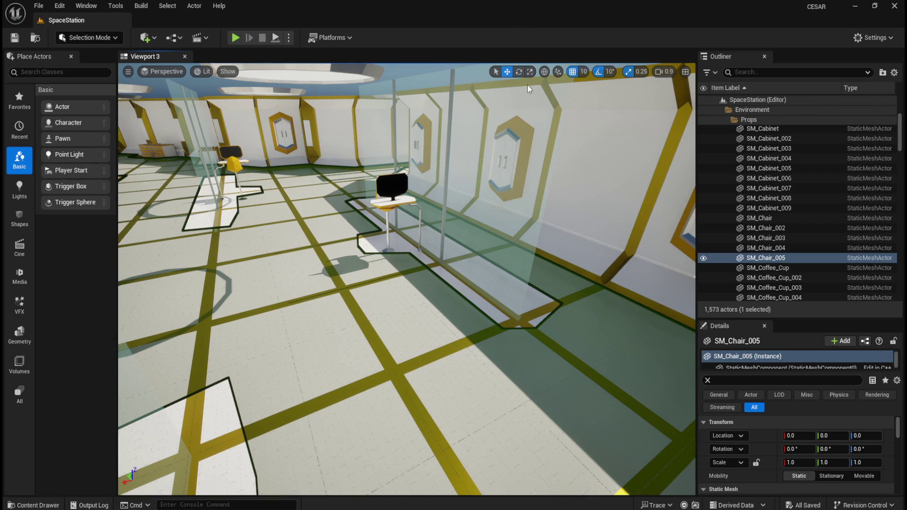
scroll(761, 180, up, 3)
scroll(828, 187, up, 3)
scroll(731, 185, down, 1)
Step: Collapse the Props and Crate Outliner folders so the SM_Locker actors show
mouse_move(733, 190)
click(727, 180)
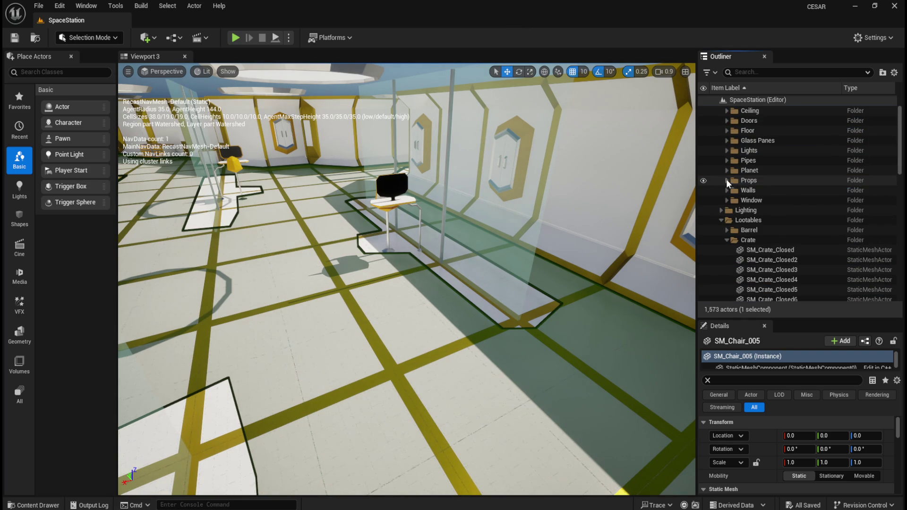
click(728, 241)
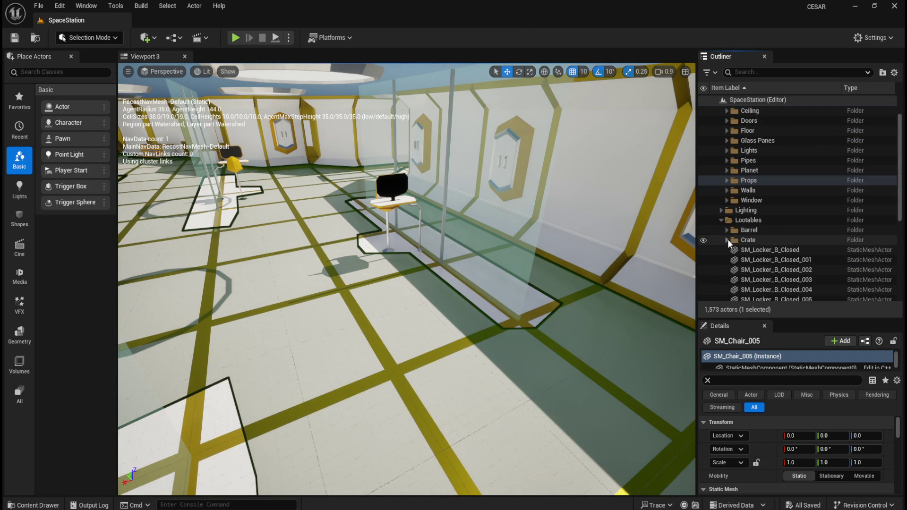
scroll(777, 249, down, 2)
scroll(785, 241, down, 4)
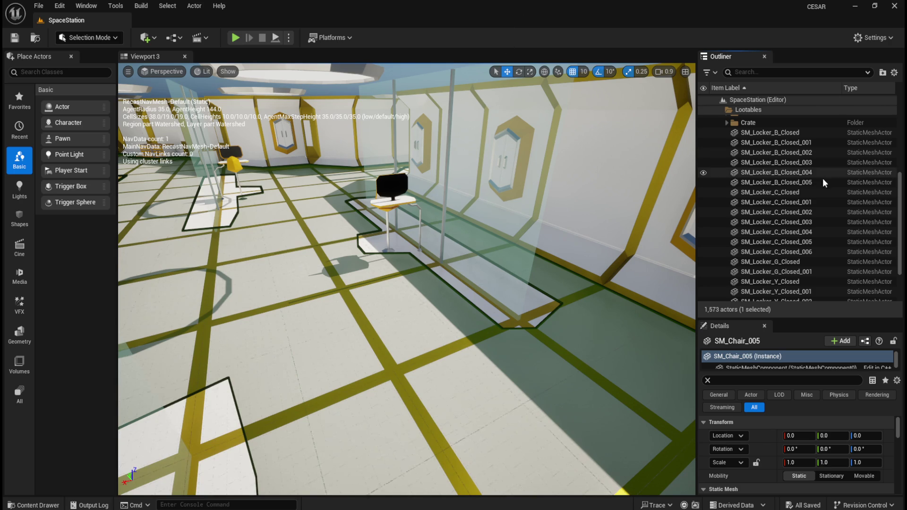
scroll(825, 194, down, 2)
scroll(825, 204, down, 2)
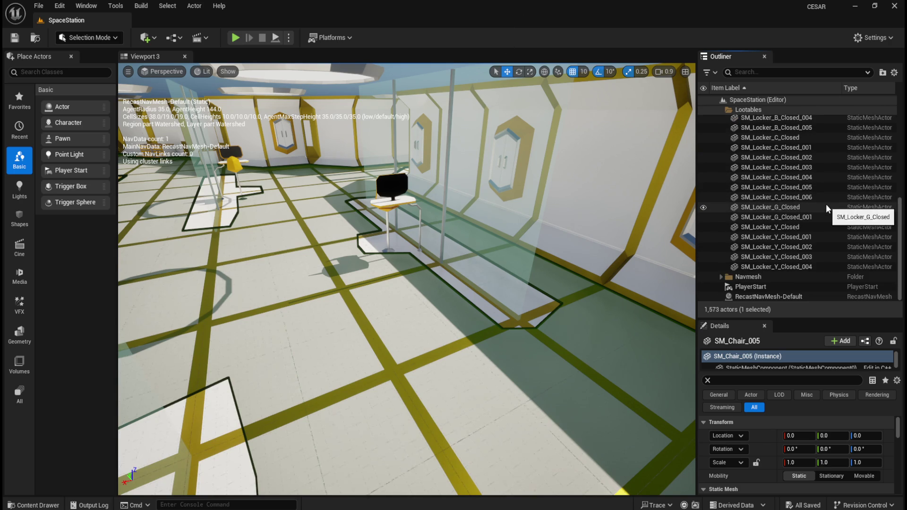
scroll(825, 204, up, 3)
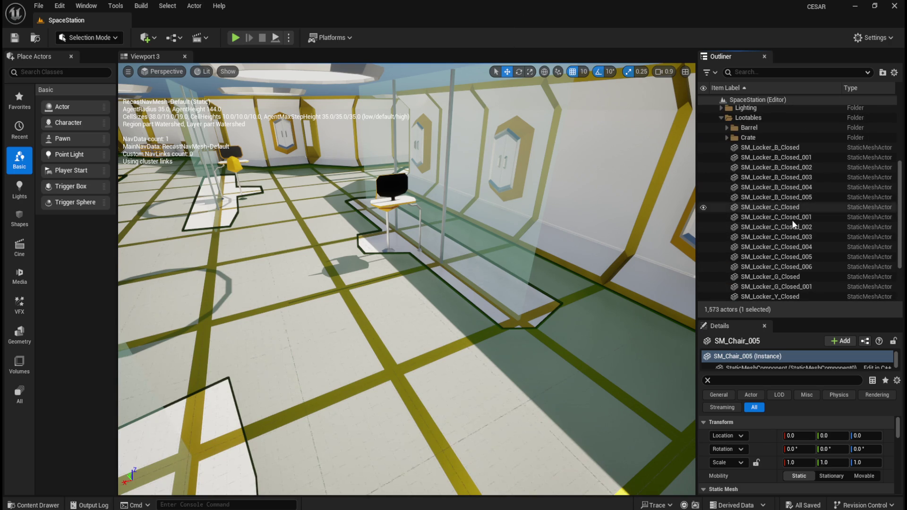
scroll(792, 162, down, 2)
scroll(792, 161, down, 3)
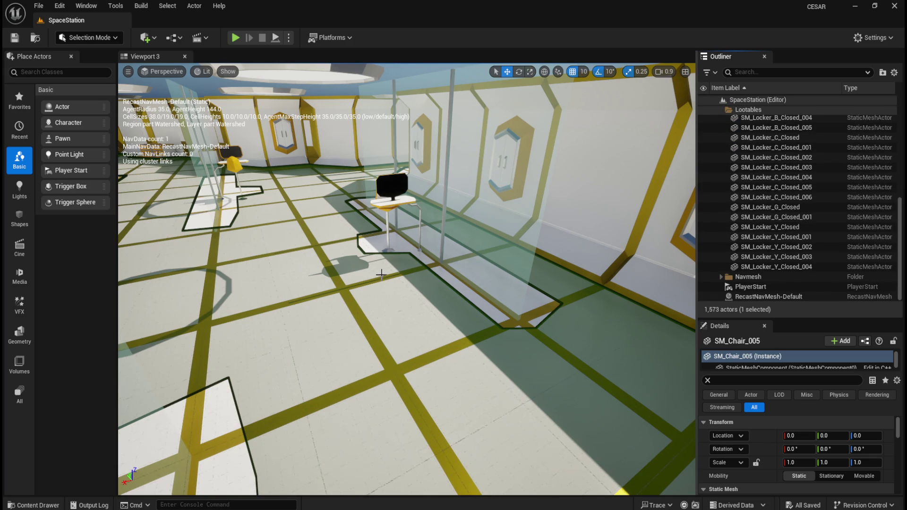
scroll(797, 222, up, 1)
scroll(798, 222, up, 2)
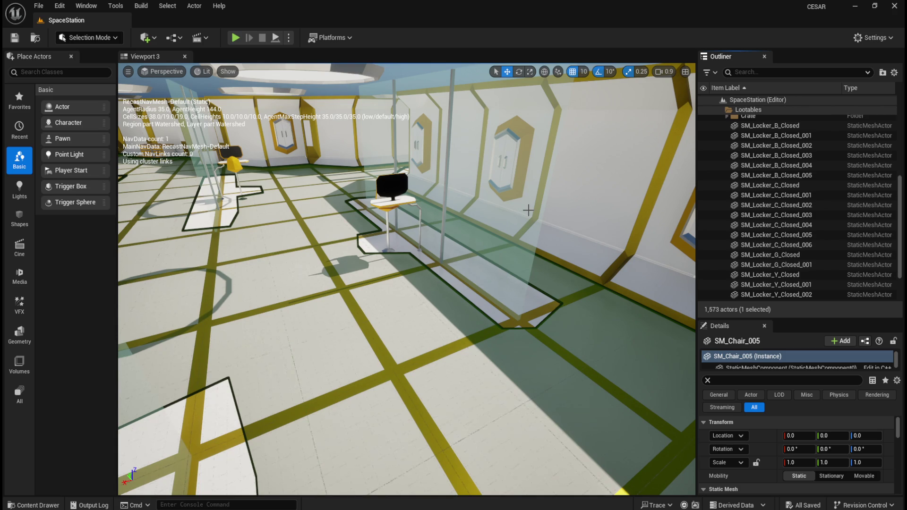
Step: Browse the Content Drawer to Models > Lootables > Closed and hide the navmesh debug text
key(ctrl+space)
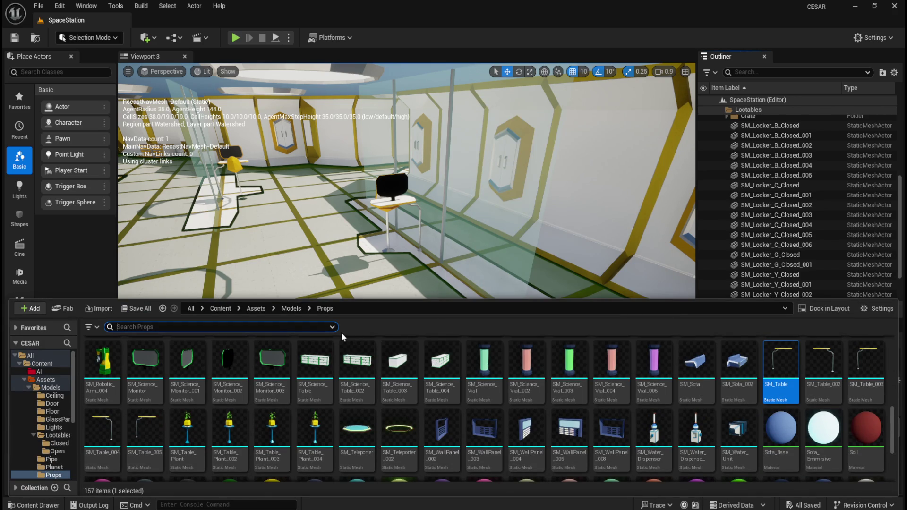
click(291, 310)
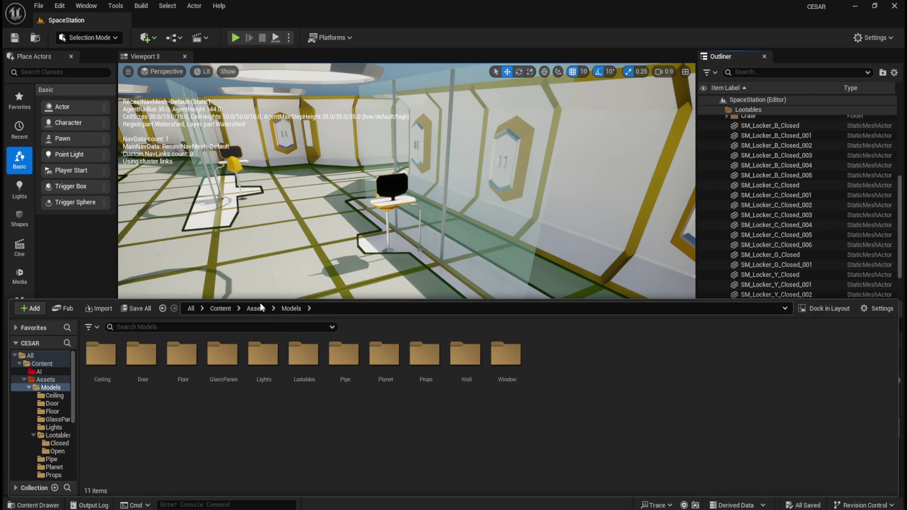
double_click(303, 355)
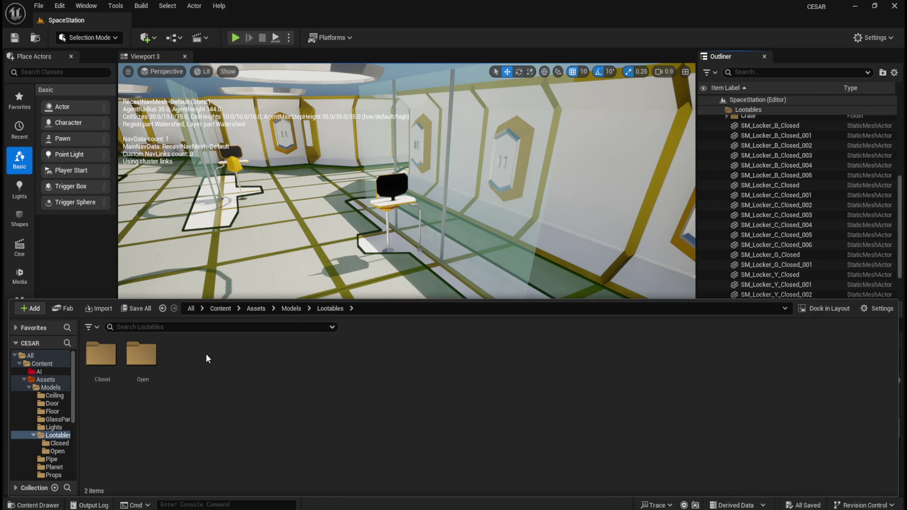
double_click(101, 355)
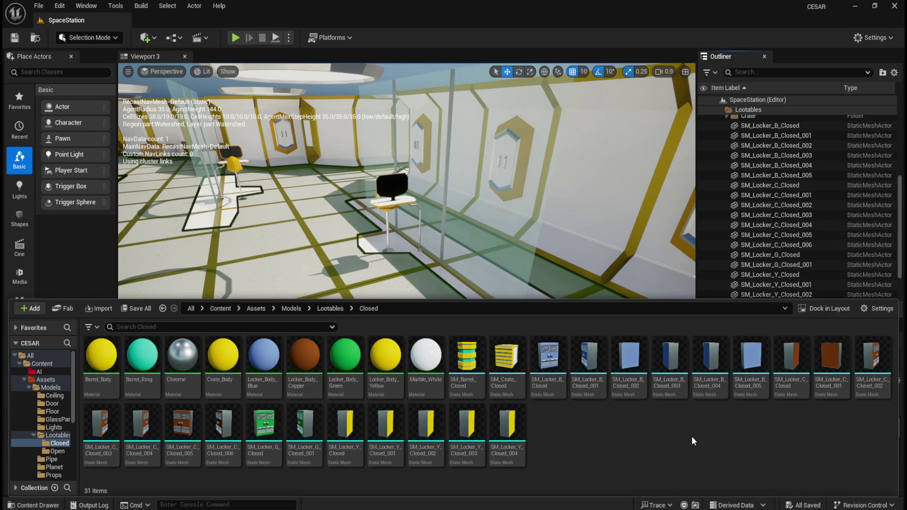
key(p)
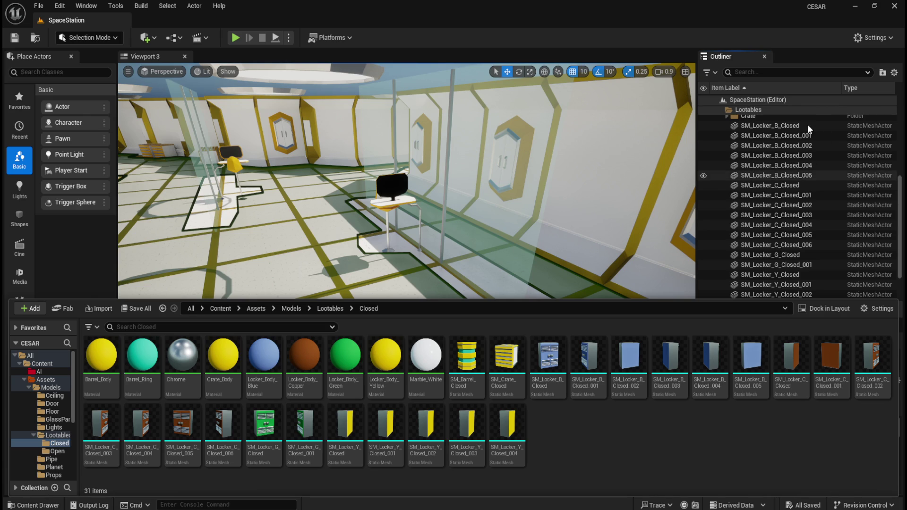
Step: Create a Locker sub folder inside the Outliner's Lootables folder
key(p)
key(ctrl+space)
scroll(801, 219, up, 2)
scroll(801, 219, up, 3)
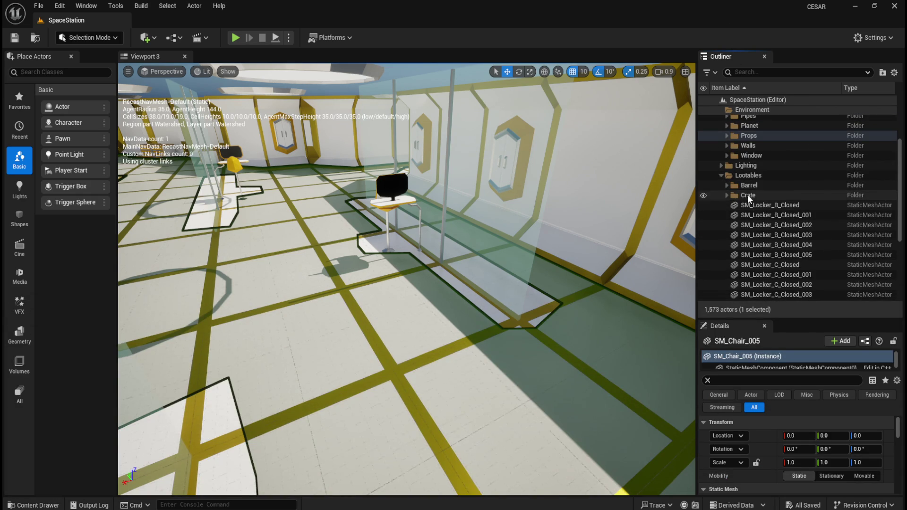
right_click(756, 176)
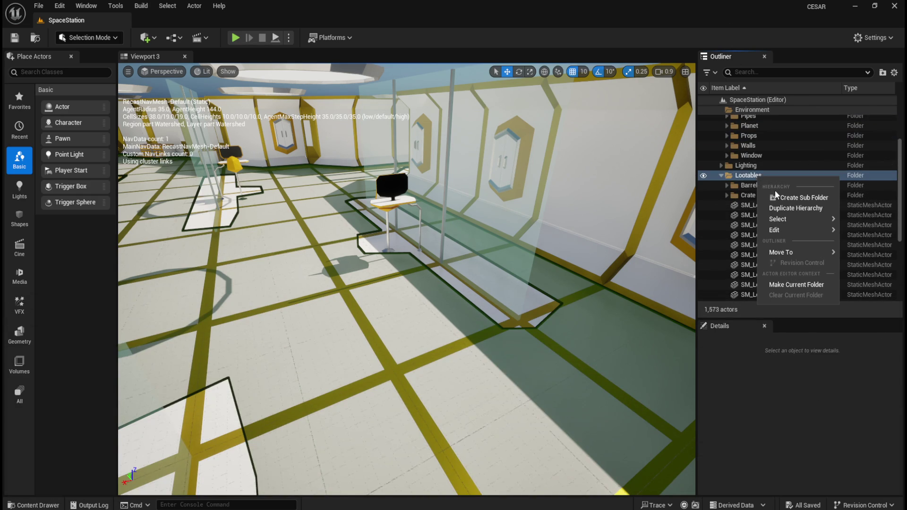
click(786, 198)
text(Locker)
key(Return)
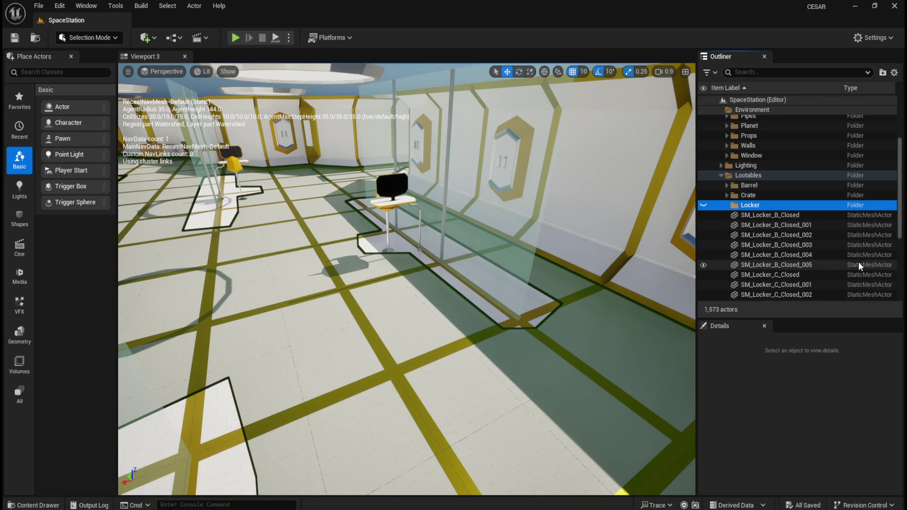
scroll(834, 247, down, 3)
scroll(832, 235, down, 2)
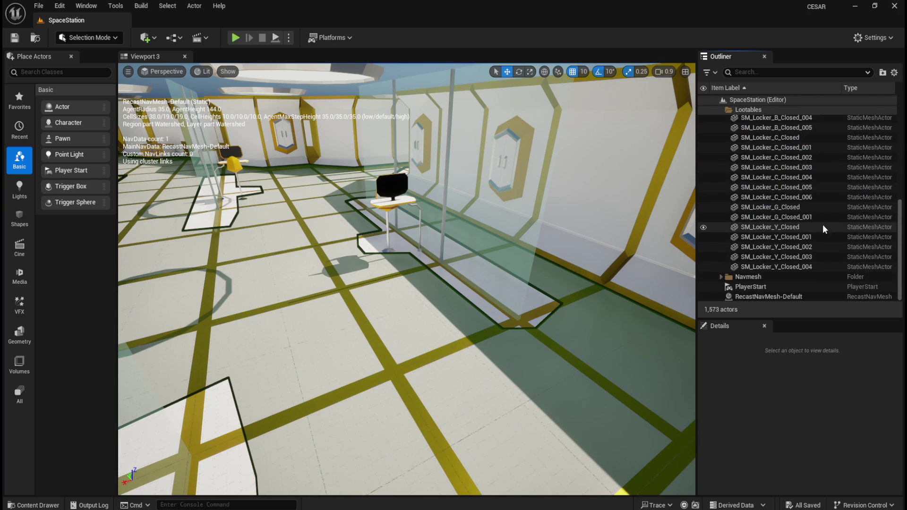
scroll(823, 225, up, 2)
scroll(819, 234, up, 2)
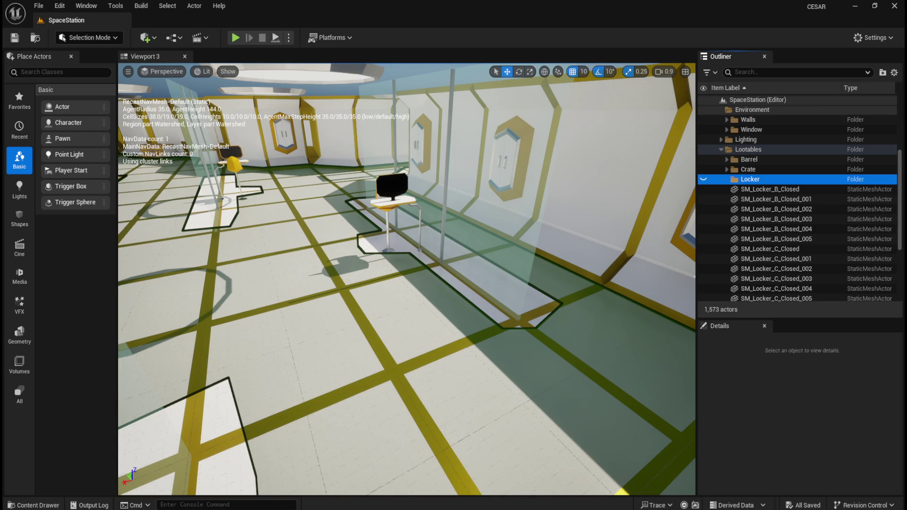
Step: Bring up the Content Drawer and drag the Blender window into full view
key(ctrl+space)
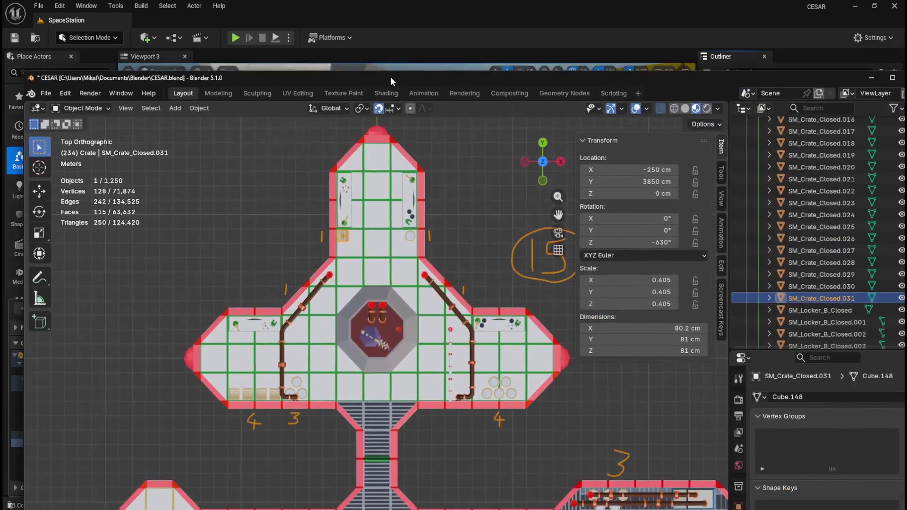
drag(390, 77, 388, 54)
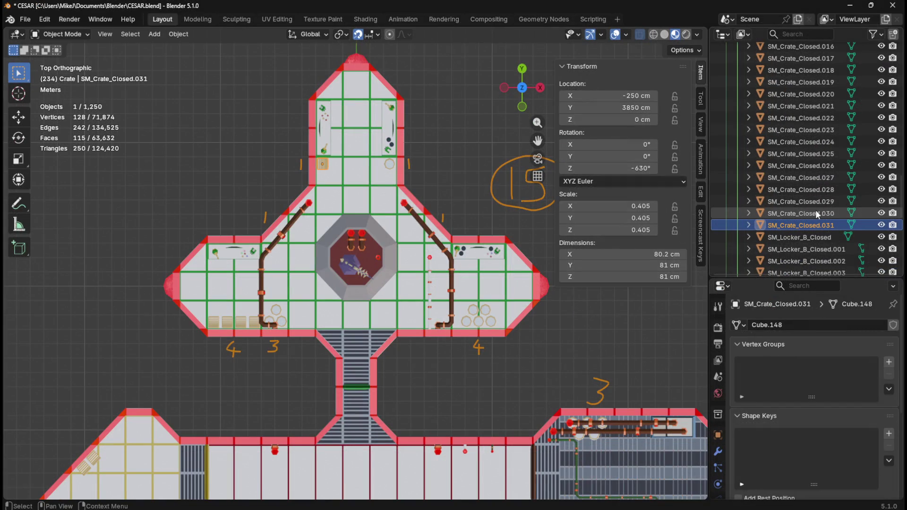
scroll(816, 210, down, 3)
Step: Create a new collection inside UnrealEngine and rename it Locker
click(827, 167)
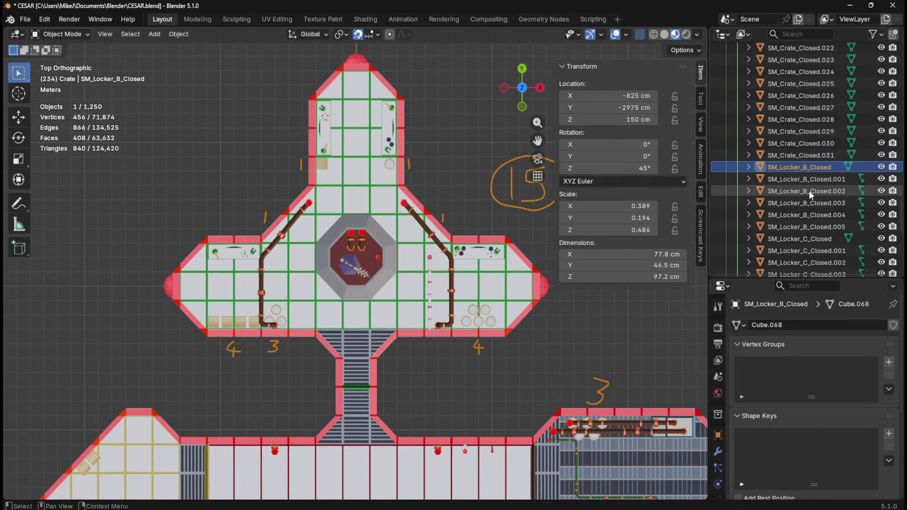
scroll(809, 190, down, 5)
scroll(809, 195, down, 3)
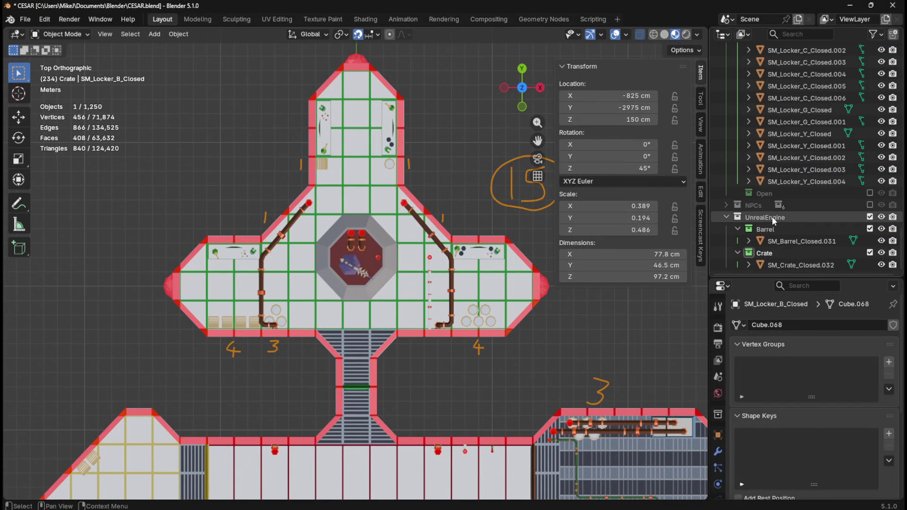
right_click(771, 216)
click(786, 43)
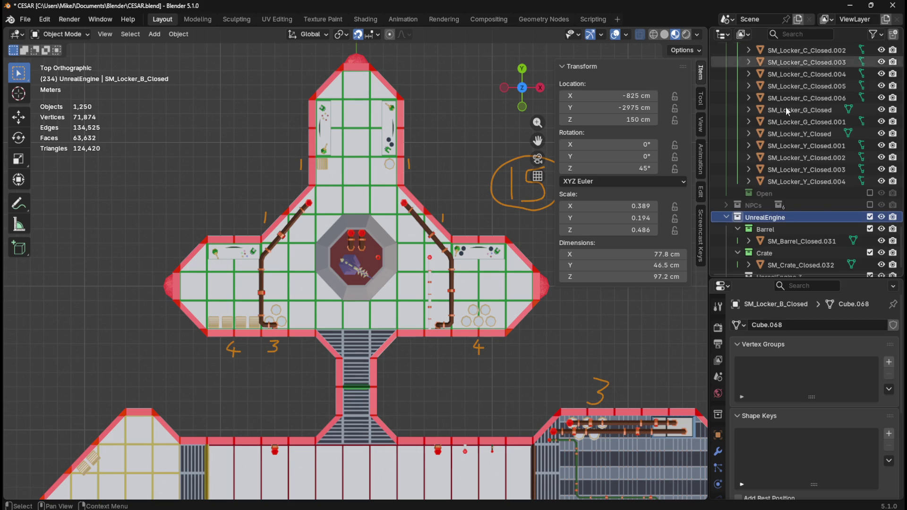
scroll(811, 242, down, 1)
click(788, 268)
double_click(788, 266)
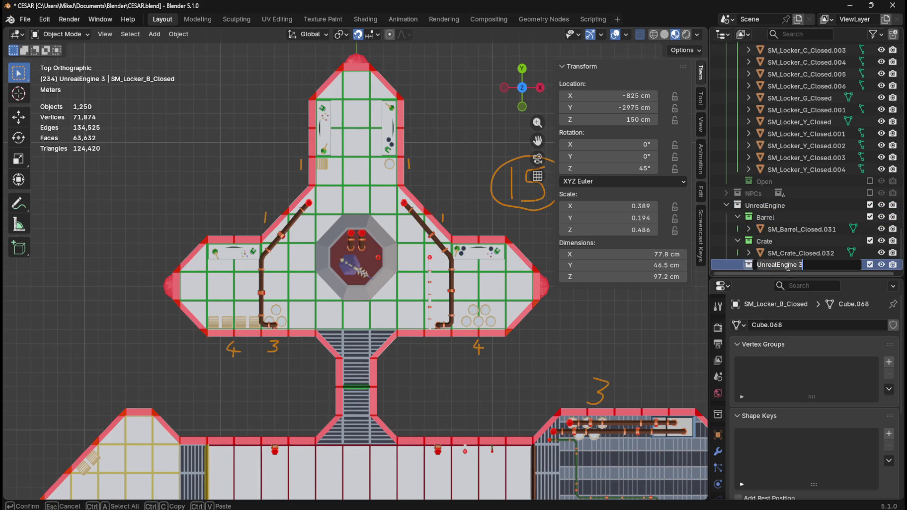
text(Locker)
key(Return)
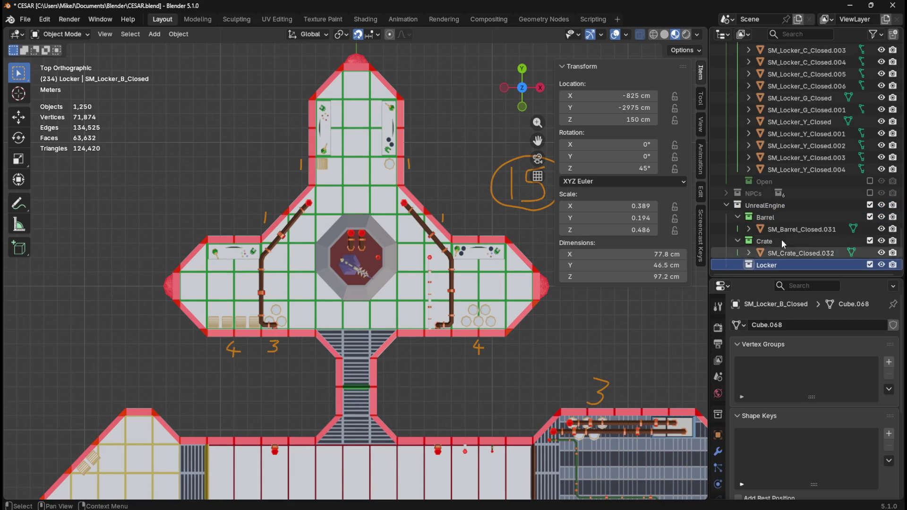
scroll(785, 167, up, 5)
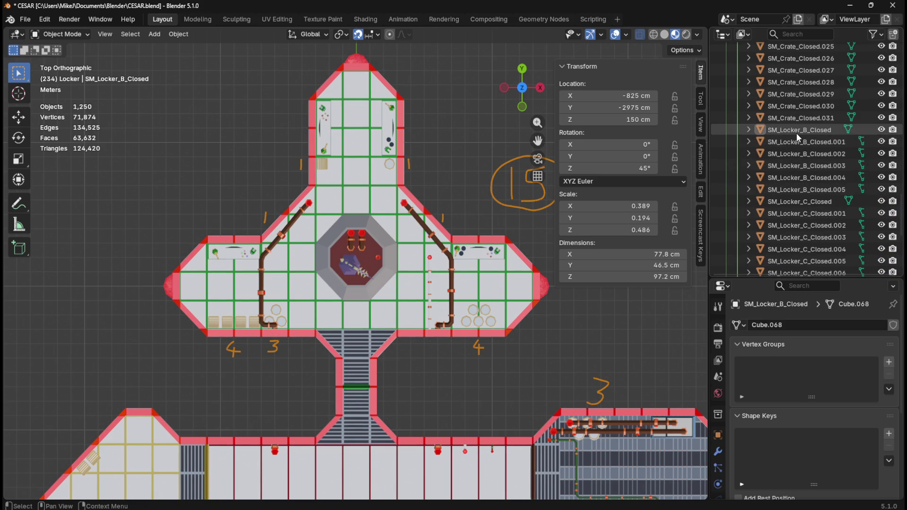
Step: Duplicate SM_Locker_B_Closed in place and move the copy into the Locker collection, framing it
click(796, 132)
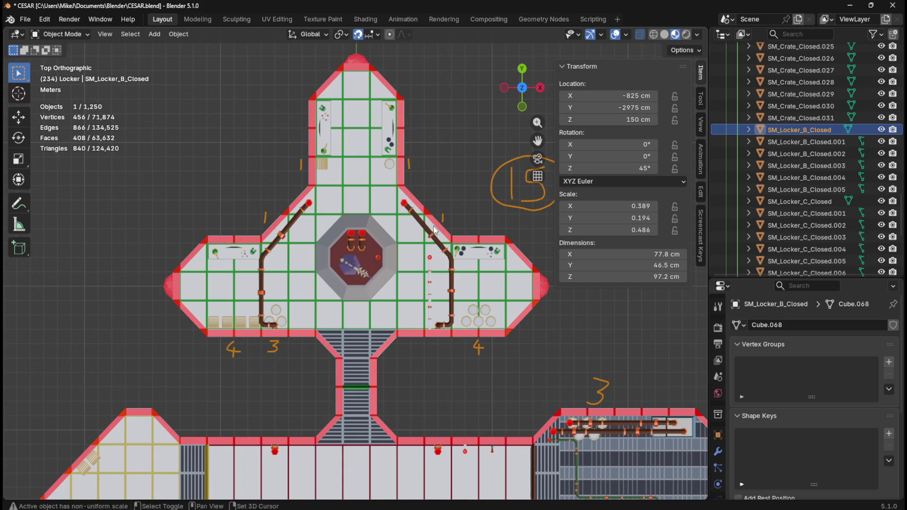
key(shift+d)
right_click(439, 224)
key(m)
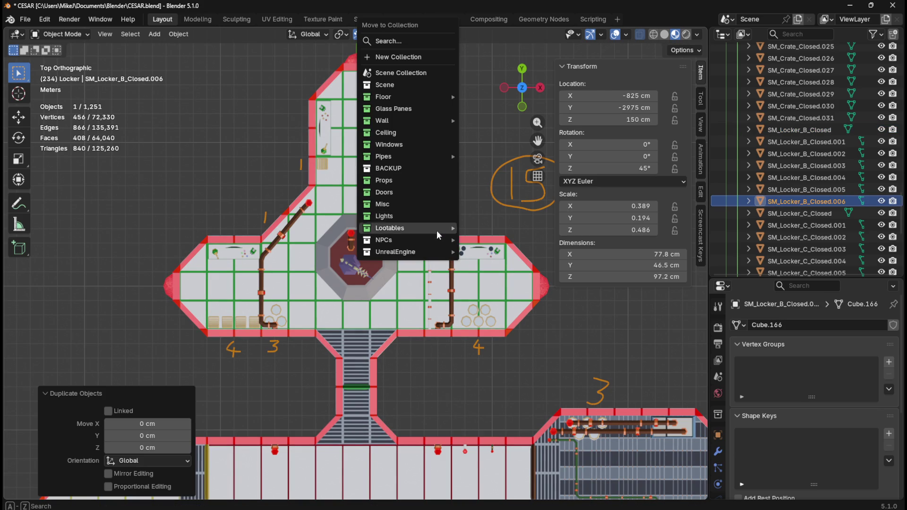
click(485, 303)
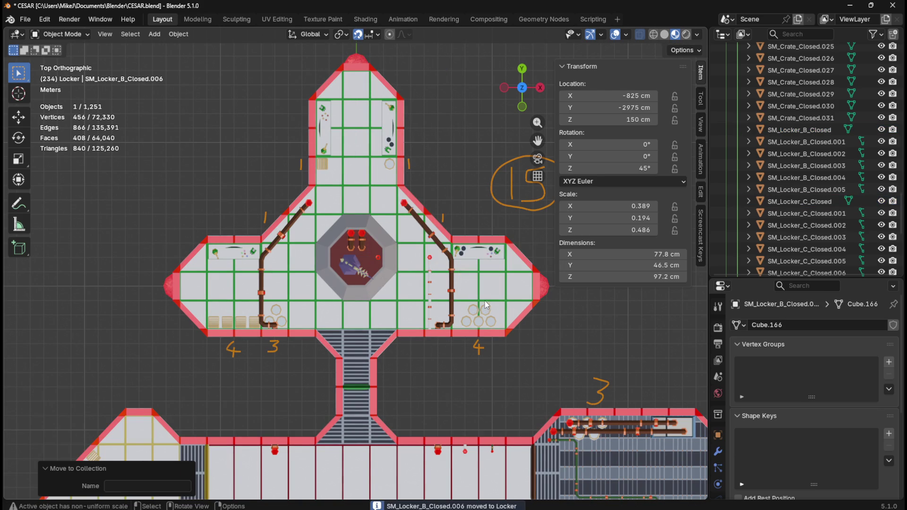
key(KP_Decimal)
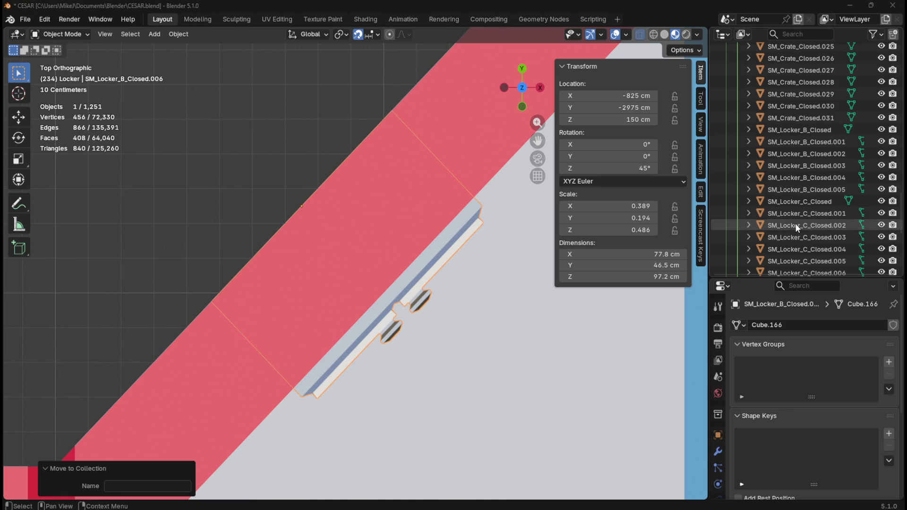
scroll(828, 207, down, 5)
scroll(828, 208, down, 3)
scroll(823, 218, down, 2)
scroll(465, 153, down, 1)
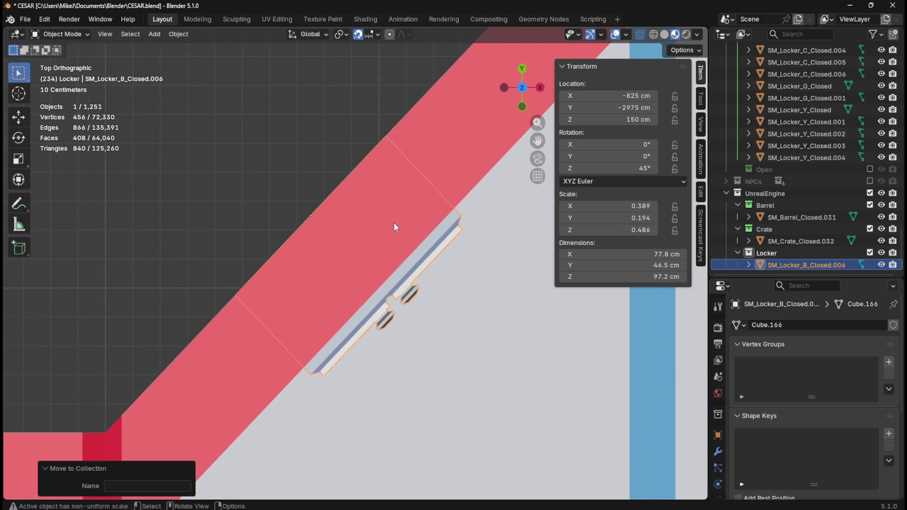
scroll(393, 222, down, 4)
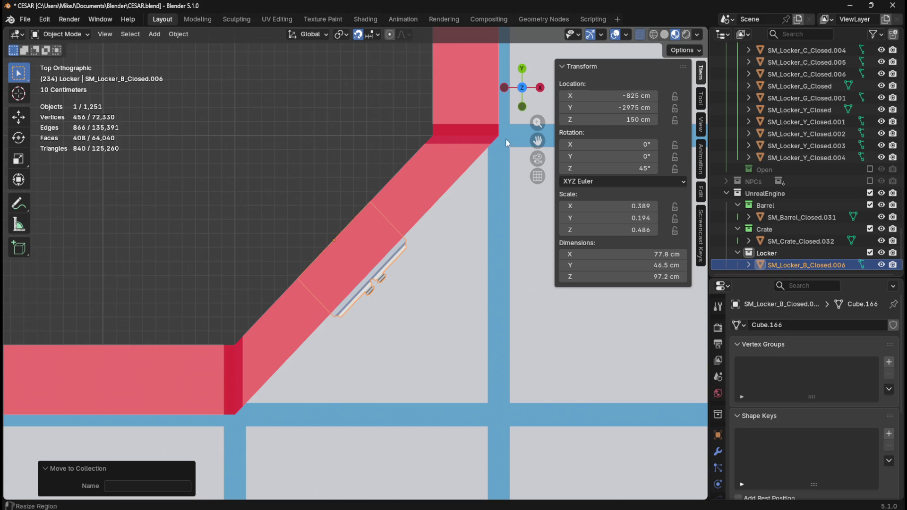
scroll(397, 220, down, 1)
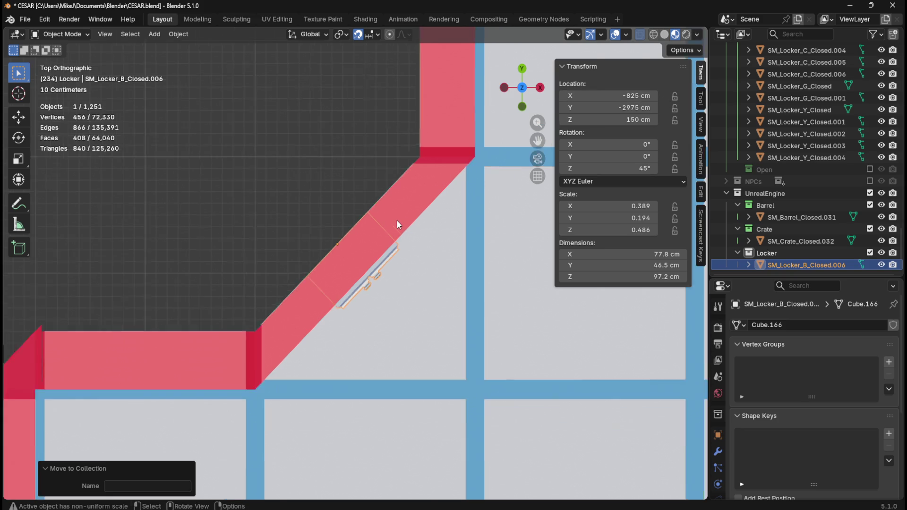
scroll(396, 217, down, 2)
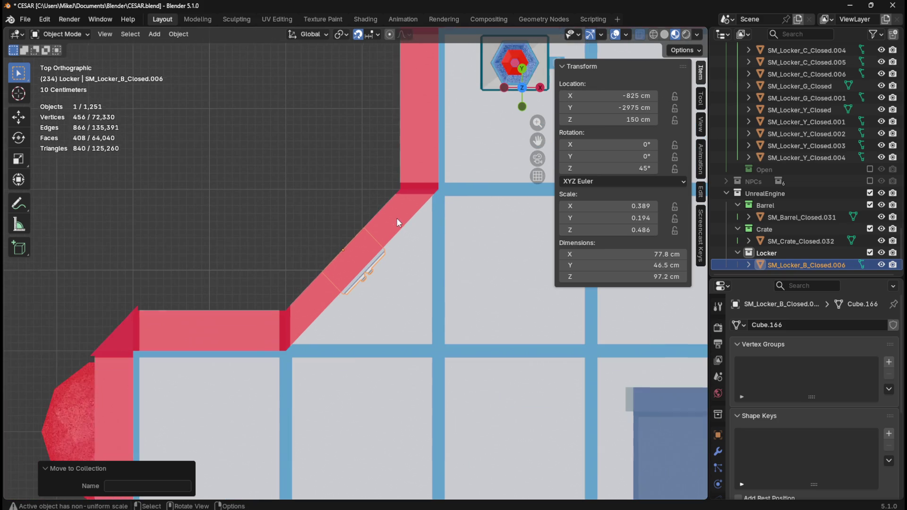
Step: Zero the locker copy's Z rotation and snap it to the 3D cursor at the world origin
click(631, 168)
text(0)
key(Return)
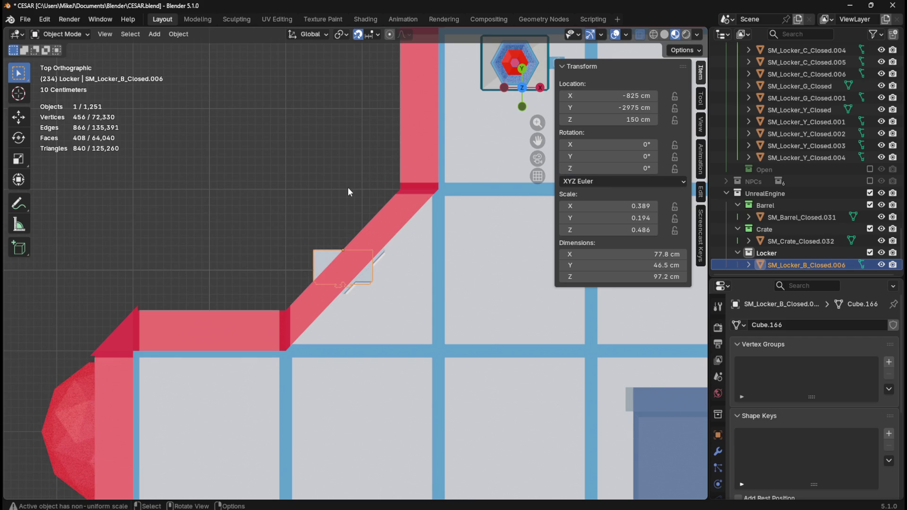
scroll(350, 187, down, 6)
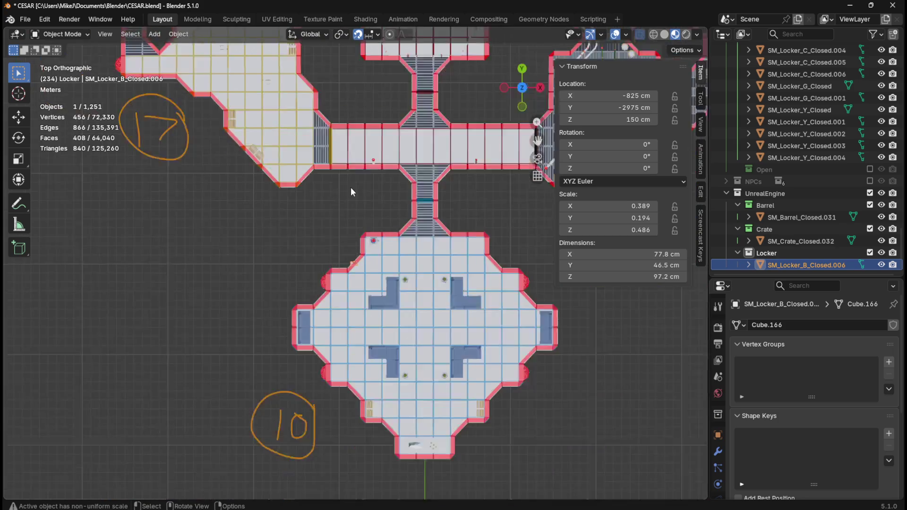
scroll(362, 192, down, 1)
scroll(392, 224, up, 3)
scroll(392, 225, up, 2)
key(shift+s)
click(404, 163)
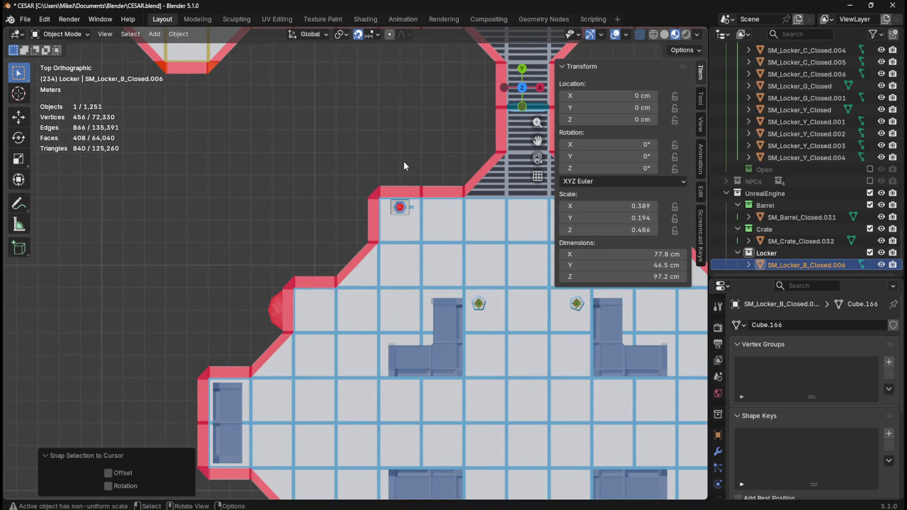
key(KP_Decimal)
scroll(404, 161, down, 4)
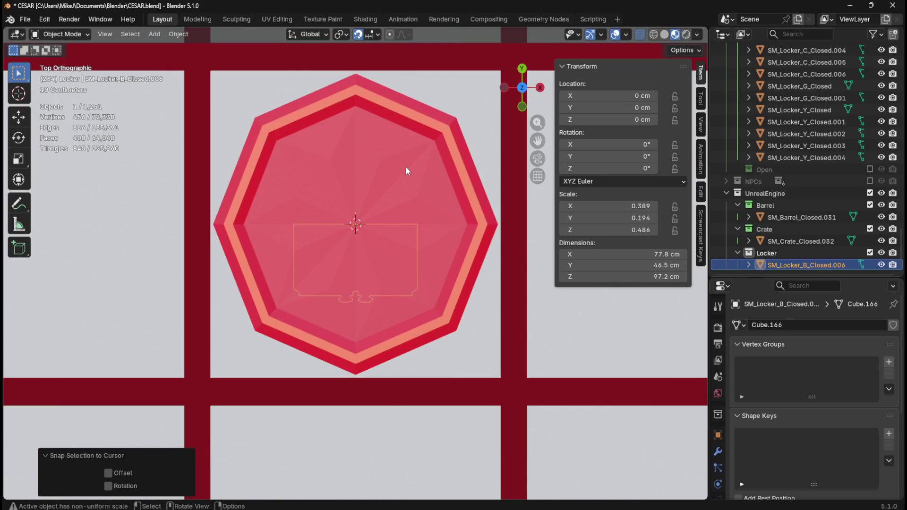
Step: Make Locker the active collection and orbit to a perspective angle
click(812, 245)
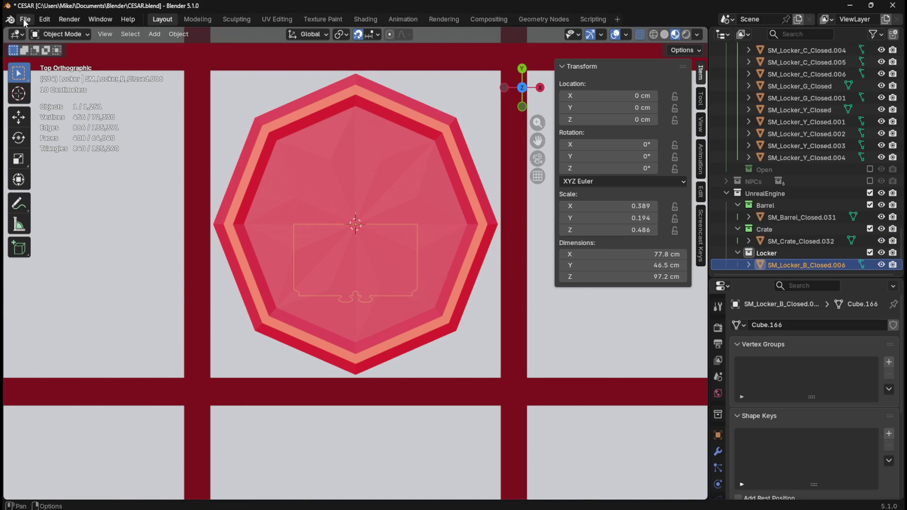
mouse_move(319, 287)
mouse_down()
mouse_move(345, 182)
mouse_move(256, 184)
mouse_up()
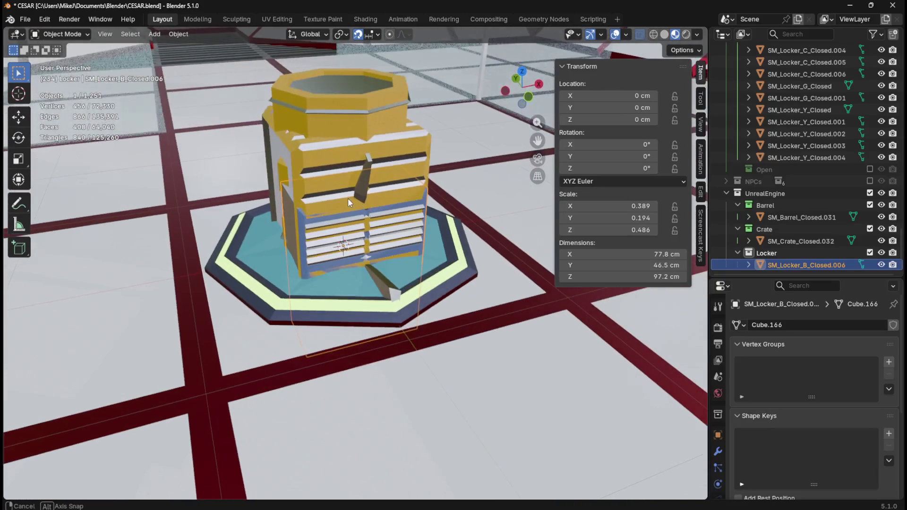
Step: Orbit above the copied locker at the origin, then bring up Blender's File menu
drag(256, 185, 348, 198)
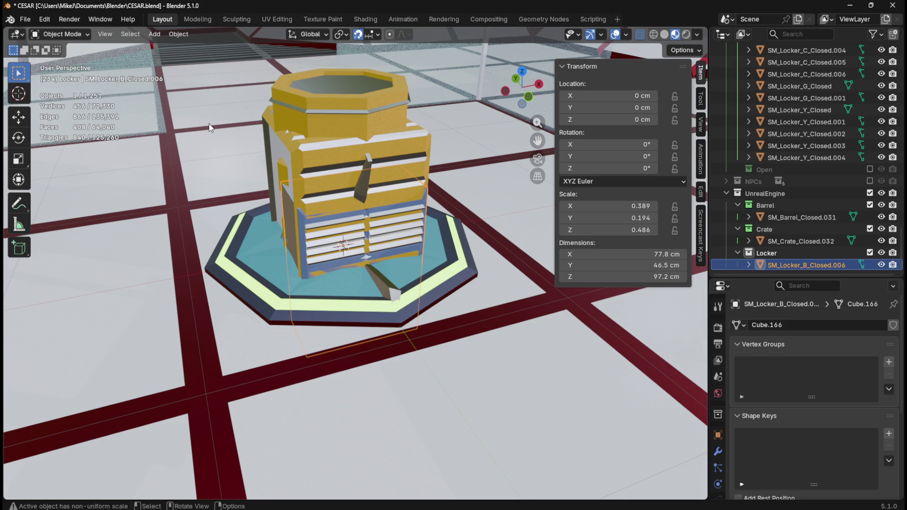
click(25, 19)
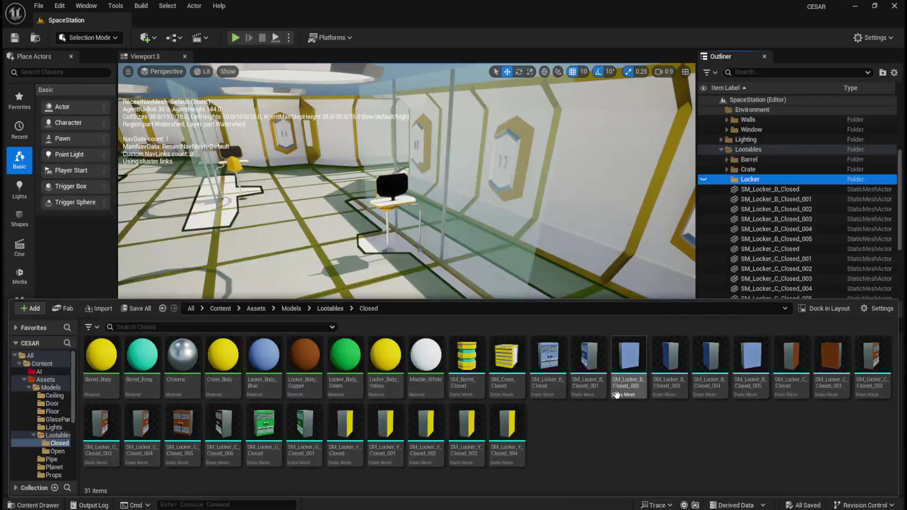
Step: Inspect SM_Locker_B_Open from Lootables/Open in the mesh editor, then close it back to the level
click(330, 311)
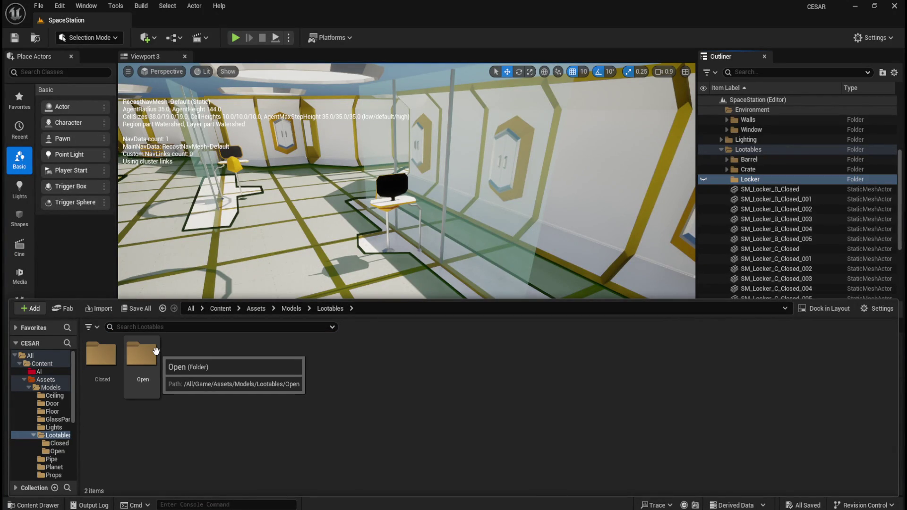
double_click(143, 355)
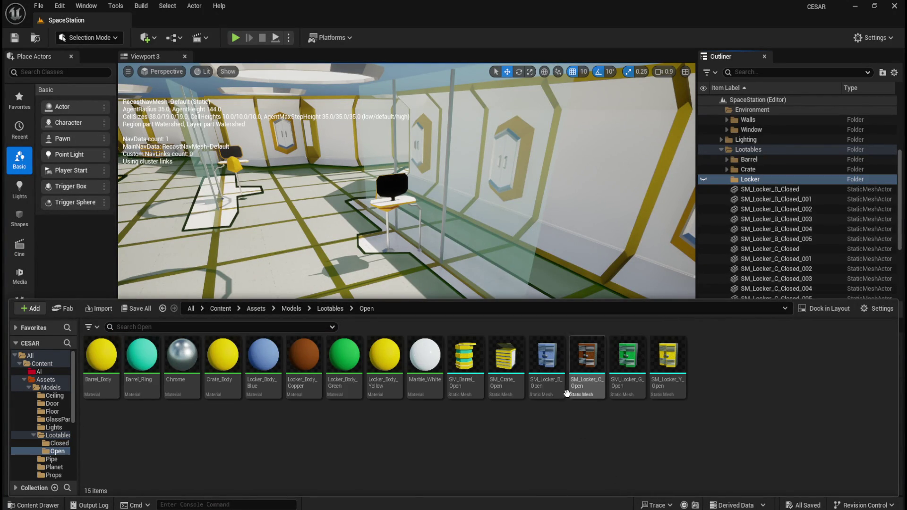
double_click(547, 358)
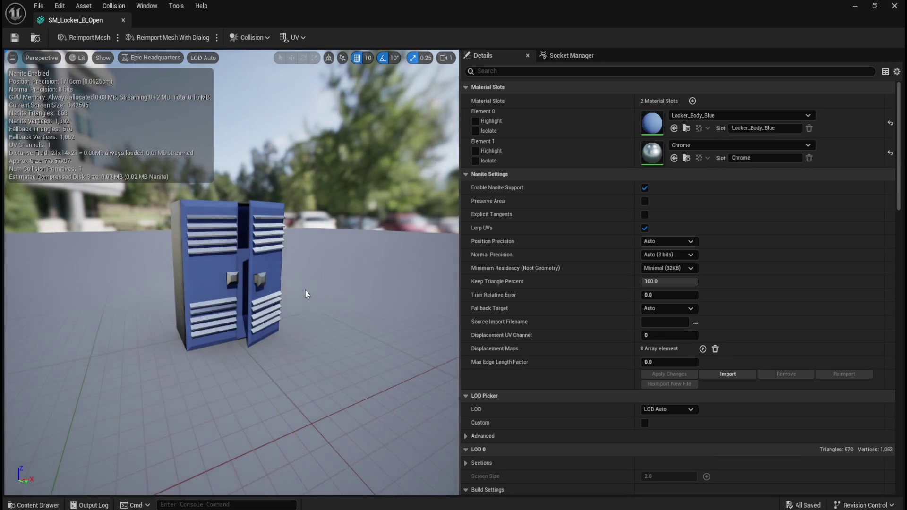
mouse_move(306, 294)
mouse_down()
mouse_move(326, 283)
mouse_move(333, 326)
mouse_move(334, 284)
mouse_move(350, 283)
mouse_move(350, 209)
mouse_move(351, 237)
mouse_move(305, 294)
mouse_up()
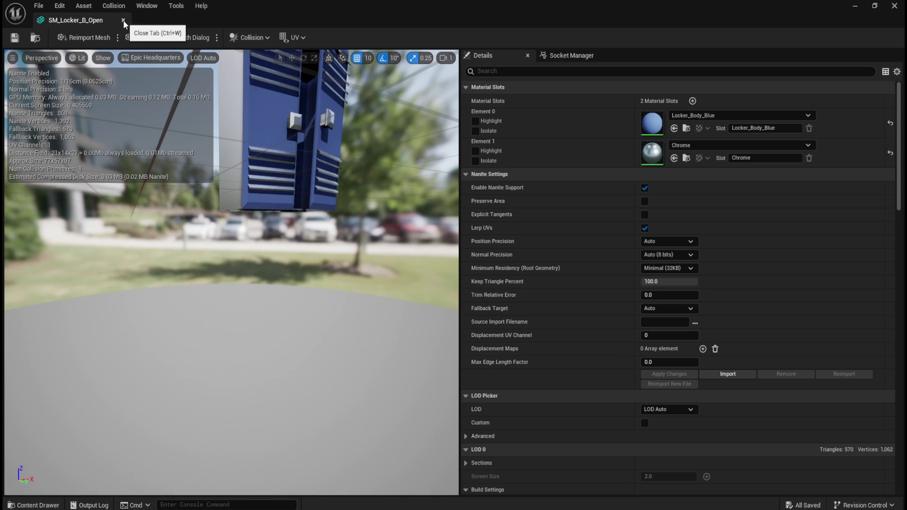
click(124, 21)
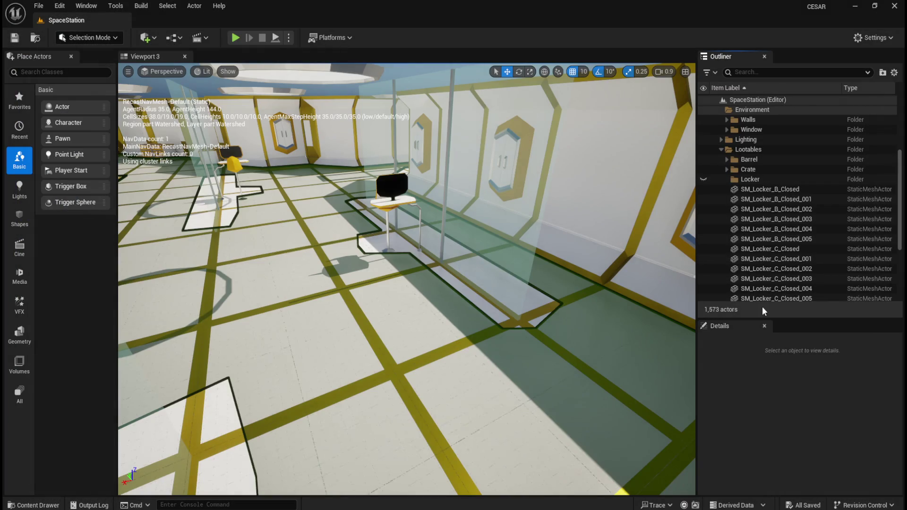
scroll(825, 256, down, 3)
scroll(826, 257, down, 3)
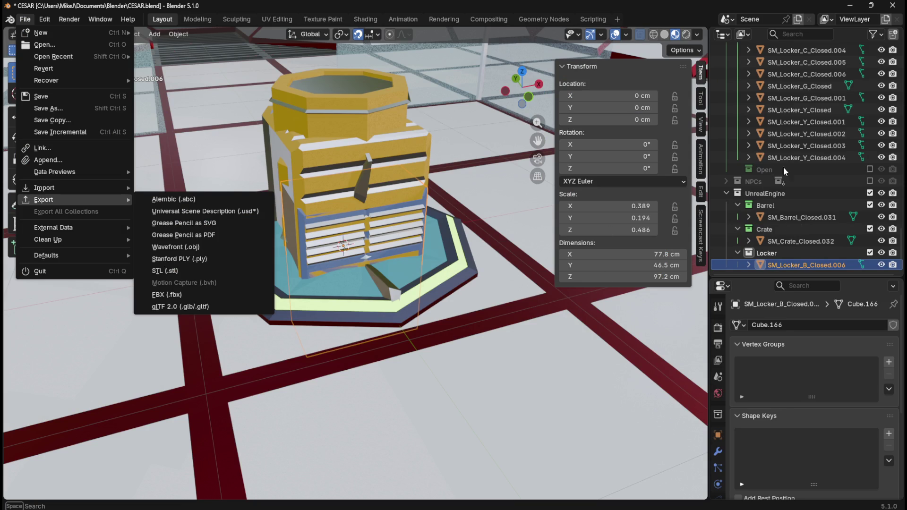
key(Escape)
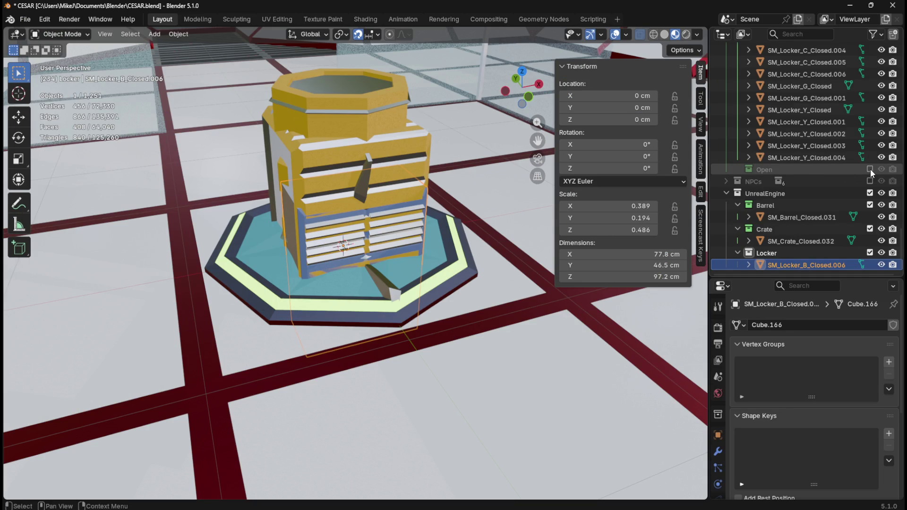
Step: Show the Open collection and isolate SM_Locker_B_Open with SM_Locker_B_Closed.006 in Local View
click(870, 169)
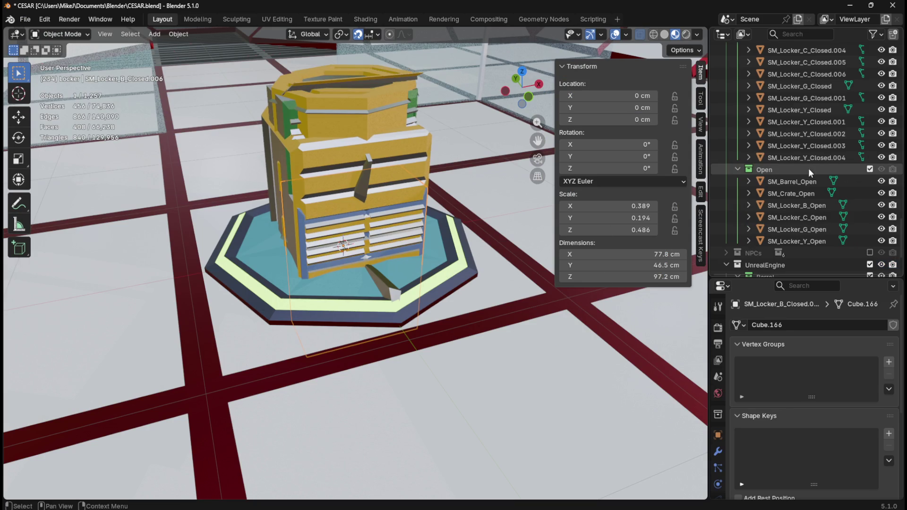
click(805, 207)
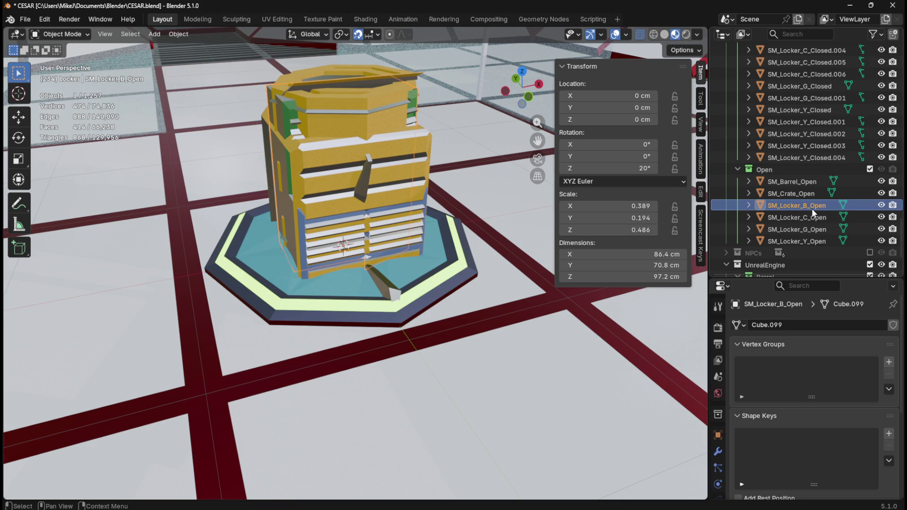
scroll(805, 224, down, 2)
scroll(805, 223, down, 1)
scroll(806, 226, down, 2)
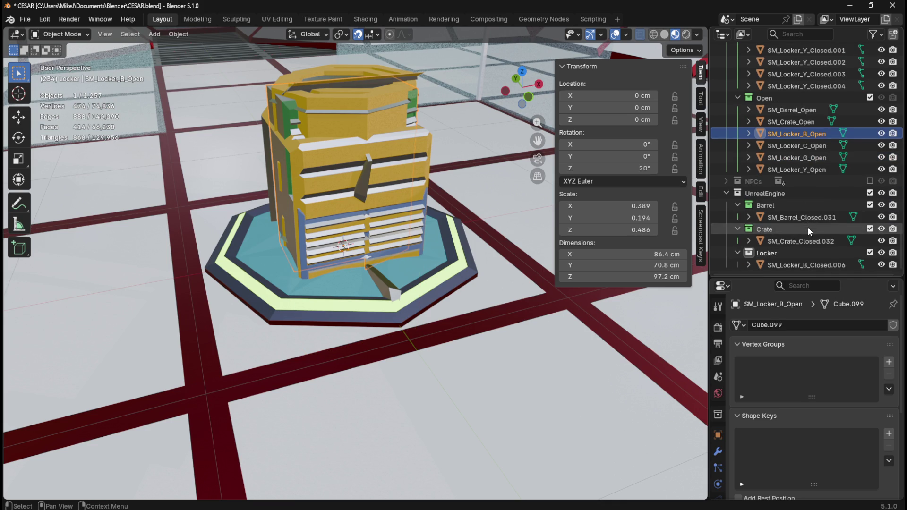
click(808, 263)
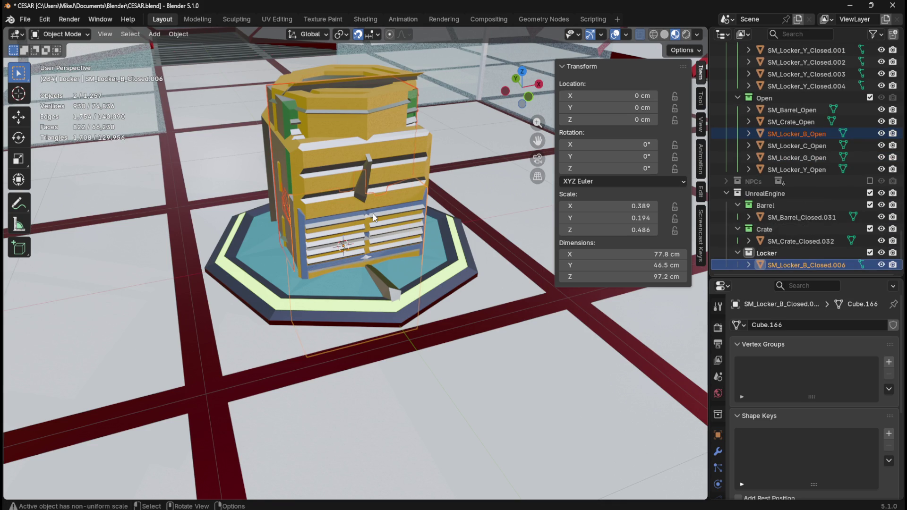
key(KP_Divide)
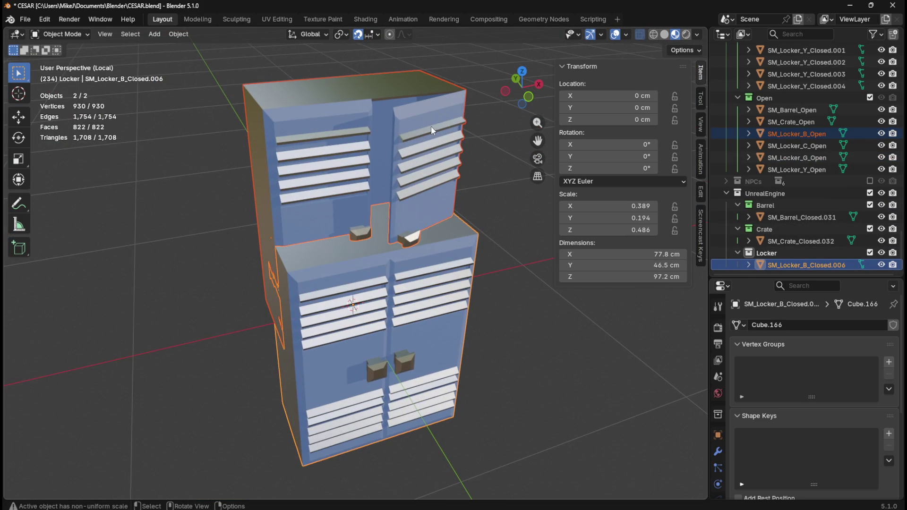
right_click(158, 272)
click(207, 191)
Step: Compare the two isolated B lockers from several angles, switching selection between them
mouse_move(183, 190)
mouse_down()
mouse_move(353, 182)
mouse_move(307, 185)
mouse_up()
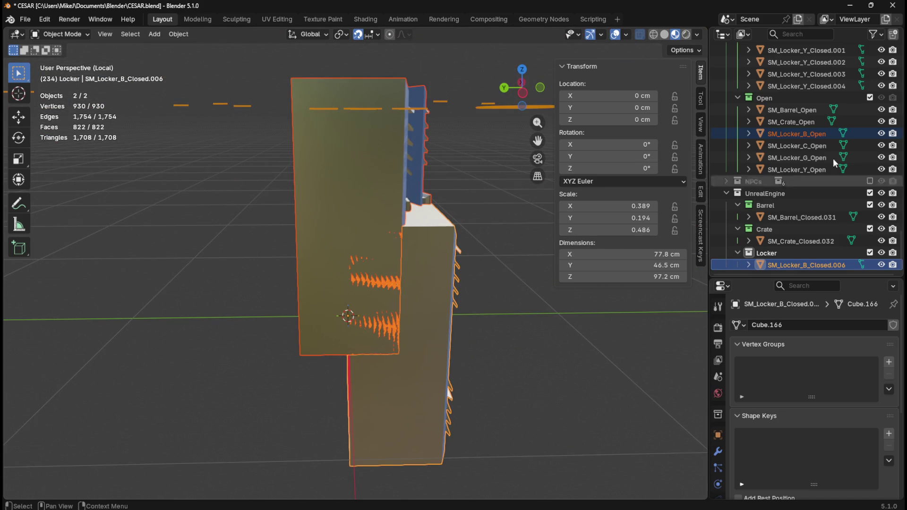
click(800, 133)
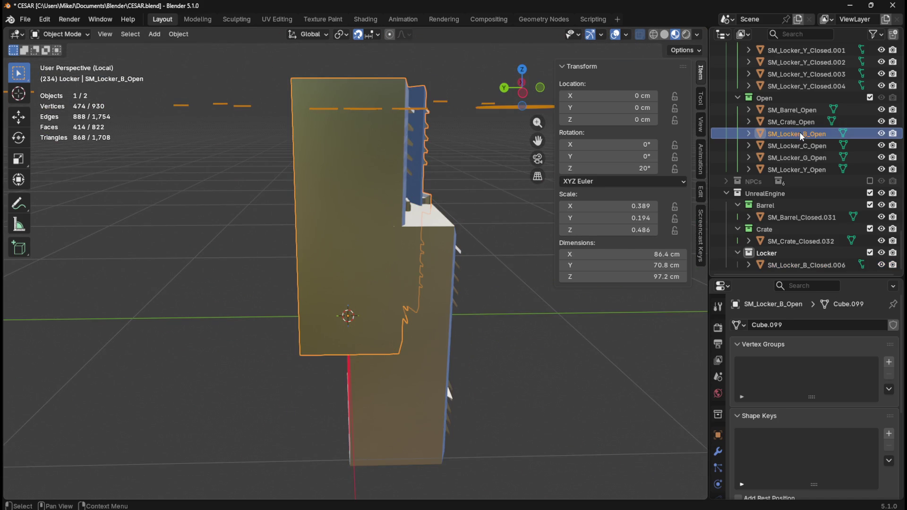
click(805, 264)
mouse_move(598, 327)
mouse_down()
mouse_move(515, 327)
mouse_move(607, 326)
mouse_move(496, 321)
mouse_move(650, 282)
mouse_move(603, 327)
mouse_move(498, 322)
mouse_move(657, 320)
mouse_move(633, 328)
mouse_move(655, 322)
mouse_move(384, 188)
mouse_up()
click(376, 133)
mouse_move(457, 266)
mouse_down()
mouse_move(488, 289)
mouse_move(467, 308)
mouse_up()
click(467, 309)
mouse_move(547, 317)
mouse_down()
mouse_move(443, 302)
mouse_move(535, 266)
mouse_move(510, 226)
mouse_move(494, 259)
mouse_move(490, 243)
mouse_move(507, 241)
mouse_move(518, 264)
mouse_move(478, 334)
mouse_move(514, 302)
mouse_move(527, 258)
mouse_move(514, 294)
mouse_move(488, 303)
mouse_move(529, 269)
mouse_move(555, 269)
mouse_move(599, 299)
mouse_move(433, 305)
mouse_move(593, 303)
mouse_move(607, 290)
mouse_move(545, 295)
mouse_move(539, 301)
mouse_move(558, 315)
mouse_move(531, 322)
mouse_move(381, 118)
mouse_up()
Step: Examine SM_Locker_B_Open's edge loops in Edit Mode from front and angled views
click(381, 117)
key(Tab)
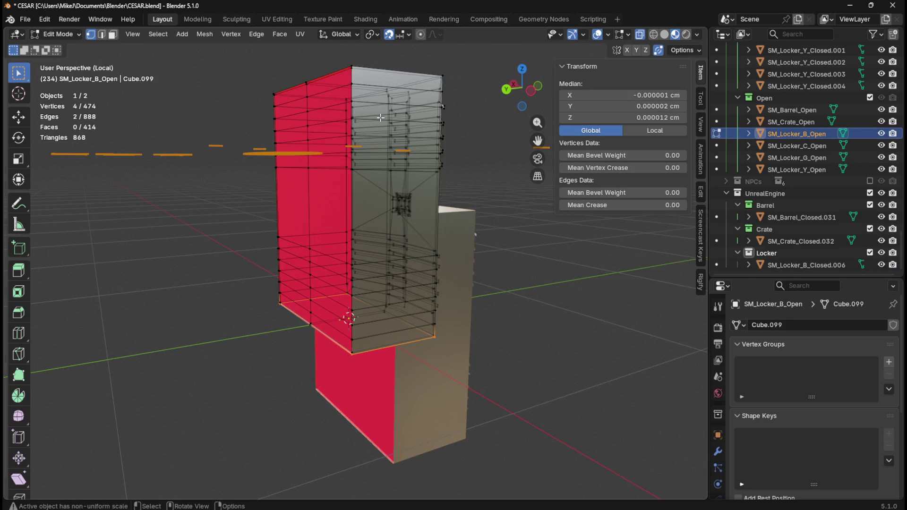
mouse_move(366, 189)
mouse_down()
mouse_move(463, 189)
mouse_move(400, 197)
mouse_move(385, 179)
mouse_move(377, 186)
mouse_move(490, 202)
mouse_move(475, 202)
mouse_move(505, 213)
mouse_up()
alt+click(341, 196)
drag(376, 198, 376, 198)
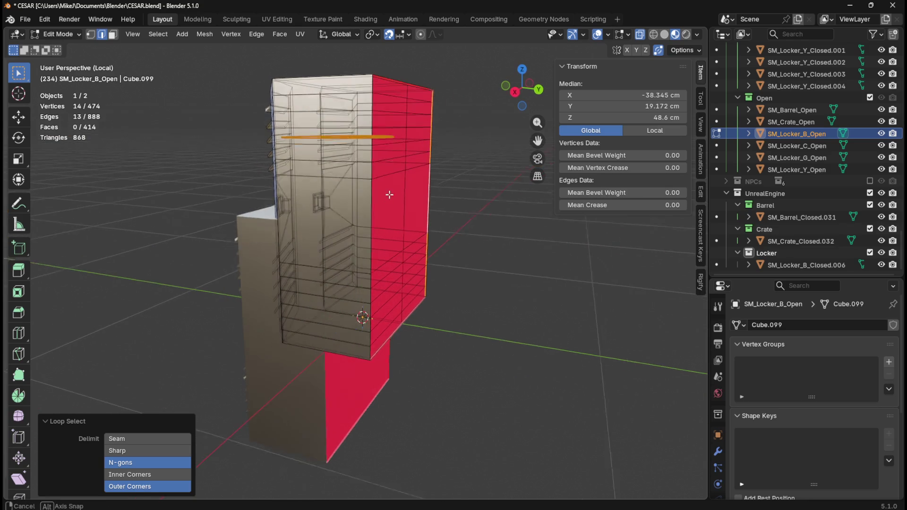
mouse_move(461, 187)
mouse_down()
mouse_move(306, 251)
mouse_move(458, 234)
mouse_move(480, 222)
mouse_move(482, 208)
mouse_move(519, 214)
mouse_up()
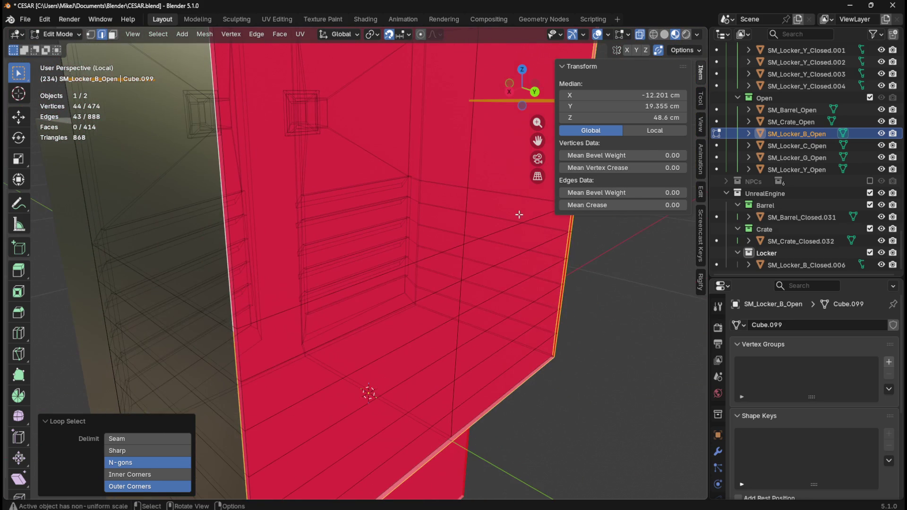
click(540, 371)
mouse_move(586, 358)
mouse_down()
mouse_move(563, 334)
mouse_move(594, 338)
mouse_up()
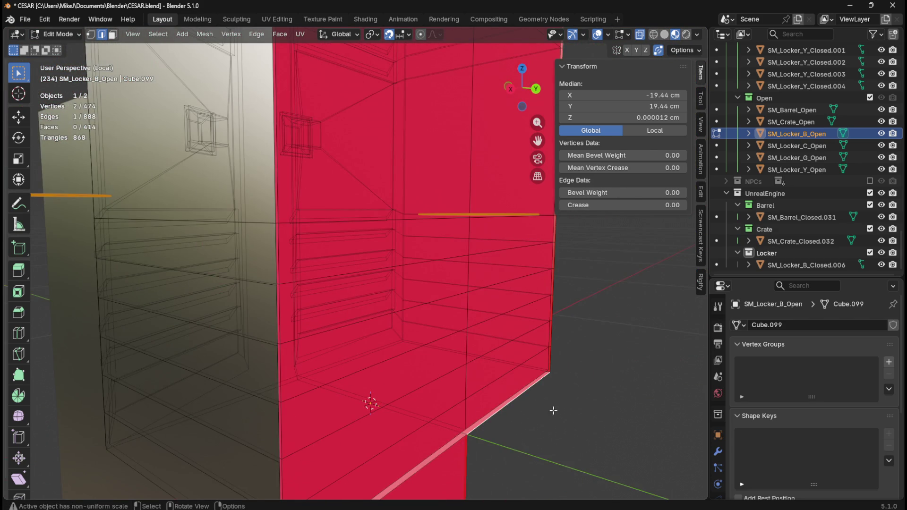
mouse_move(553, 410)
mouse_down()
mouse_move(446, 425)
mouse_move(389, 385)
mouse_move(543, 390)
mouse_move(571, 364)
mouse_move(598, 361)
mouse_move(603, 387)
mouse_move(481, 382)
mouse_move(591, 387)
mouse_move(608, 401)
mouse_move(597, 411)
mouse_move(416, 405)
mouse_move(497, 440)
mouse_move(559, 438)
mouse_move(573, 428)
mouse_move(486, 430)
mouse_move(367, 403)
mouse_move(565, 409)
mouse_move(581, 387)
mouse_move(577, 397)
mouse_move(541, 370)
mouse_move(522, 397)
mouse_move(576, 384)
mouse_move(543, 388)
mouse_move(542, 348)
mouse_move(550, 394)
mouse_move(542, 430)
mouse_move(583, 401)
mouse_move(535, 362)
mouse_up()
key(Tab)
Step: Switch mesh editing to the duplicate SM_Locker_B_Closed.006
click(446, 425)
key(Tab)
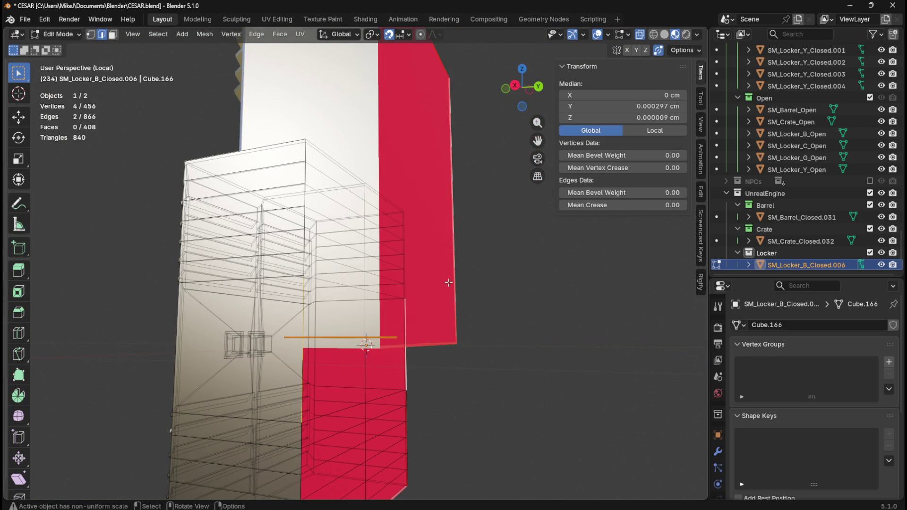
Step: Move editing to SM_Locker_B_Open's panel centre vertices and bring up the Shift+S snap menu
drag(449, 283, 488, 323)
mouse_move(545, 306)
mouse_down()
mouse_move(346, 329)
mouse_move(532, 311)
mouse_move(531, 324)
mouse_move(397, 324)
mouse_move(429, 330)
mouse_move(497, 268)
mouse_up()
key(Tab)
click(495, 257)
key(Tab)
mouse_move(497, 226)
mouse_down()
mouse_move(474, 216)
mouse_move(507, 218)
mouse_up()
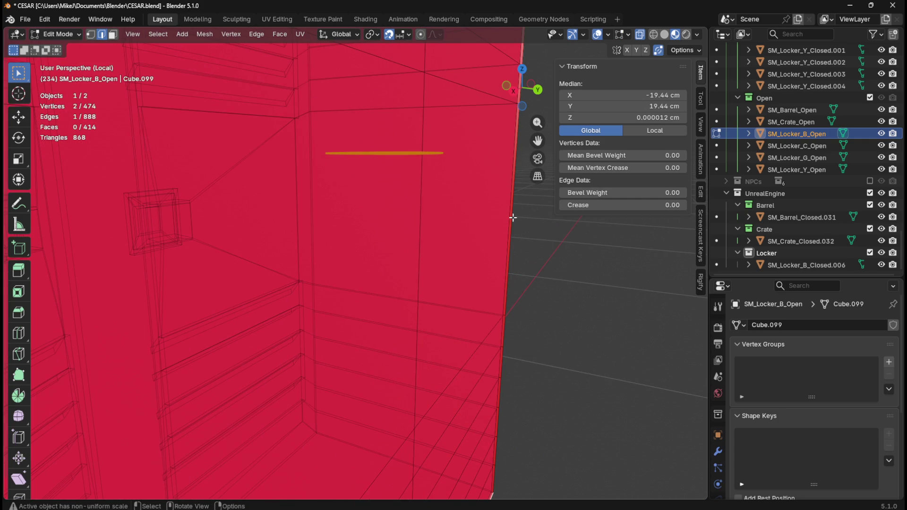
mouse_move(479, 267)
mouse_down()
mouse_move(352, 280)
mouse_move(309, 272)
mouse_up()
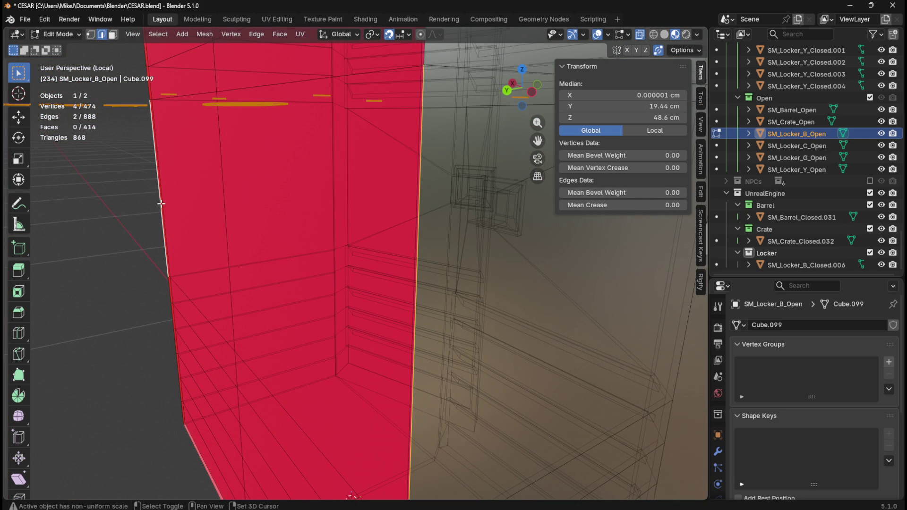
scroll(224, 225, down, 3)
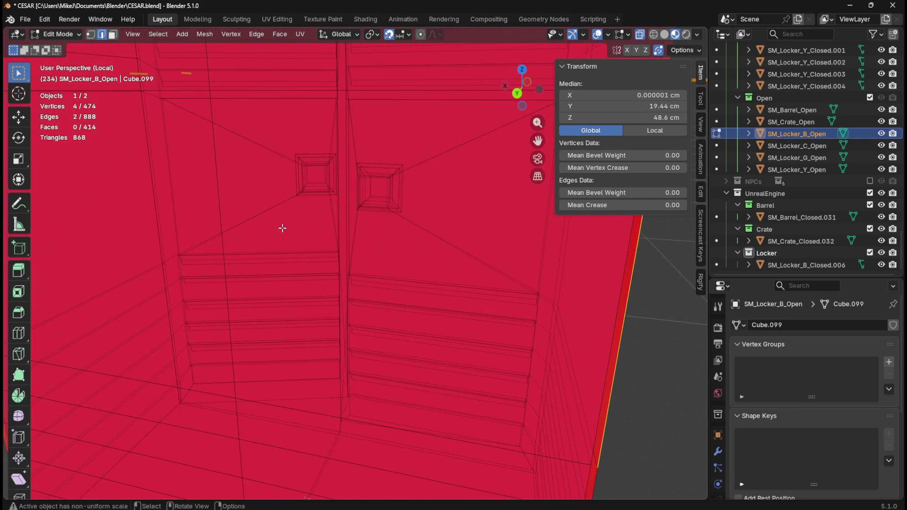
scroll(281, 229, down, 2)
key(shift+s)
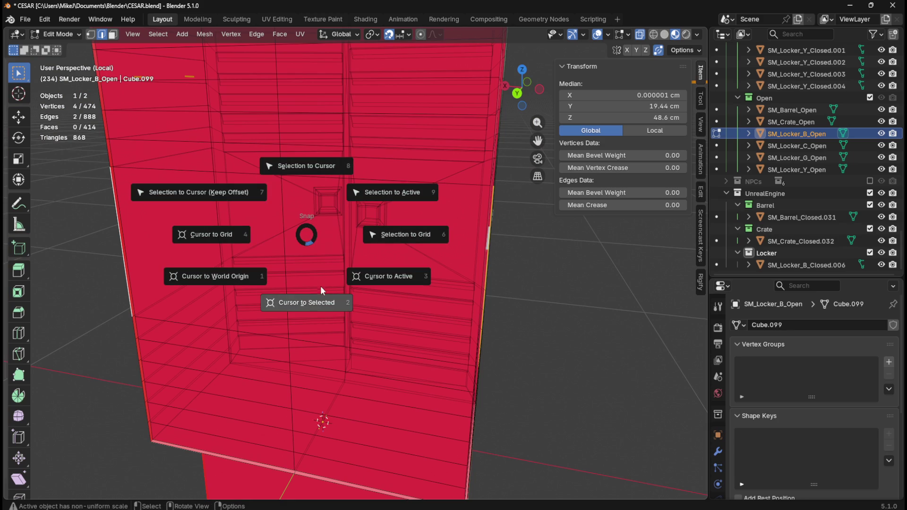
Step: Snap the cursor to the vertices, set the open locker's origin there (Y 19.44, Z 48.6 cm), reset the cursor
click(309, 303)
key(Tab)
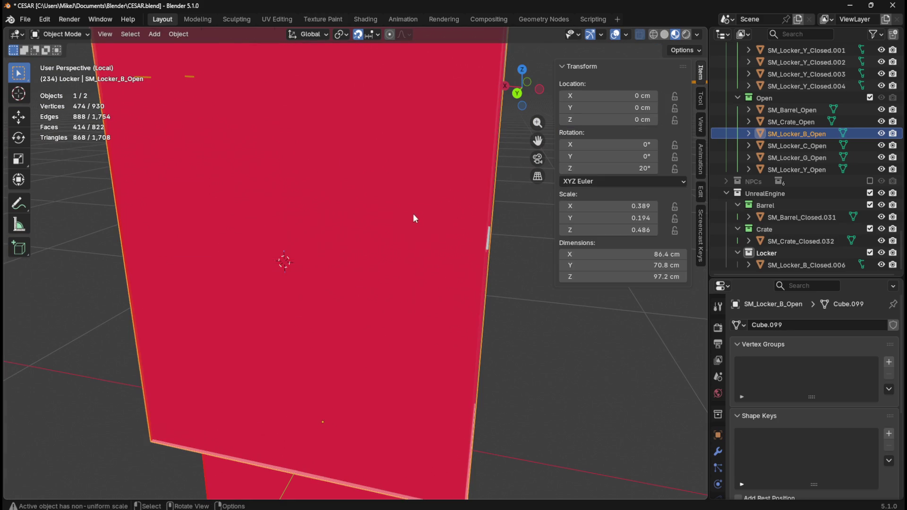
right_click(369, 182)
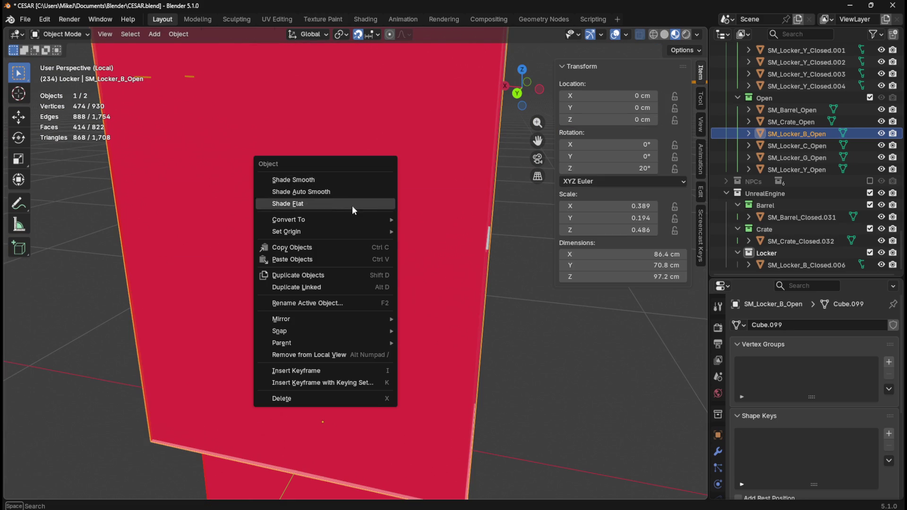
mouse_move(286, 231)
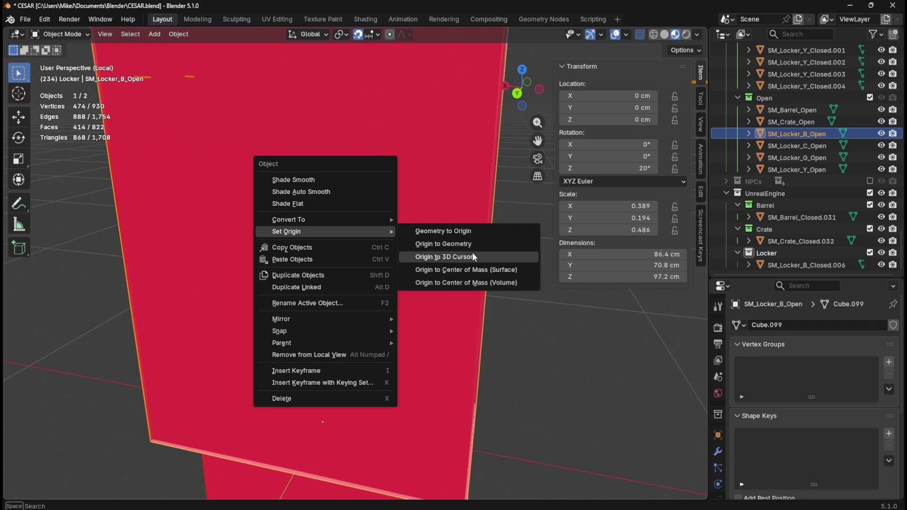
click(470, 256)
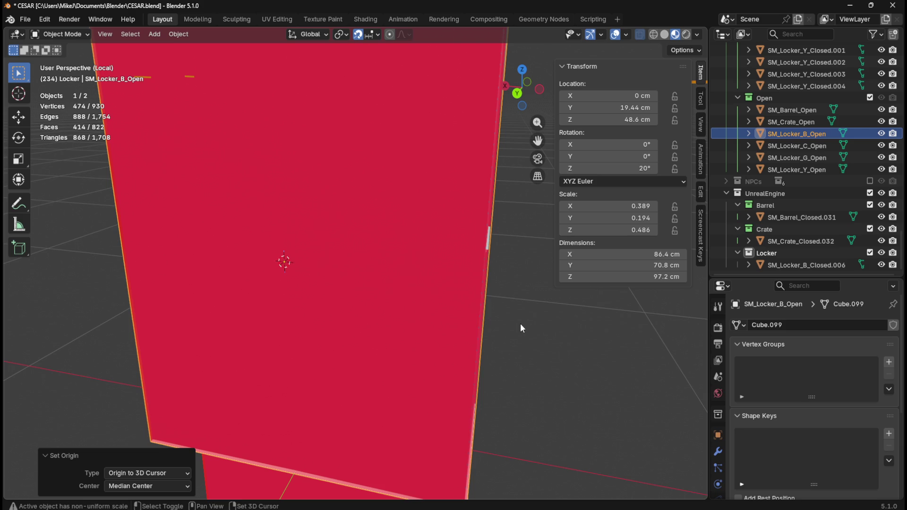
key(shift+s)
click(444, 364)
mouse_move(552, 366)
mouse_down()
mouse_move(453, 369)
mouse_move(412, 272)
mouse_up()
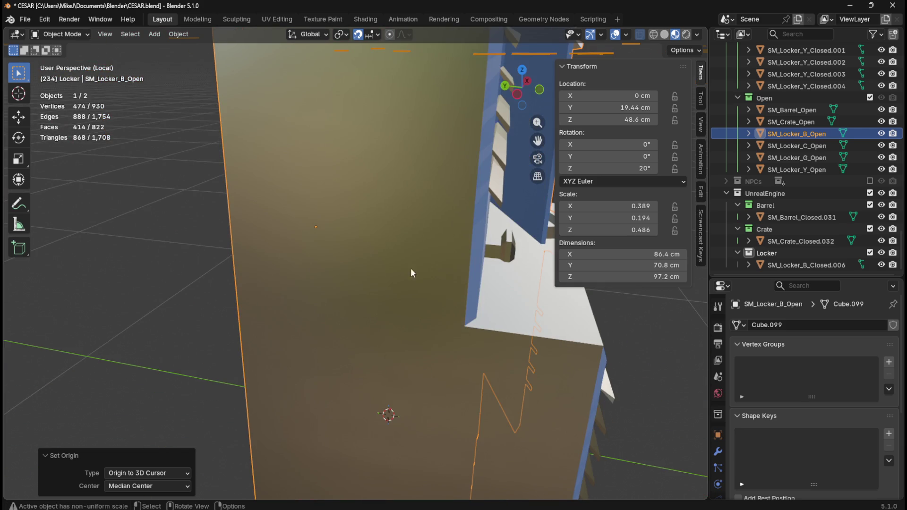
click(142, 278)
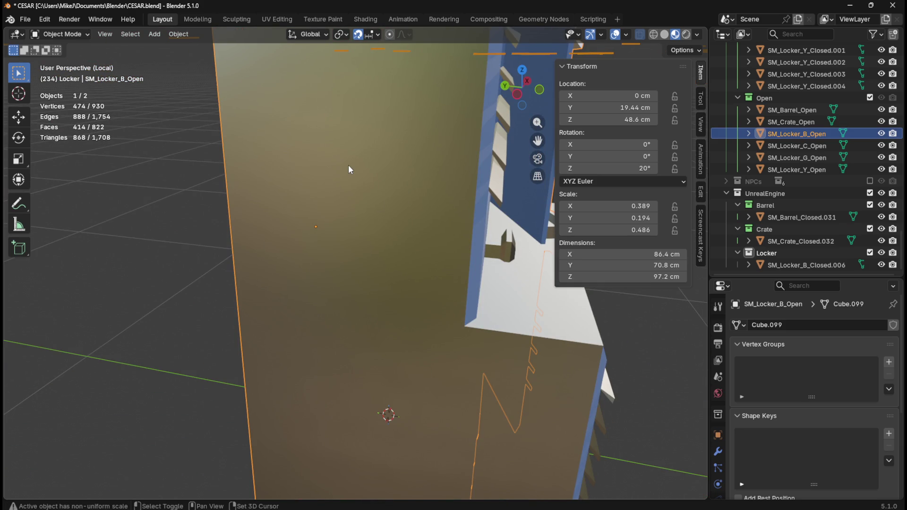
key(shift+s)
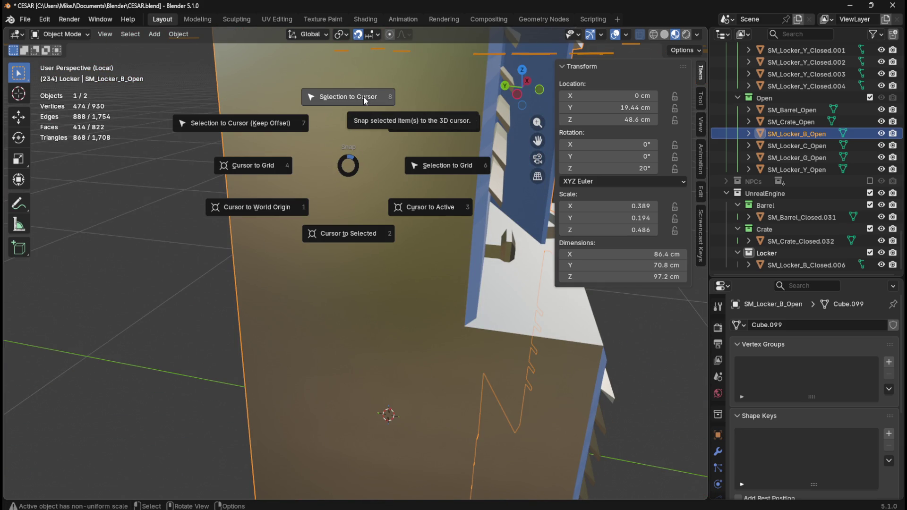
click(364, 96)
mouse_move(377, 191)
mouse_down()
mouse_move(334, 260)
mouse_move(374, 264)
mouse_move(321, 277)
mouse_move(287, 298)
mouse_move(449, 274)
mouse_move(446, 299)
mouse_move(415, 284)
mouse_move(432, 281)
mouse_move(432, 310)
mouse_move(411, 224)
mouse_up()
scroll(334, 259, down, 3)
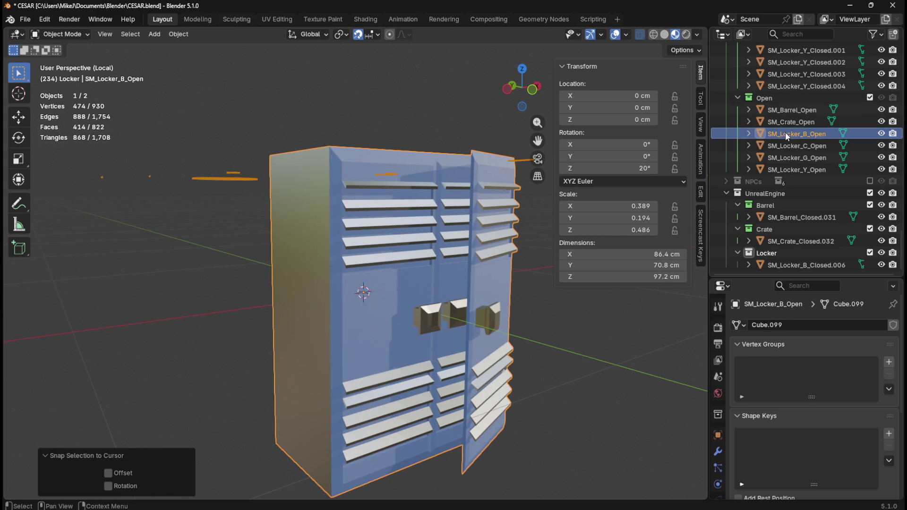
click(783, 146)
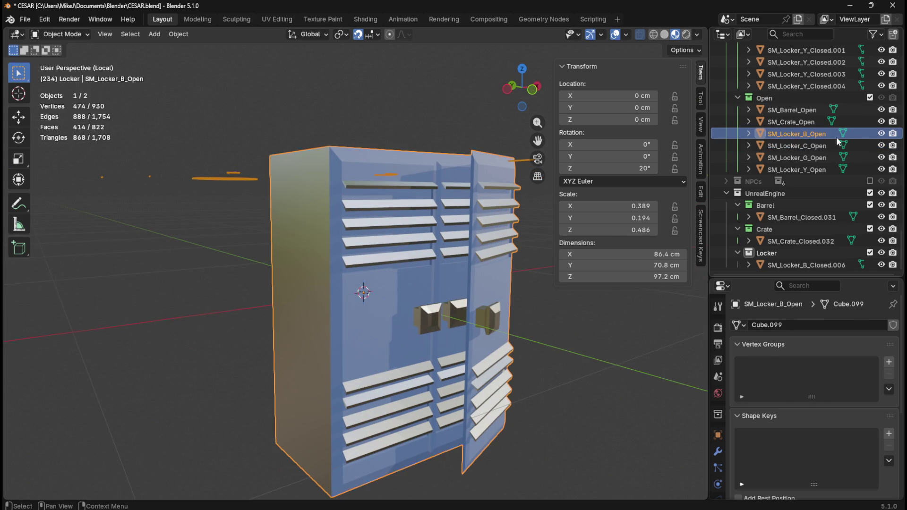
click(881, 134)
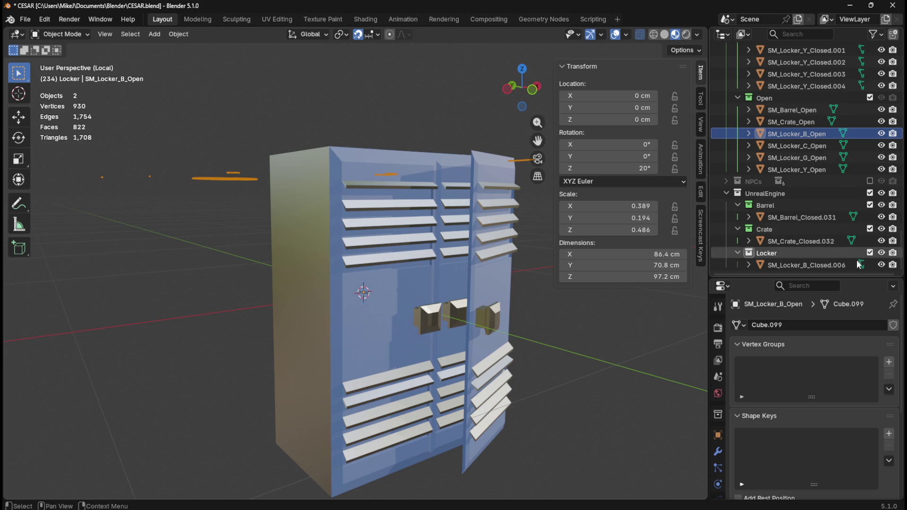
click(879, 264)
click(880, 265)
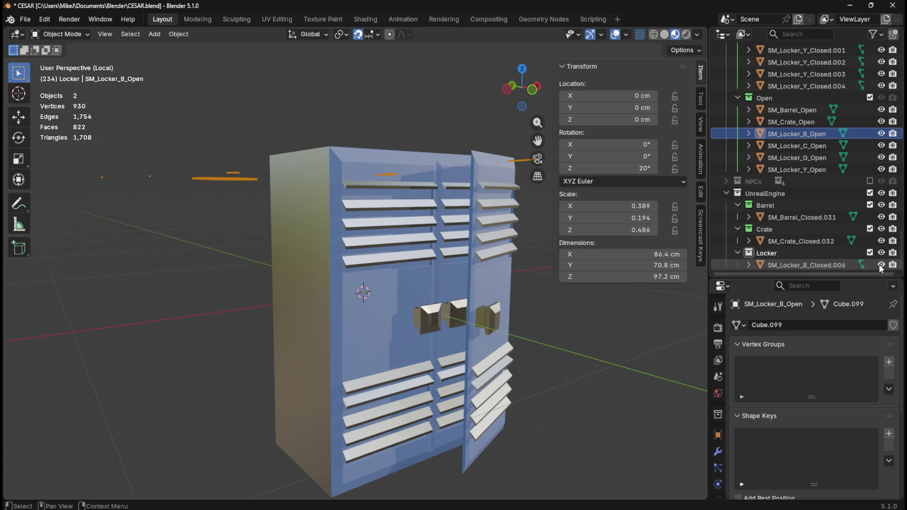
click(879, 264)
click(878, 265)
mouse_move(681, 334)
mouse_down()
mouse_move(588, 368)
mouse_move(470, 380)
mouse_move(379, 339)
mouse_move(451, 354)
mouse_move(407, 364)
mouse_move(606, 362)
mouse_up()
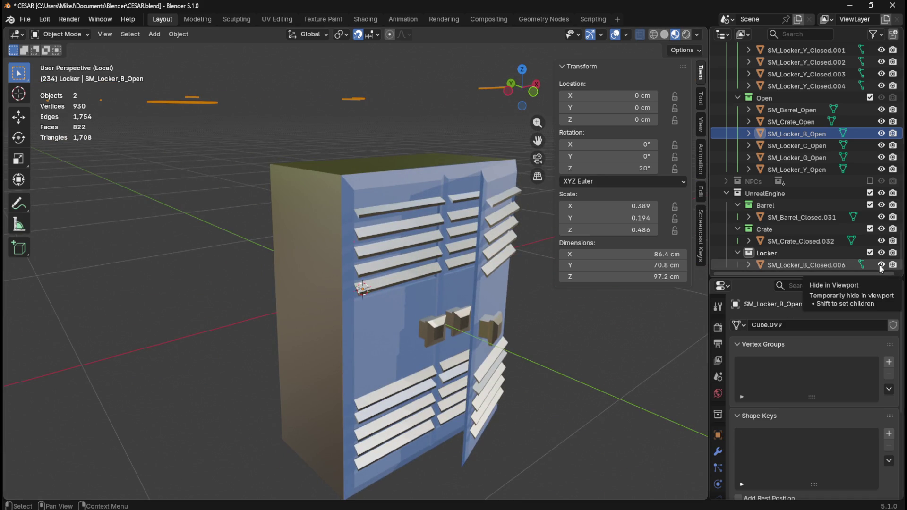
click(878, 265)
click(879, 264)
click(879, 264)
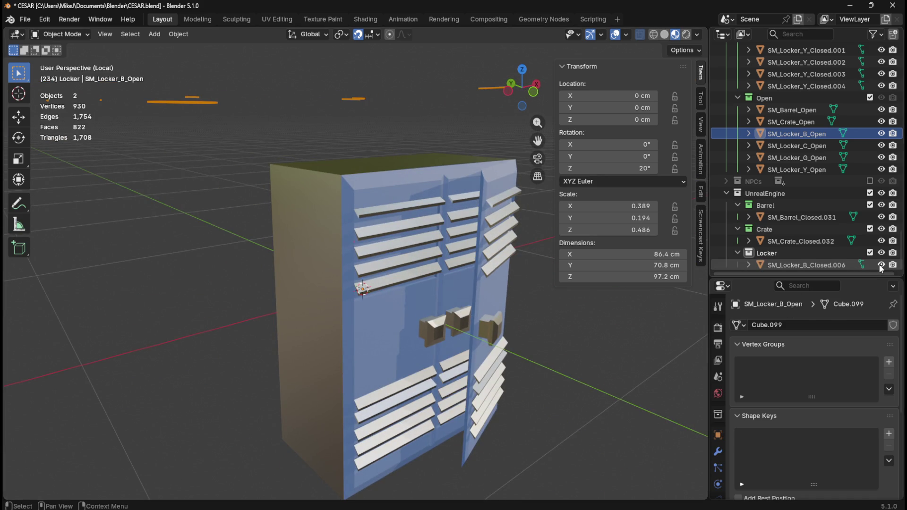
click(879, 265)
click(879, 265)
click(879, 264)
click(878, 265)
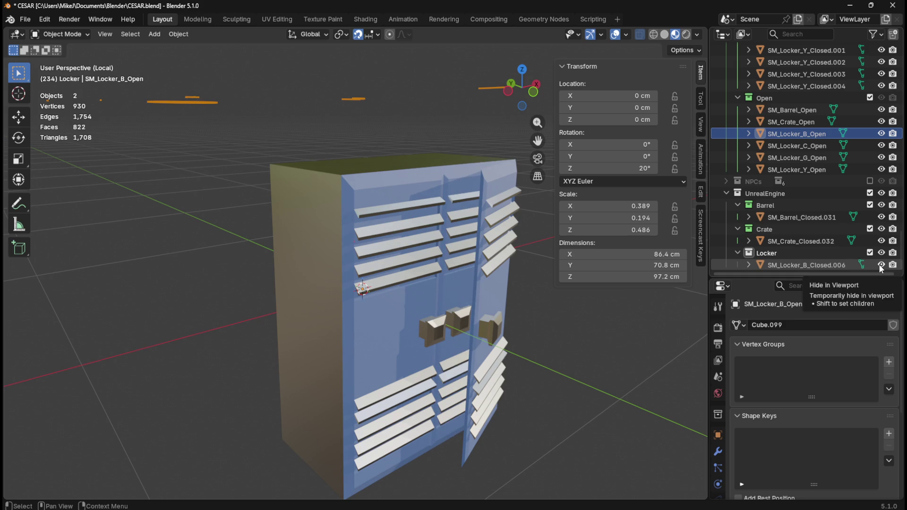
click(879, 265)
click(878, 264)
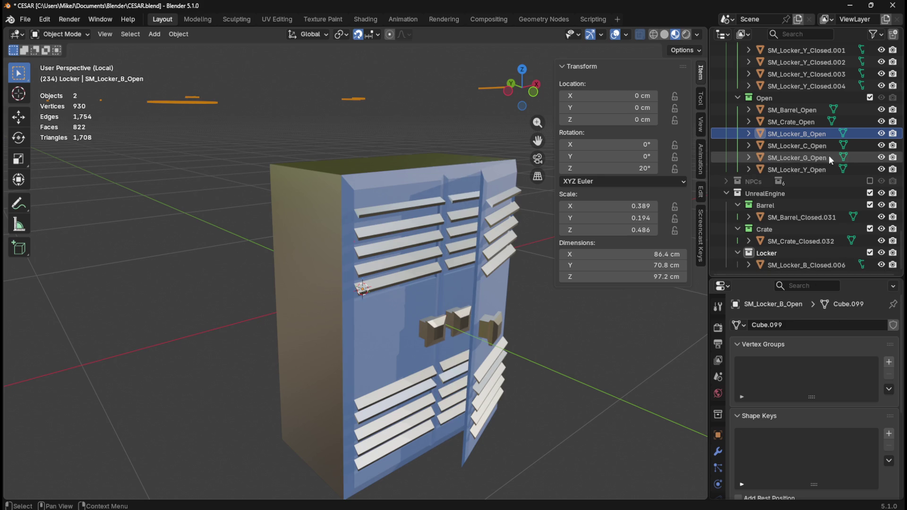
click(815, 134)
mouse_move(530, 289)
mouse_down()
mouse_move(529, 352)
mouse_move(516, 342)
mouse_up()
key(KP_Divide)
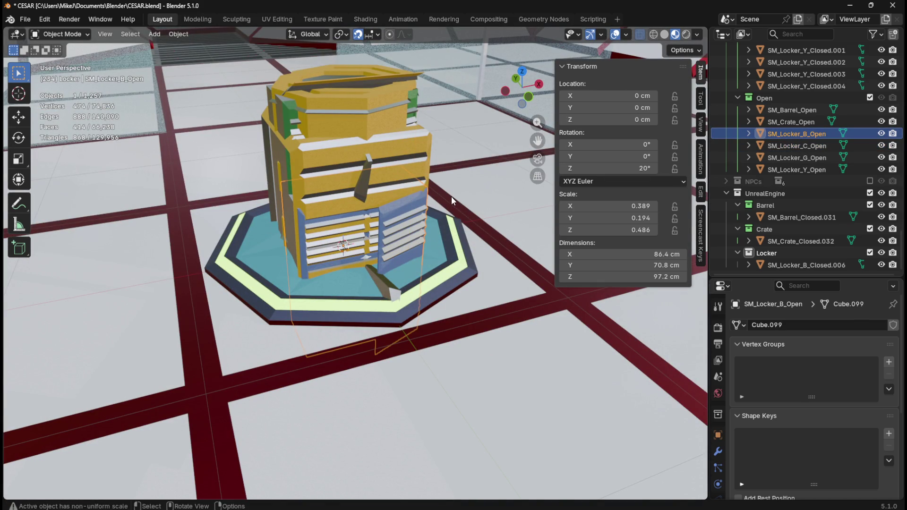
Step: Make SM_Locker_B_Closed.006 the active object in the Outliner
click(790, 261)
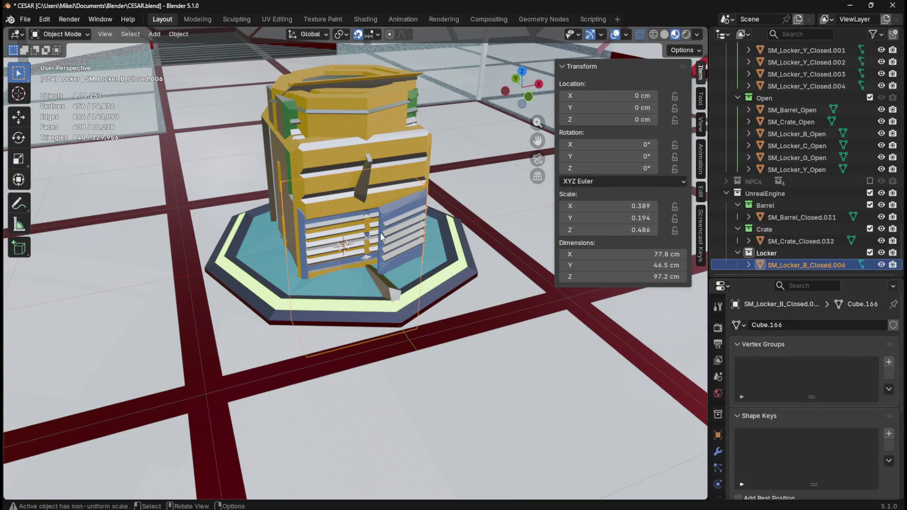
Step: Export the selected closed locker as SM_Locker_B_Closed.fbx to the CESAR folder
click(26, 19)
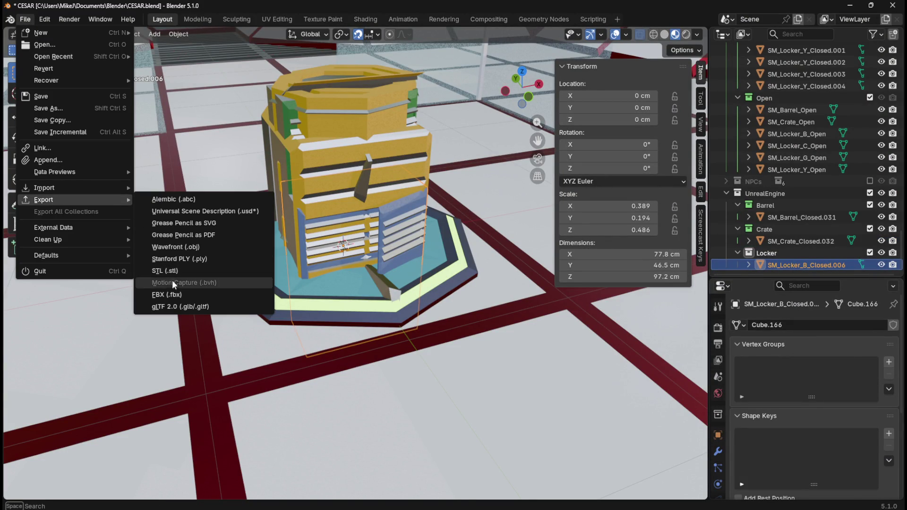
click(168, 292)
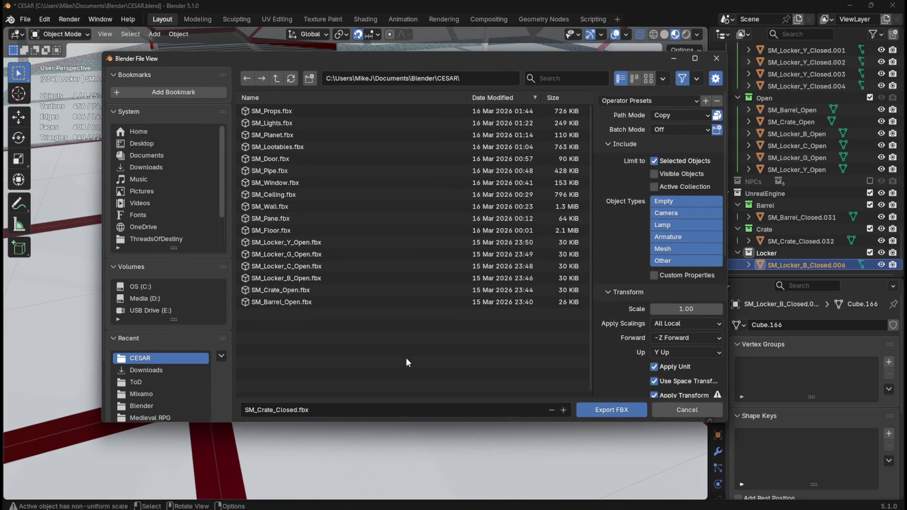
click(368, 409)
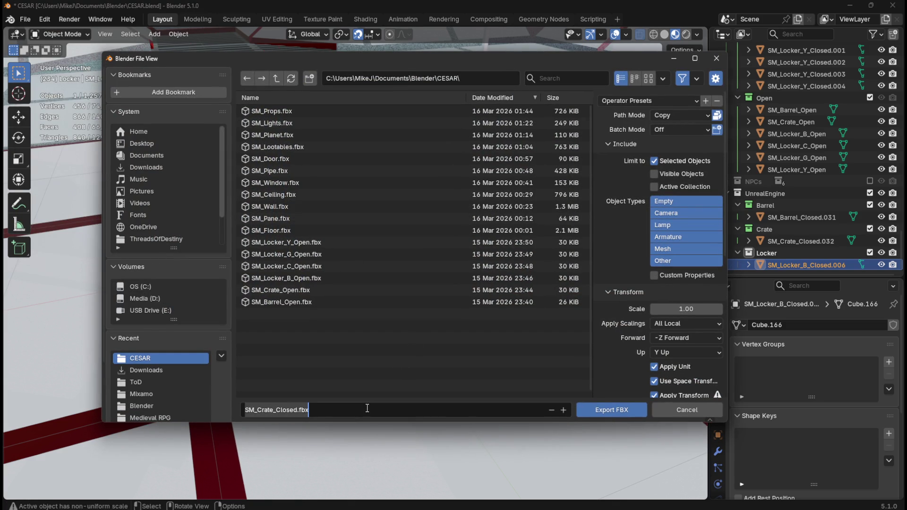
text(SM_)
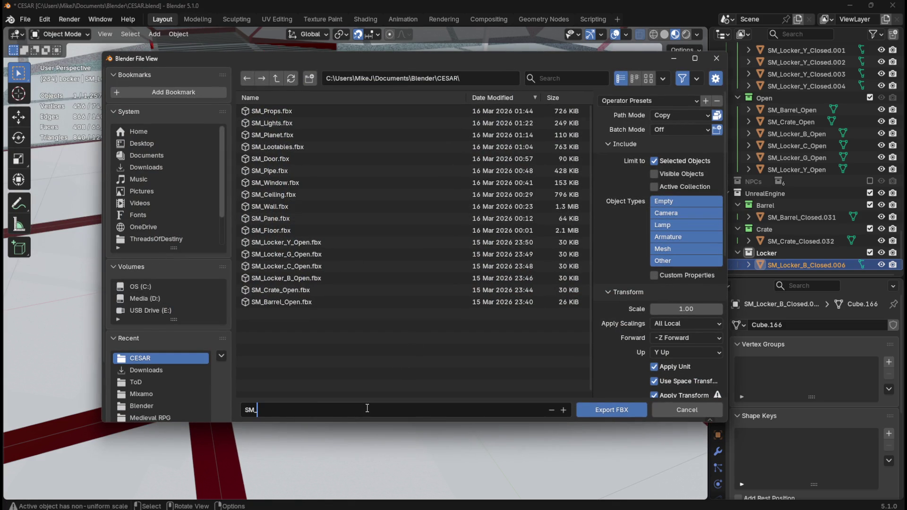
text(Locker_B_Closed)
drag(597, 58, 580, 55)
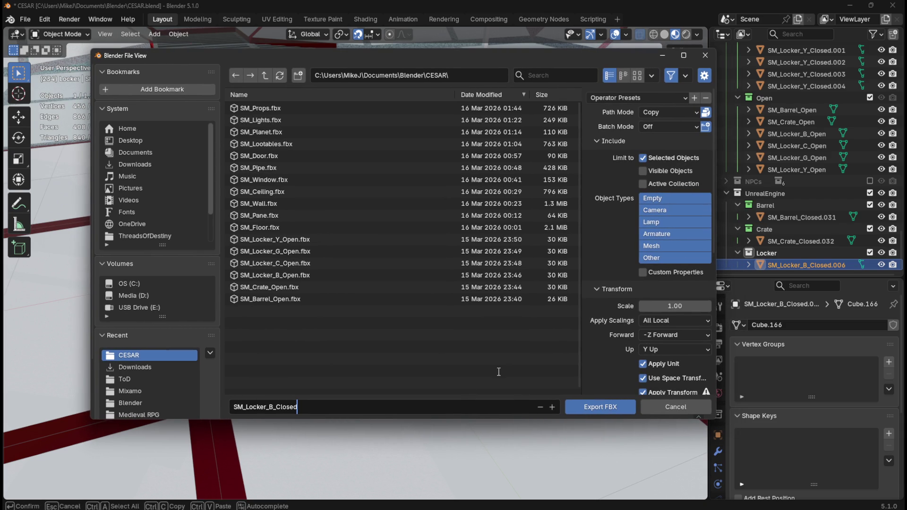
key(Return)
scroll(667, 253, down, 5)
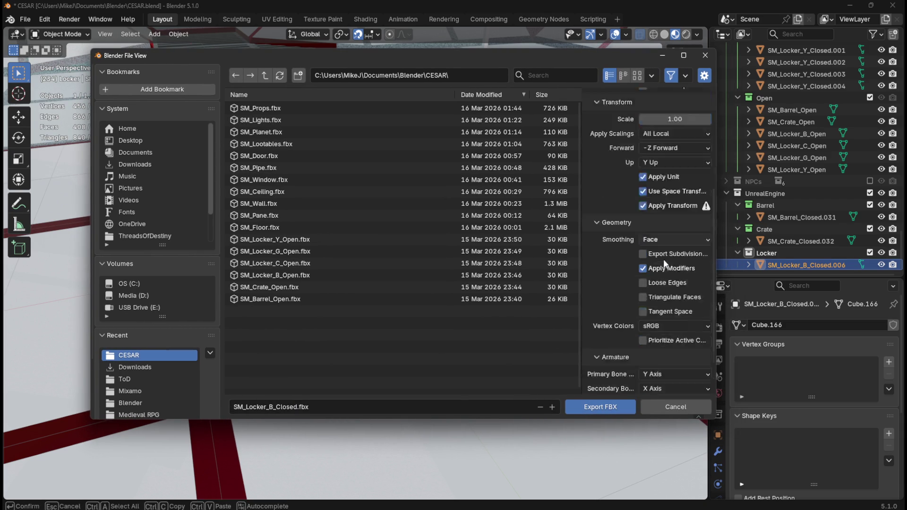
scroll(664, 258, down, 2)
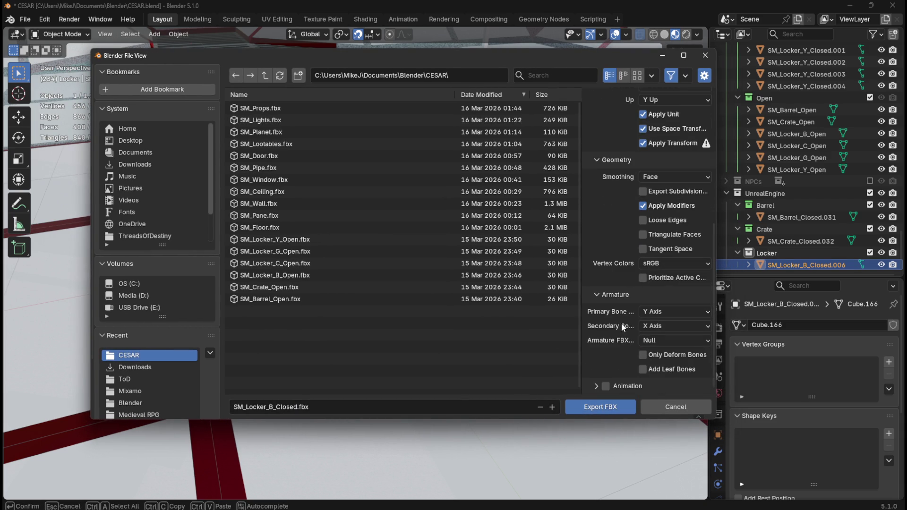
scroll(622, 323, up, 3)
scroll(622, 323, up, 1)
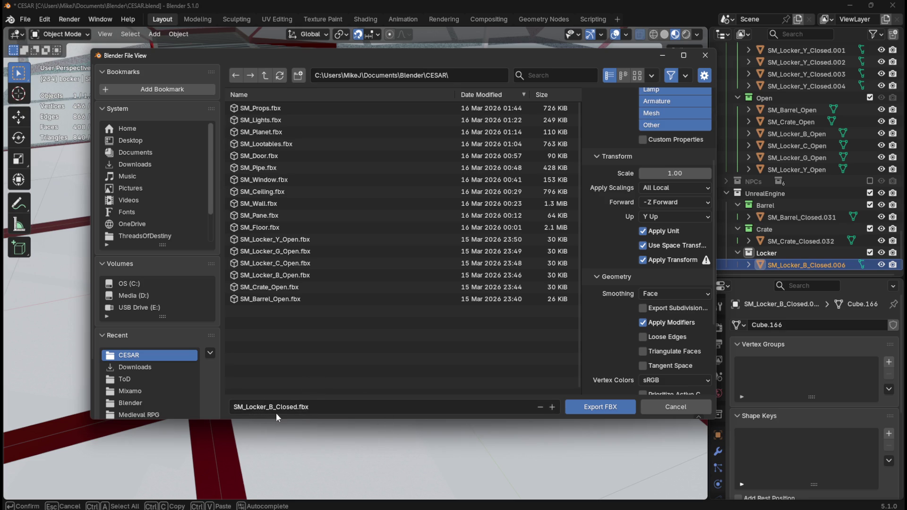
click(592, 406)
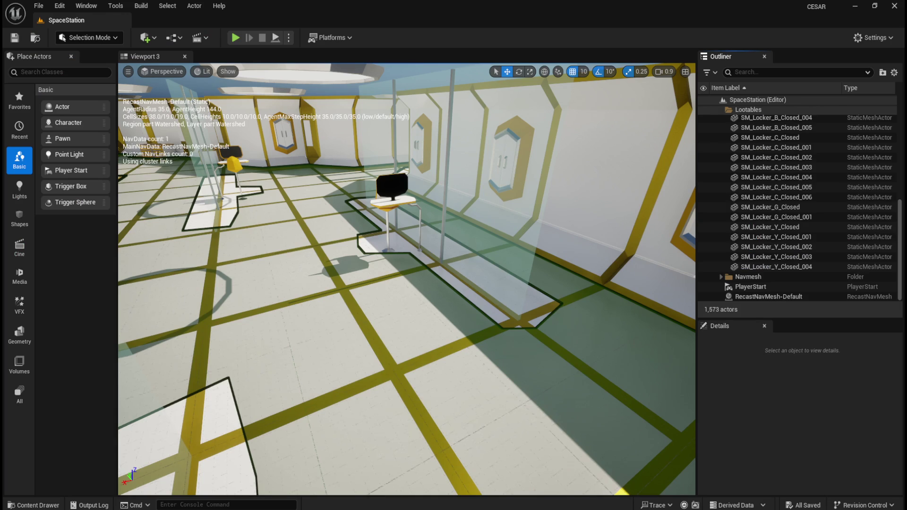
Step: Hide the debug overlay and open SM_Locker_B_Closed from Lootables/Closed in the Content Drawer
key(p)
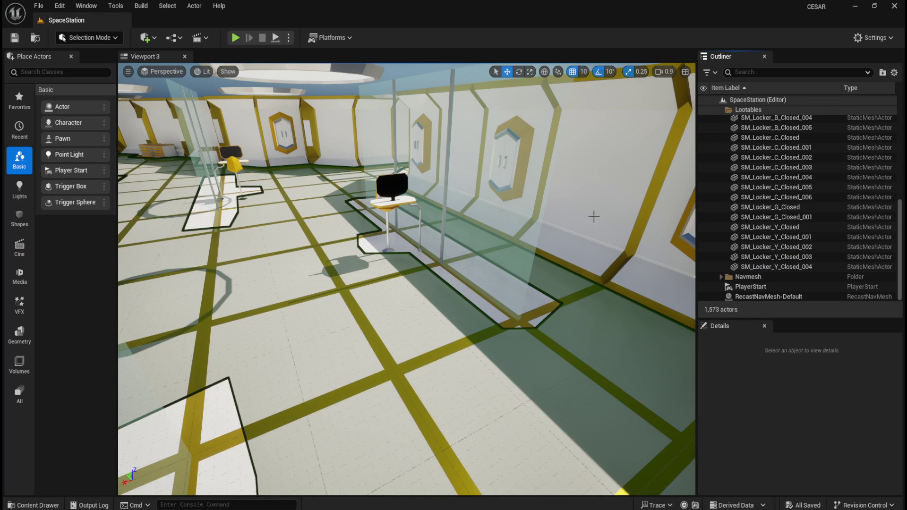
key(ctrl+space)
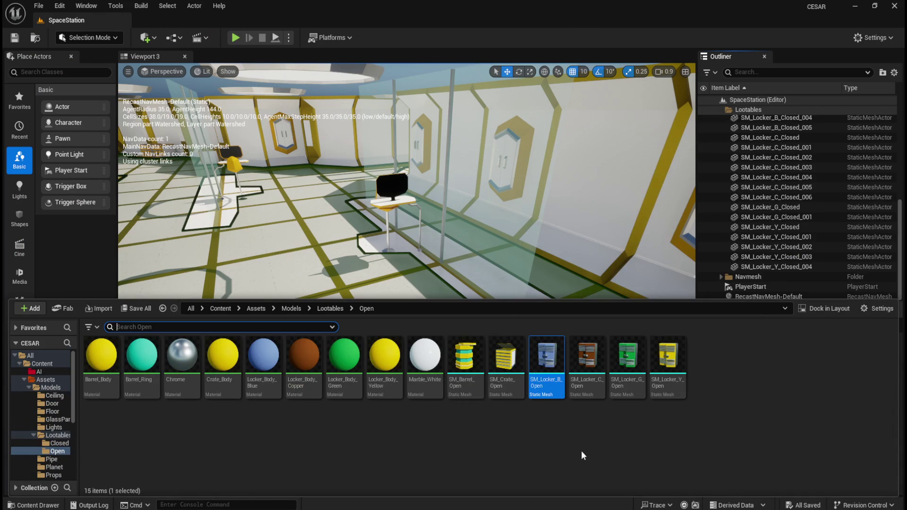
click(328, 309)
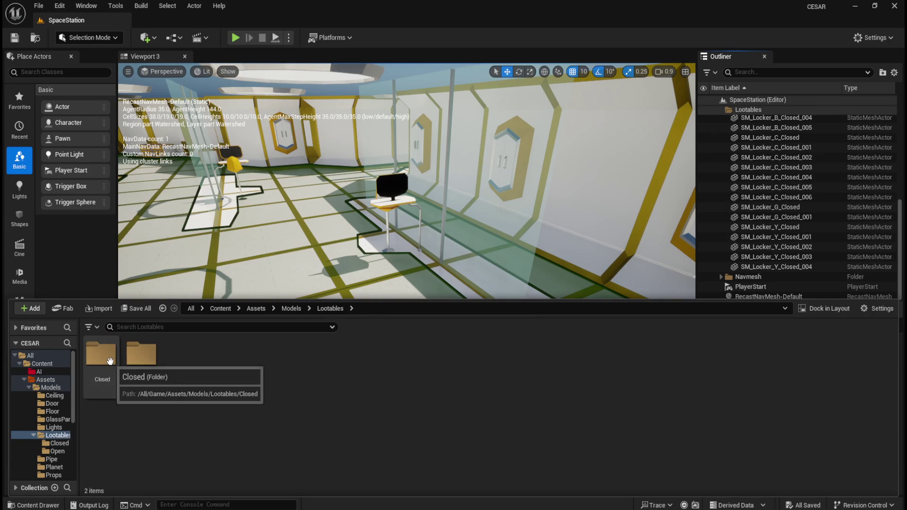
double_click(100, 356)
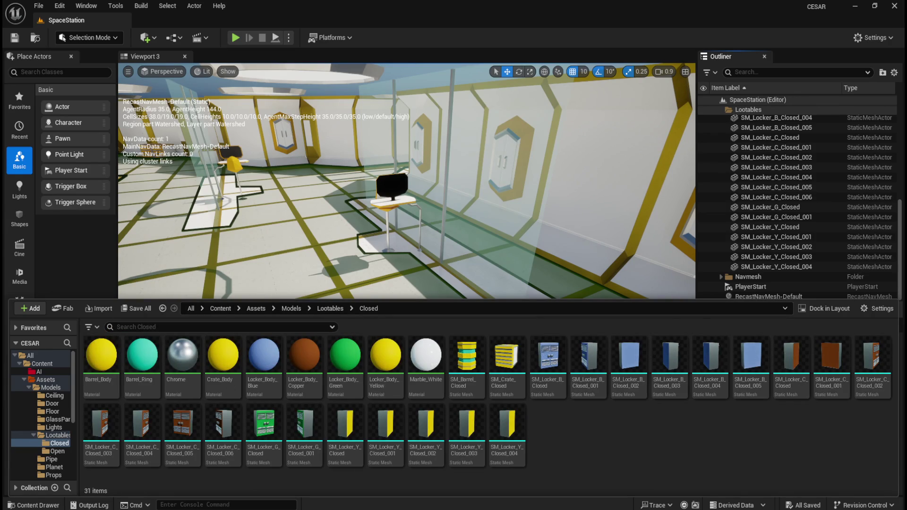
double_click(548, 361)
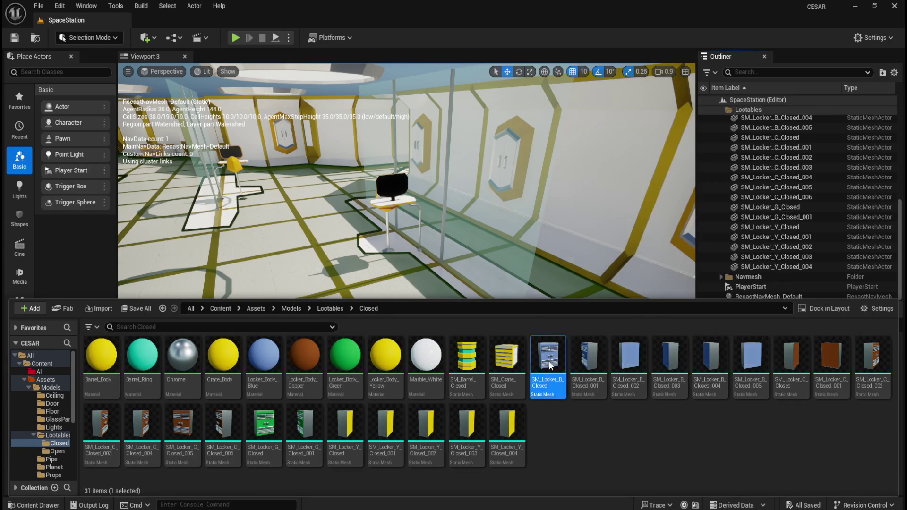
scroll(231, 298, up, 2)
scroll(245, 300, up, 1)
scroll(251, 300, up, 2)
scroll(254, 298, up, 2)
scroll(254, 298, up, 1)
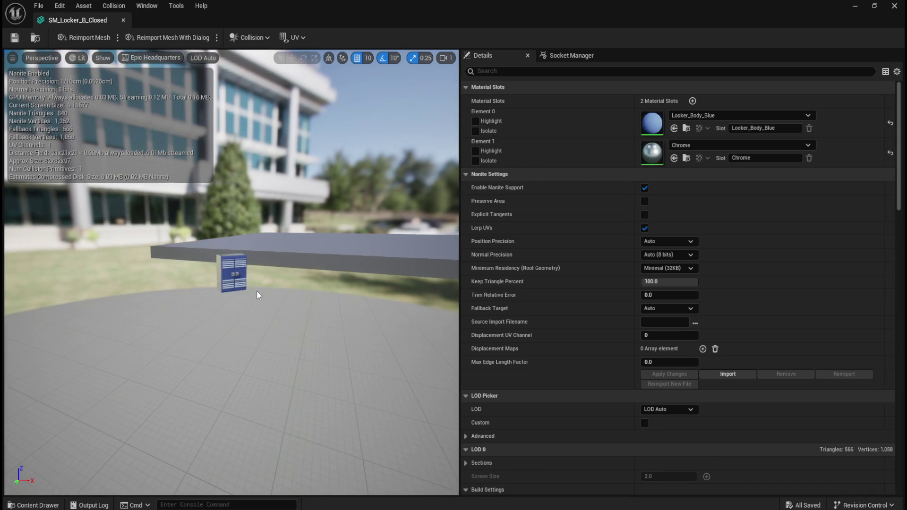
scroll(257, 296, up, 3)
scroll(265, 248, down, 3)
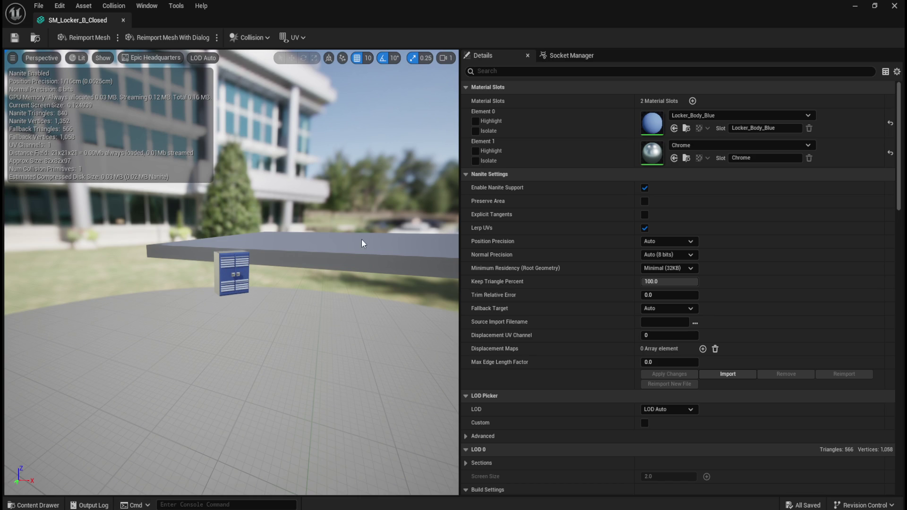
Step: Recentre the closed locker in the preview, then close its mesh editor to return to SpaceStation
drag(286, 237, 294, 236)
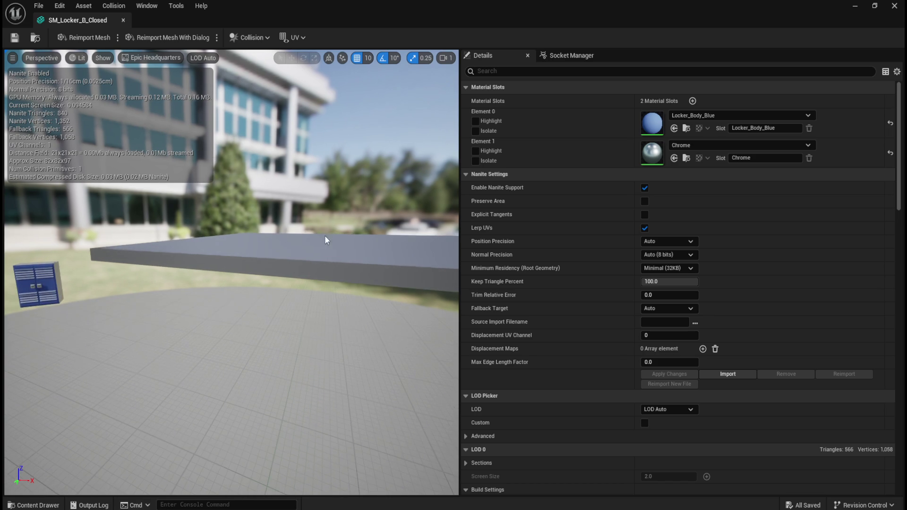
drag(176, 275, 404, 243)
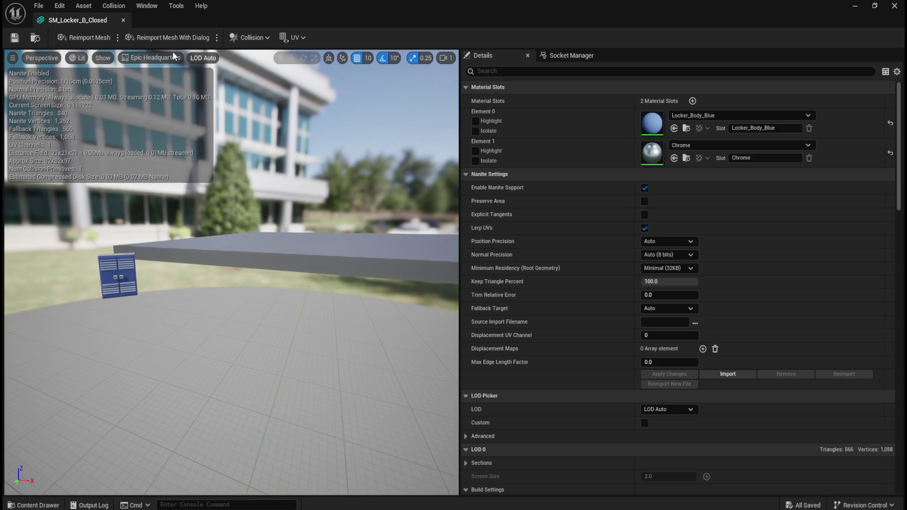
click(123, 20)
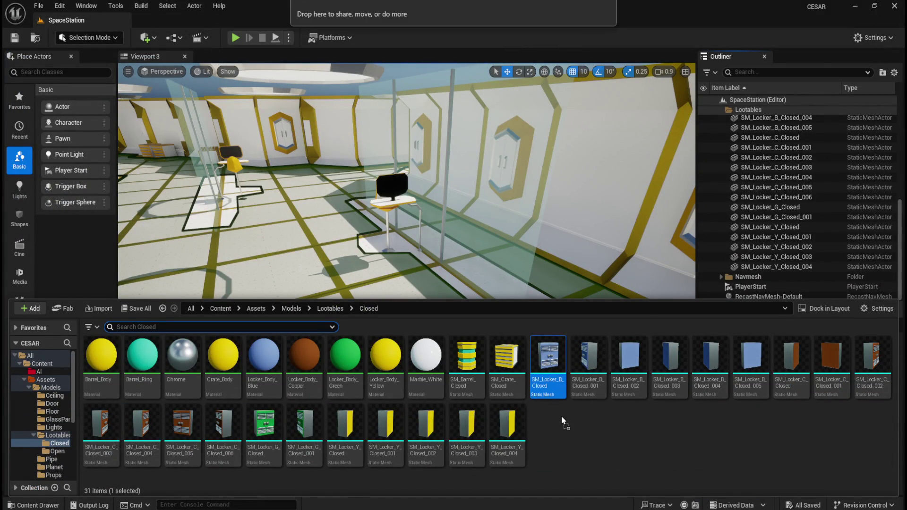
Step: Reimport the new SM_Locker_B_Closed.fbx onto the asset, check it in the mesh editor, and return to the level
drag(562, 415, 561, 416)
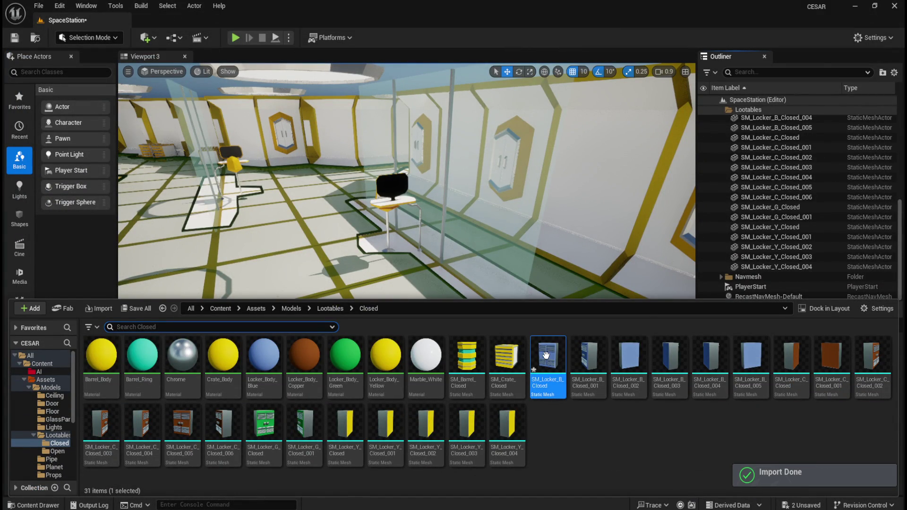
double_click(547, 356)
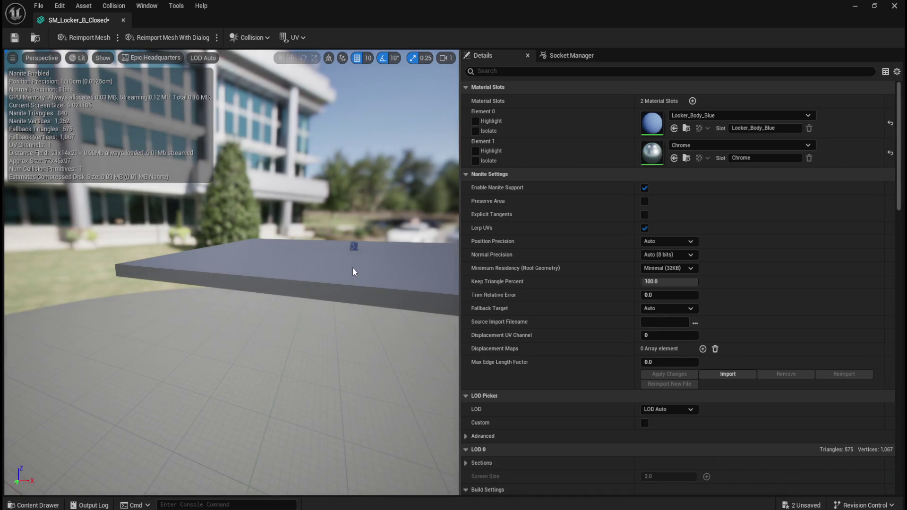
scroll(328, 269, up, 5)
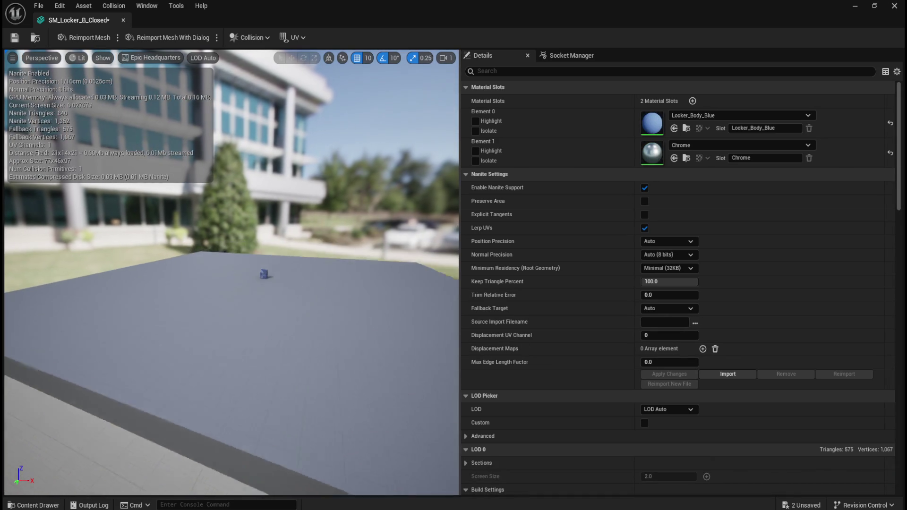
scroll(263, 278, up, 2)
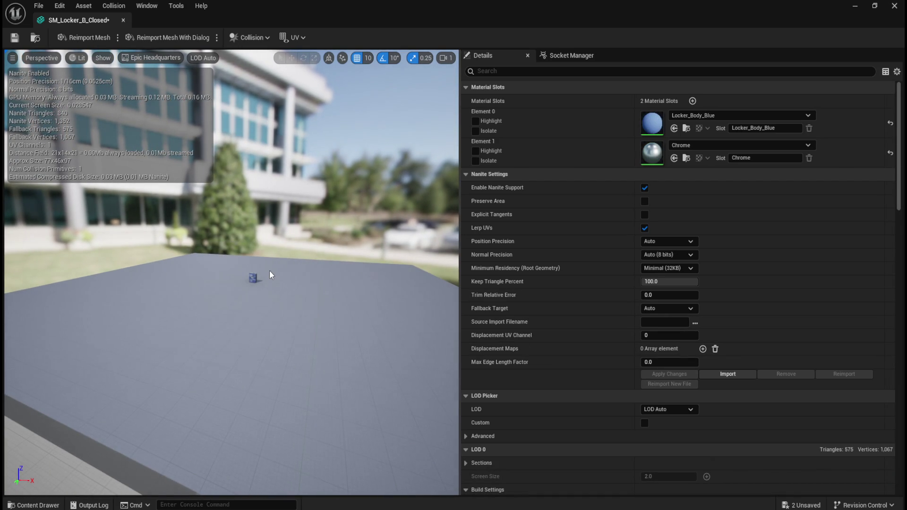
click(124, 21)
key(ctrl+space)
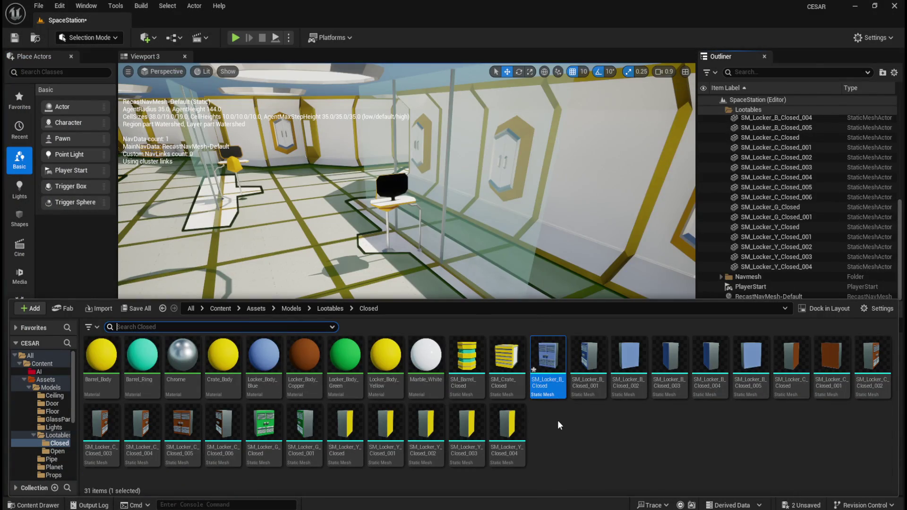
Step: Place a second SM_Locker_B_Closed at the origin, inspect it on its platform, then delete it
click(560, 424)
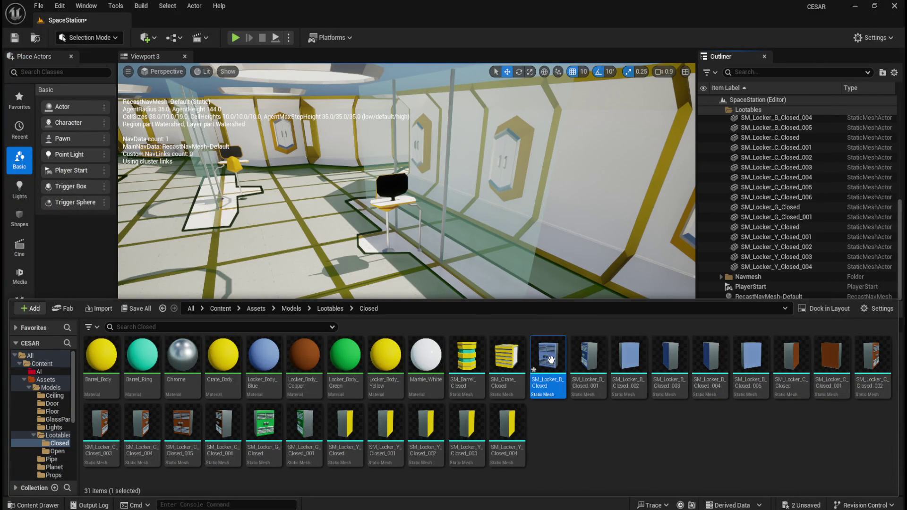
drag(551, 361, 305, 275)
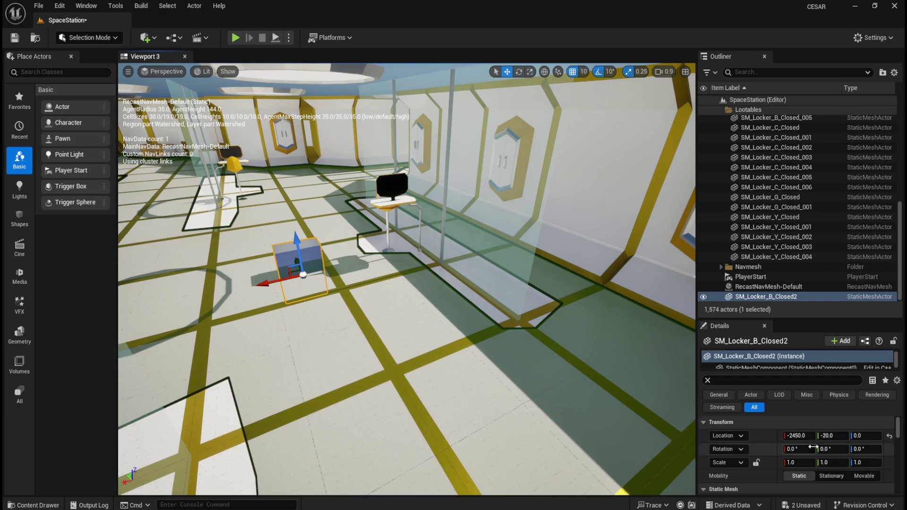
click(888, 435)
double_click(737, 297)
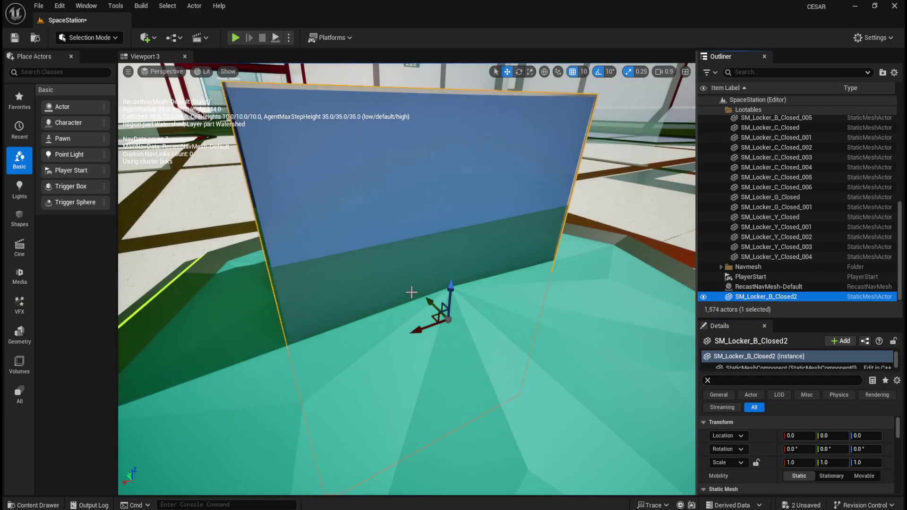
mouse_move(411, 293)
mouse_down()
mouse_move(369, 283)
mouse_move(397, 298)
mouse_up()
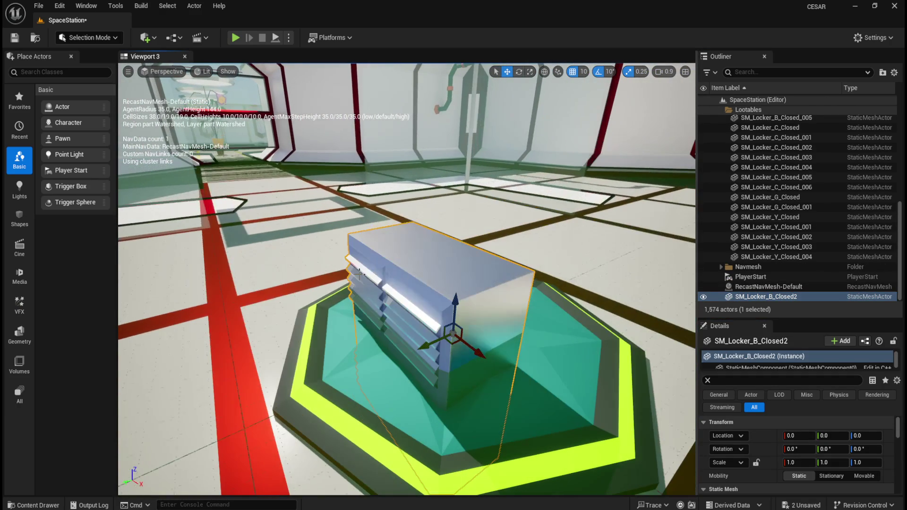
click(750, 284)
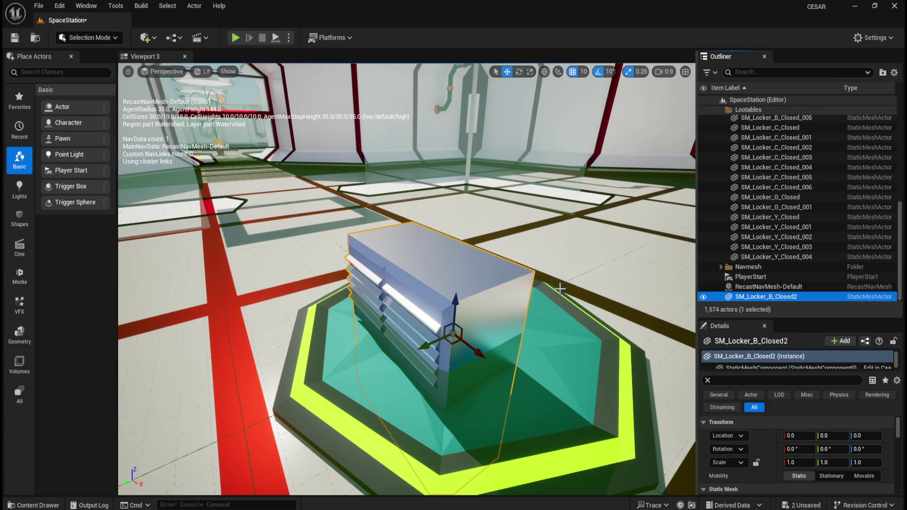
key(Delete)
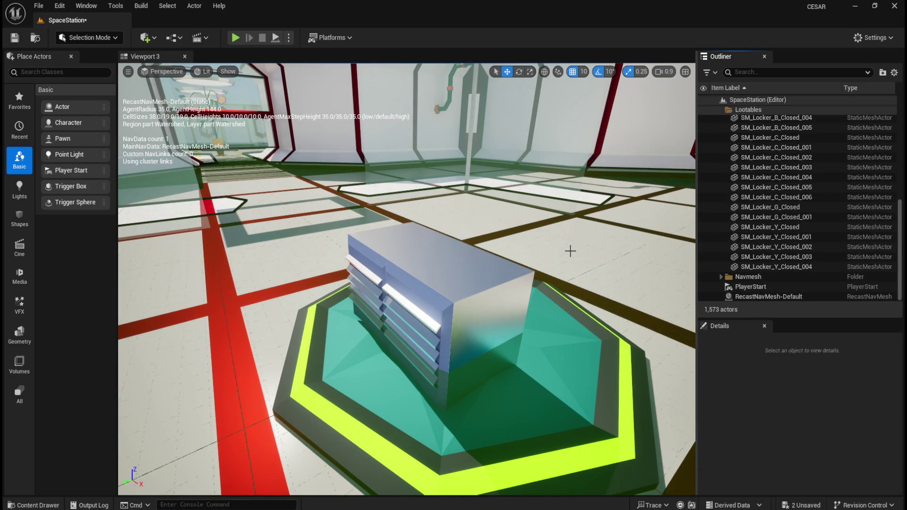
scroll(468, 308, down, 5)
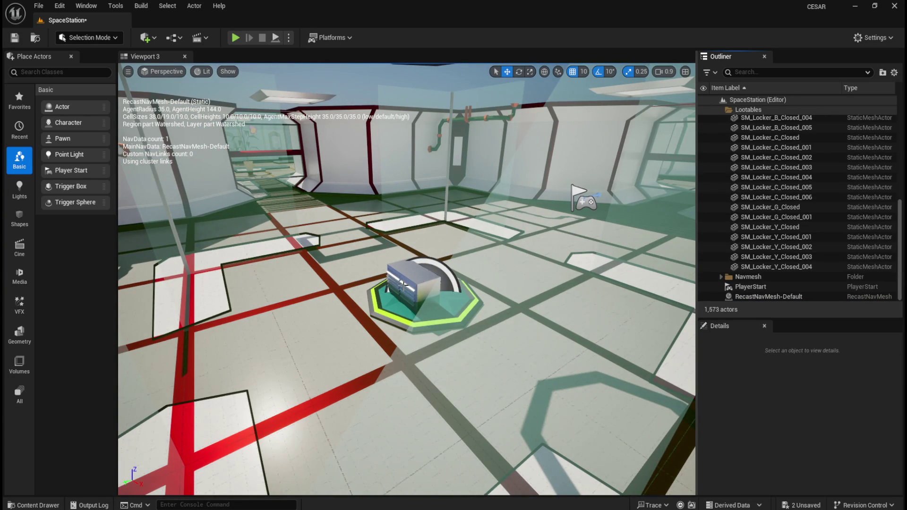
Step: Browse from the existing closed locker B to its asset, then switch over to Blender
click(418, 284)
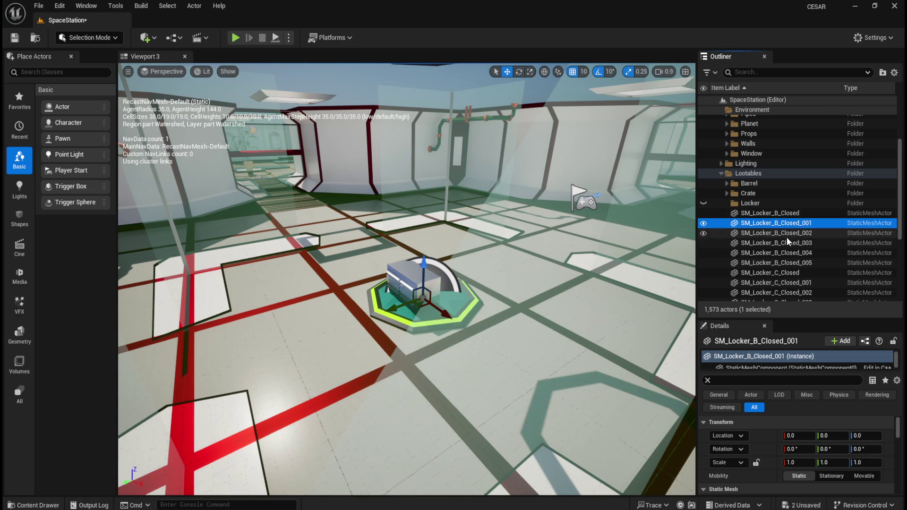
key(ctrl+b)
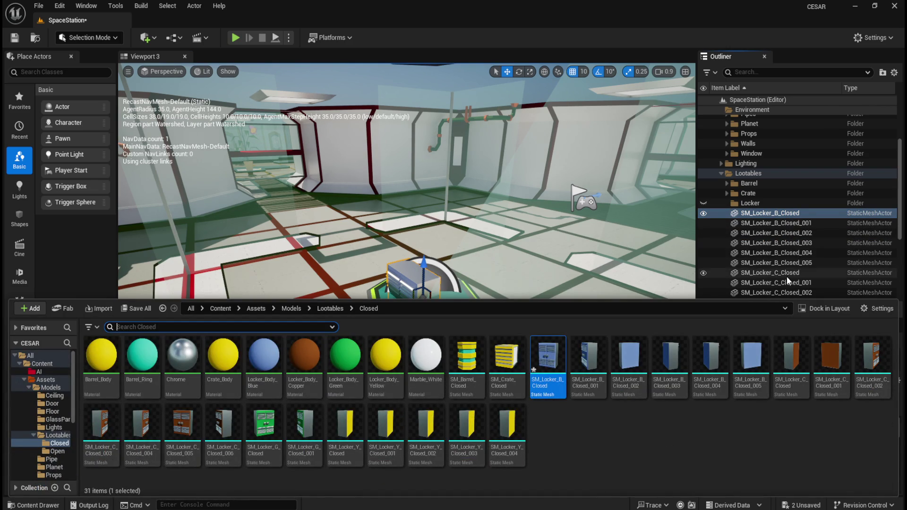
click(561, 427)
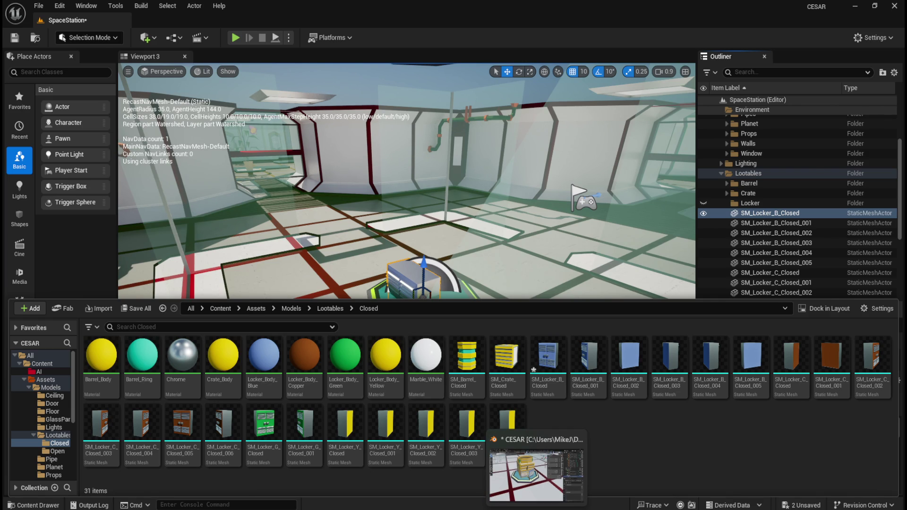
click(537, 472)
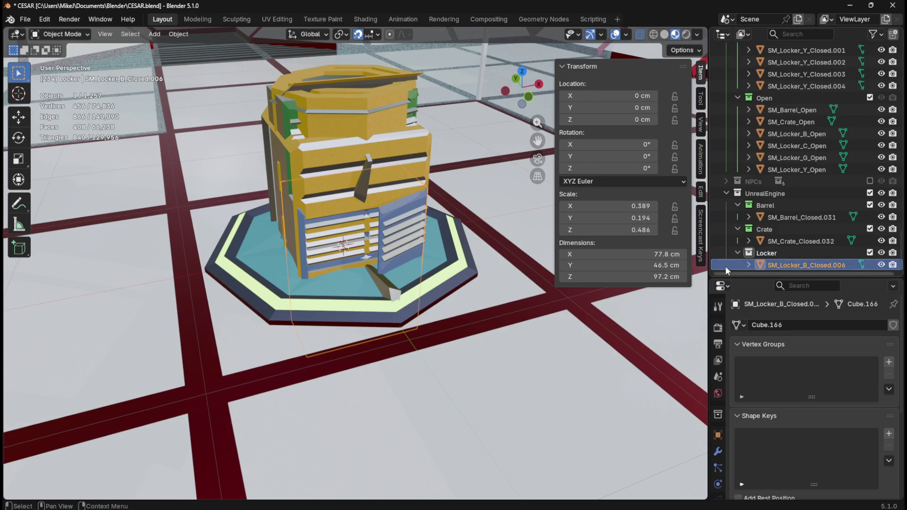
Step: Select the SM_Locker_B_Open object and confirm its name is kept
click(808, 133)
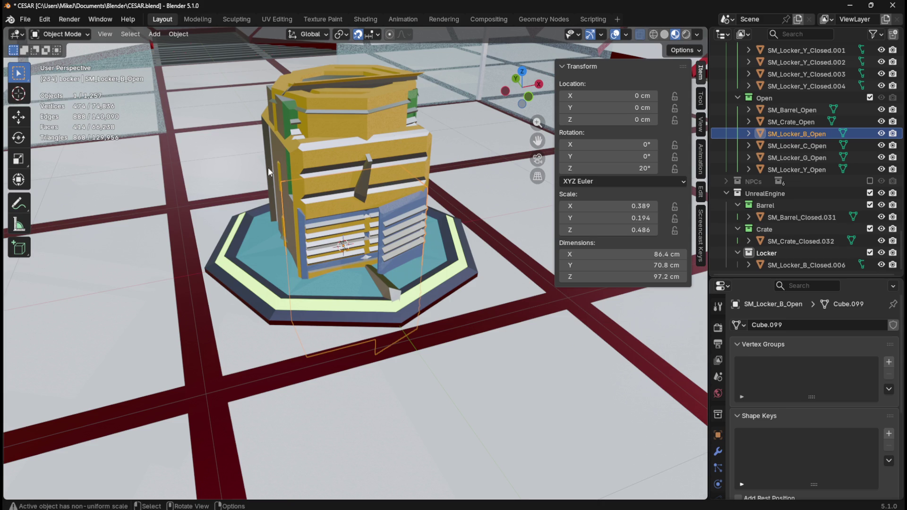
key(F2)
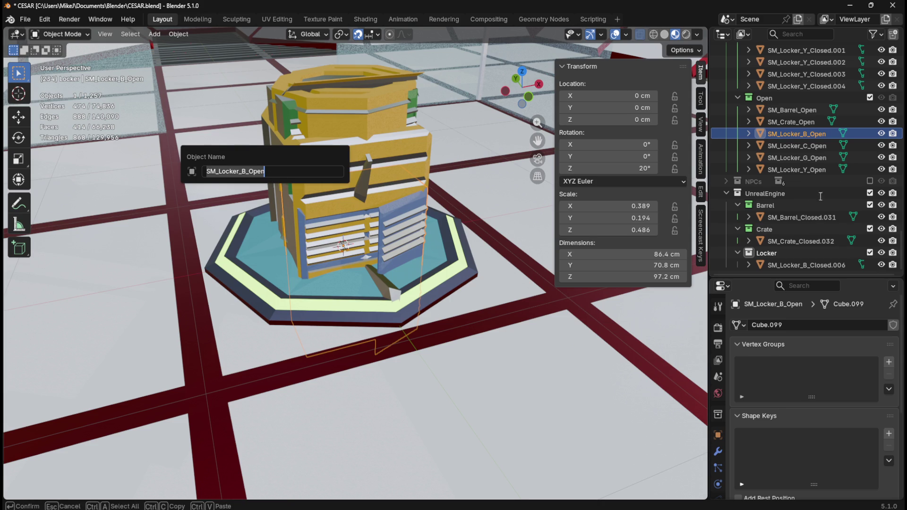
key(Return)
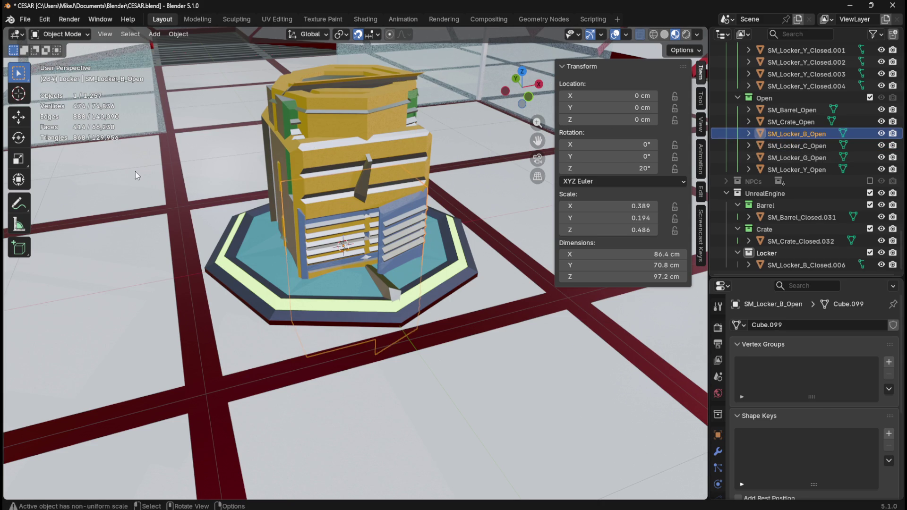
Step: Export the selection as FBX, overwriting the existing SM_Locker_B_Open.fbx
click(27, 20)
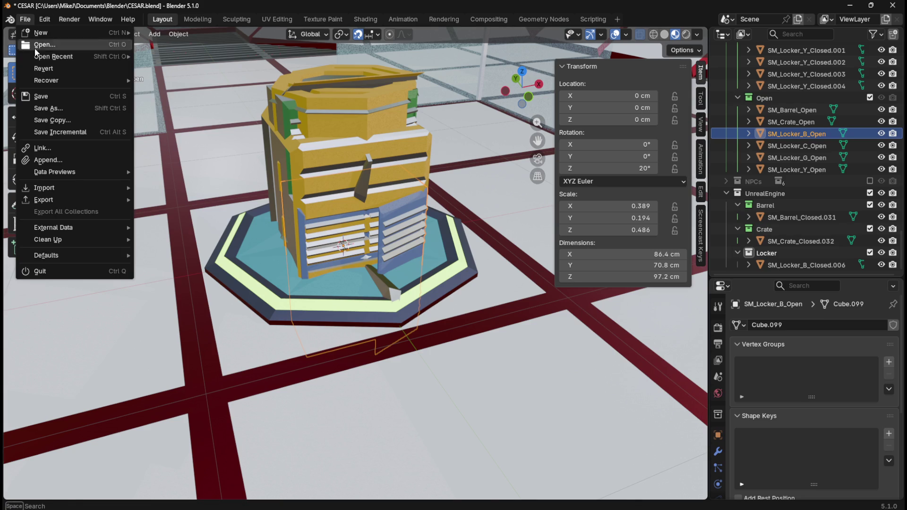
click(170, 287)
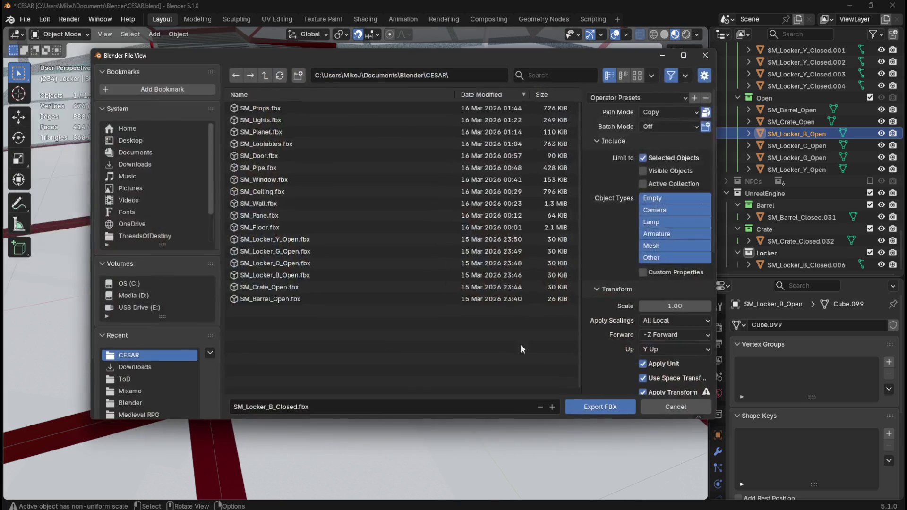
click(340, 407)
text(SM_Locker_B_Open)
key(Return)
click(598, 406)
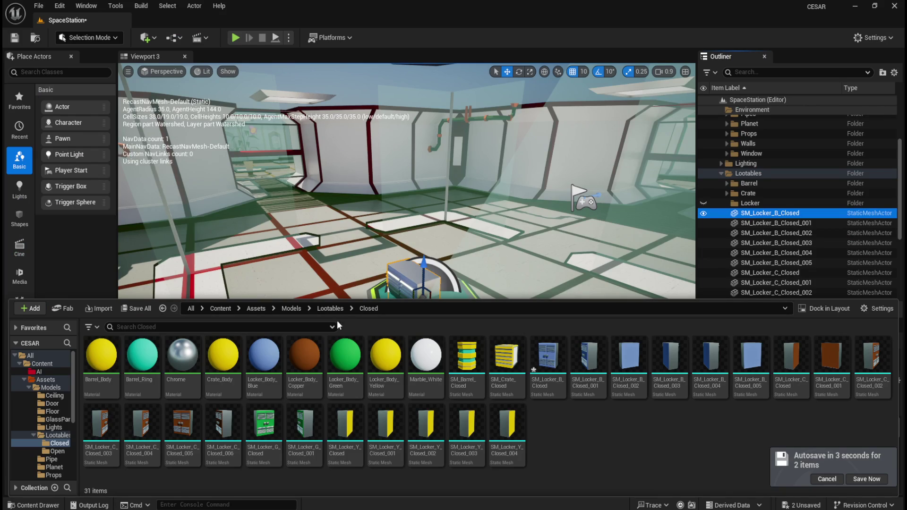
Step: Place SM_Locker_B_Open from the Open folder into the level, then remove it again
click(331, 308)
double_click(142, 357)
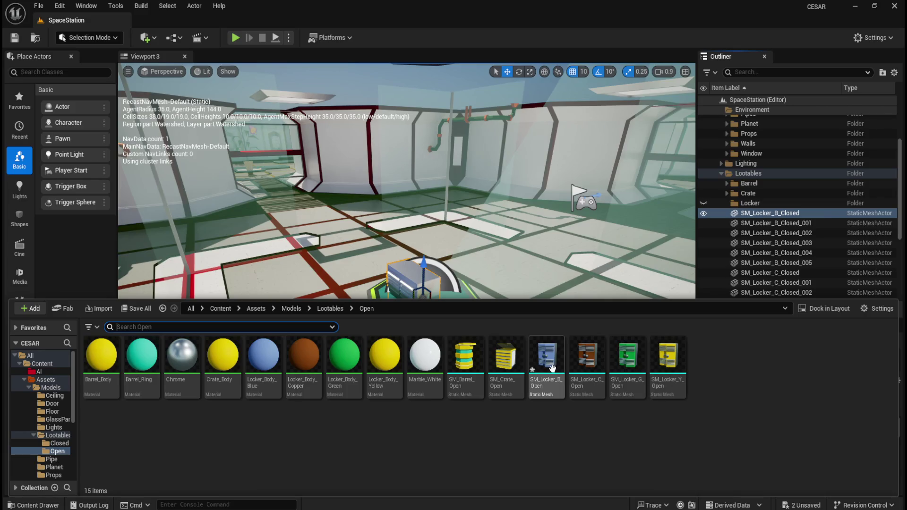
drag(547, 358, 384, 296)
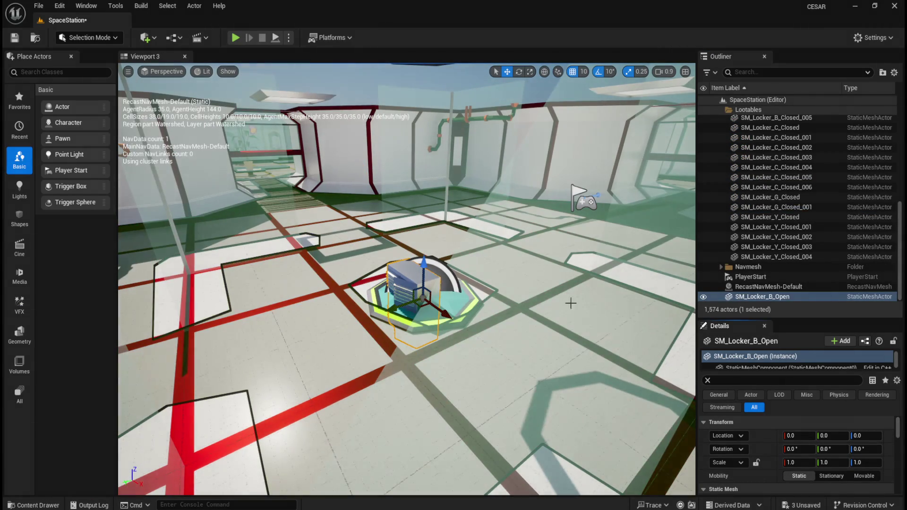
click(769, 286)
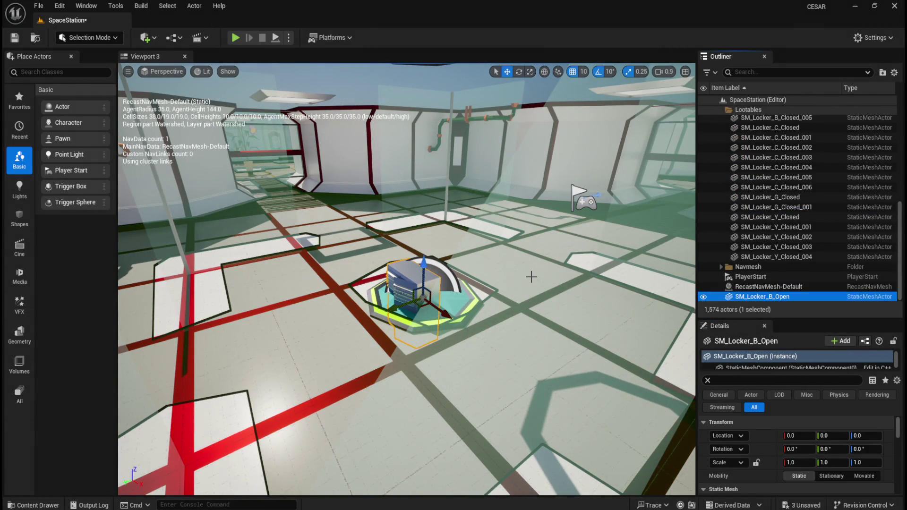
key(Escape)
key(ctrl+space)
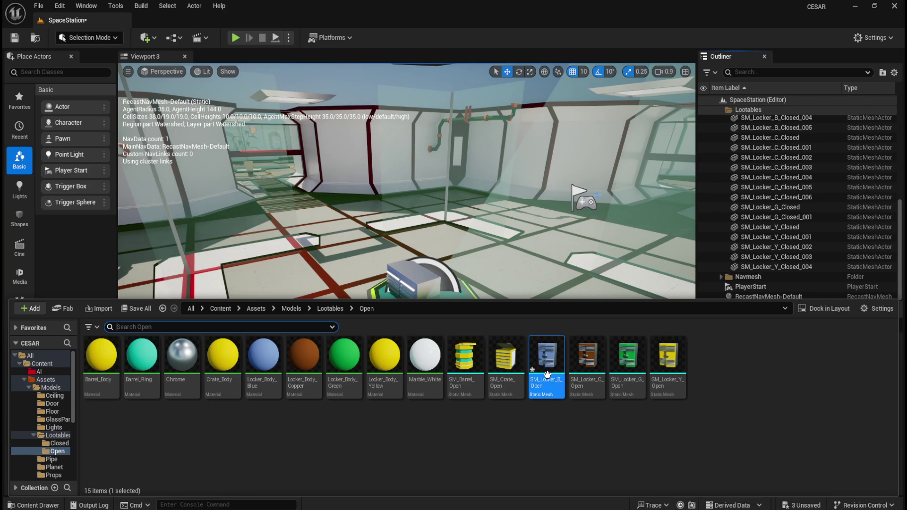
Step: Save all unsaved changes and show the Closed lootables assets
click(39, 6)
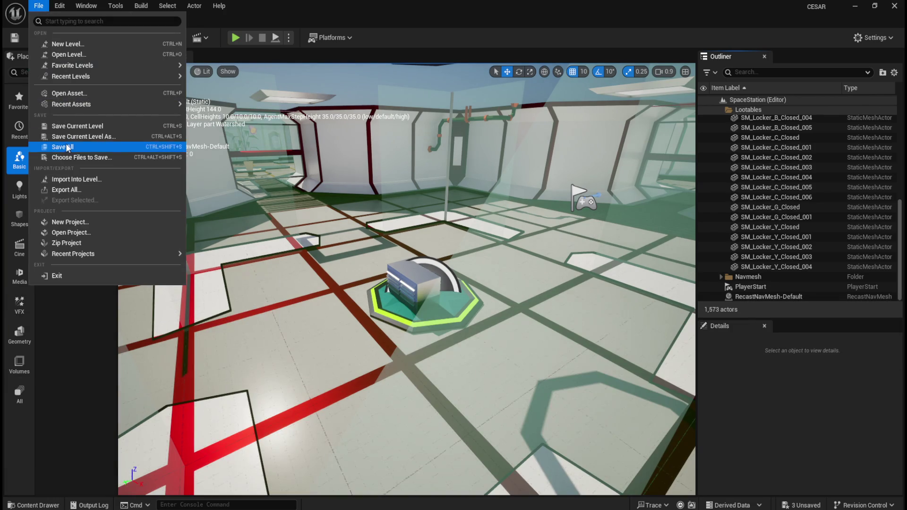
click(63, 147)
key(ctrl+space)
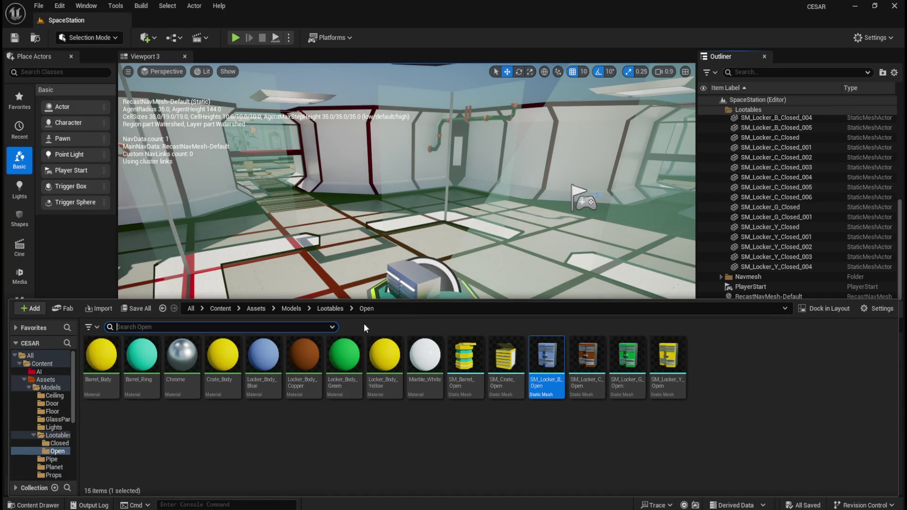
click(331, 309)
double_click(103, 356)
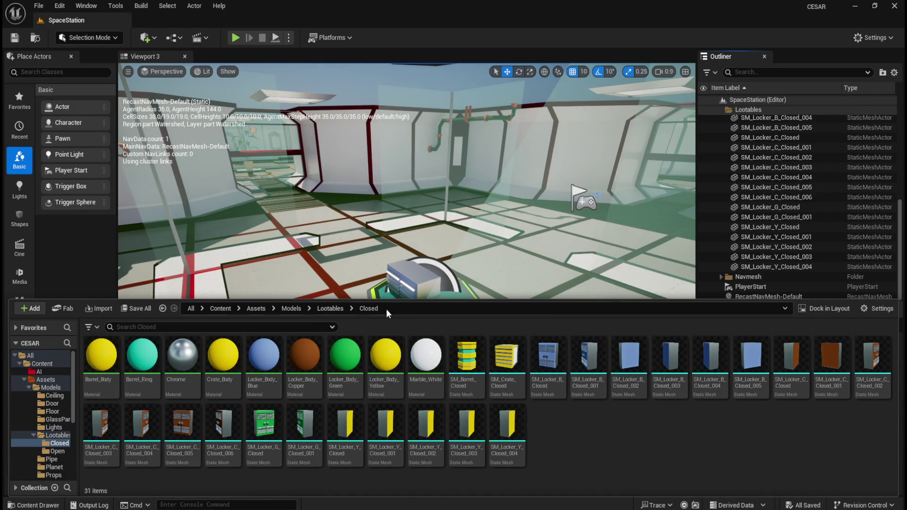
Step: Look over the Open and Closed lootables folders, then close the asset drawer to view the level
click(333, 310)
double_click(158, 362)
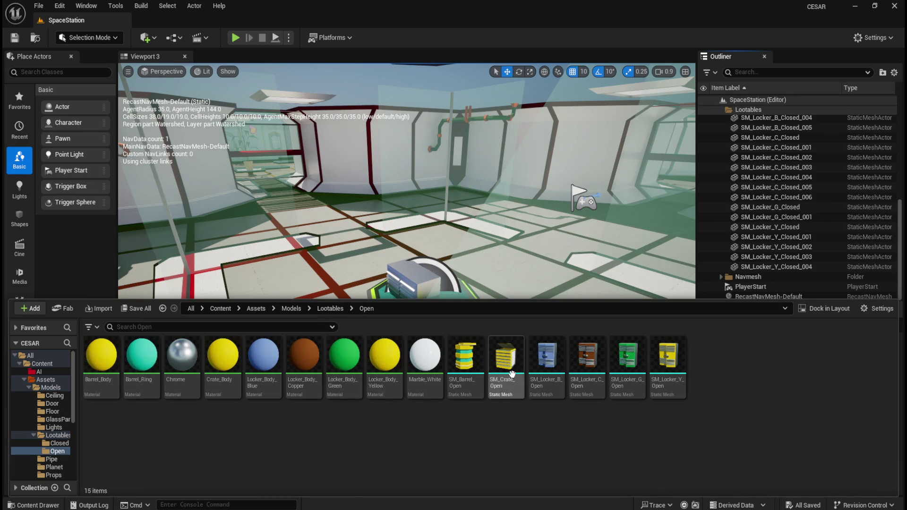
click(334, 309)
double_click(103, 355)
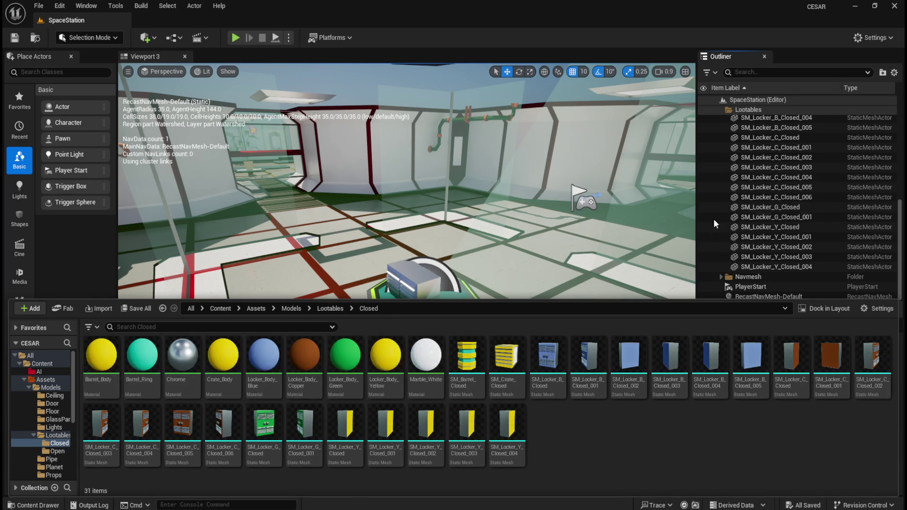
key(ctrl+space)
scroll(840, 241, up, 3)
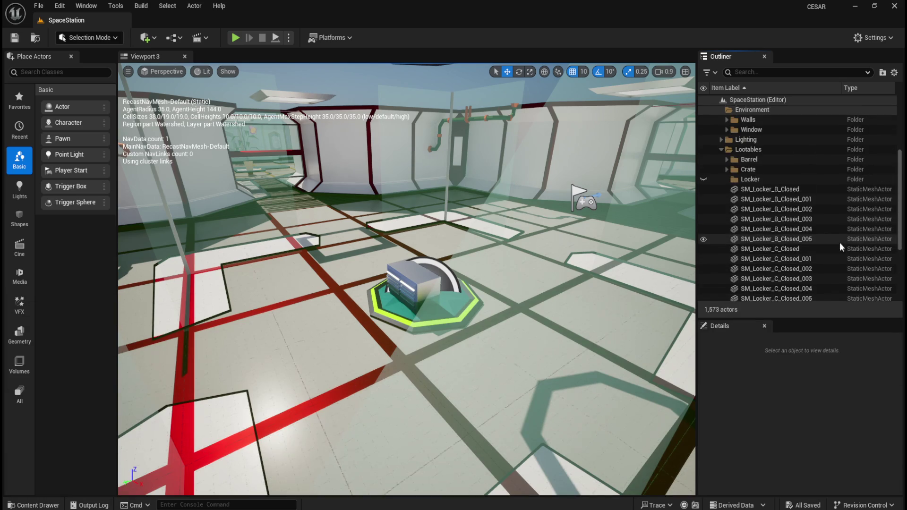
scroll(810, 283, down, 2)
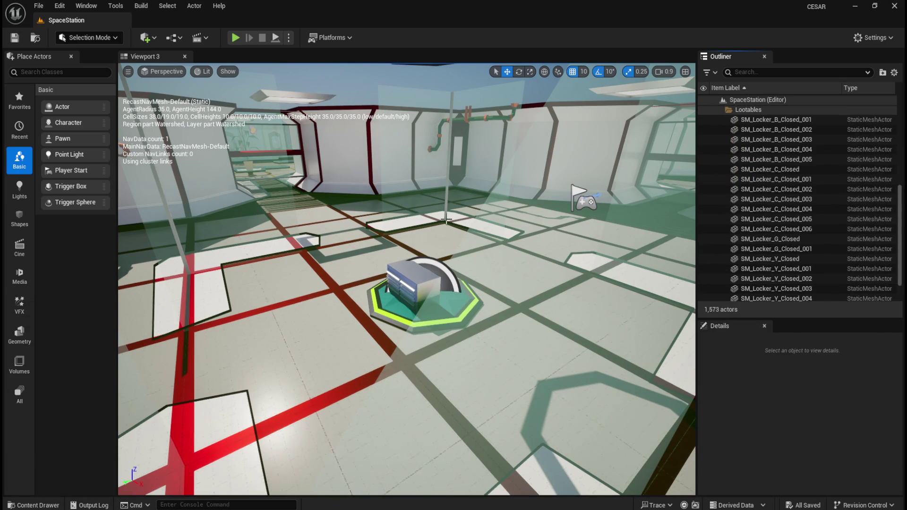
scroll(525, 269, up, 4)
scroll(525, 269, down, 2)
scroll(525, 270, down, 3)
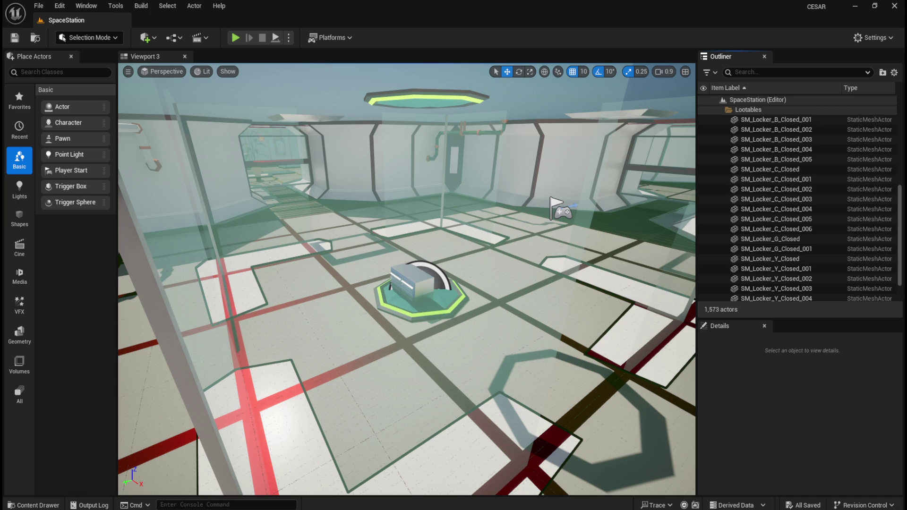
scroll(820, 212, up, 3)
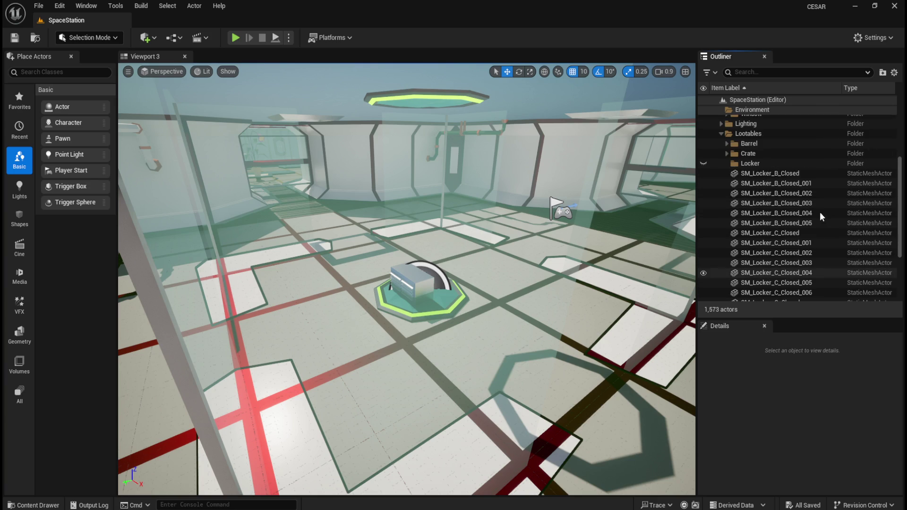
Step: Select SM_Locker_B_Closed through _005 together, frame them, and orbit onto the hexagon room
double_click(787, 172)
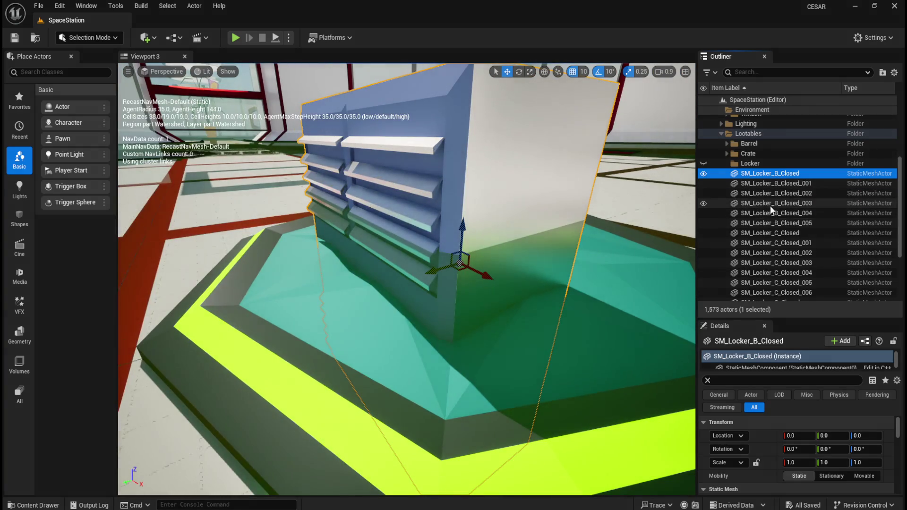
click(776, 183)
double_click(777, 193)
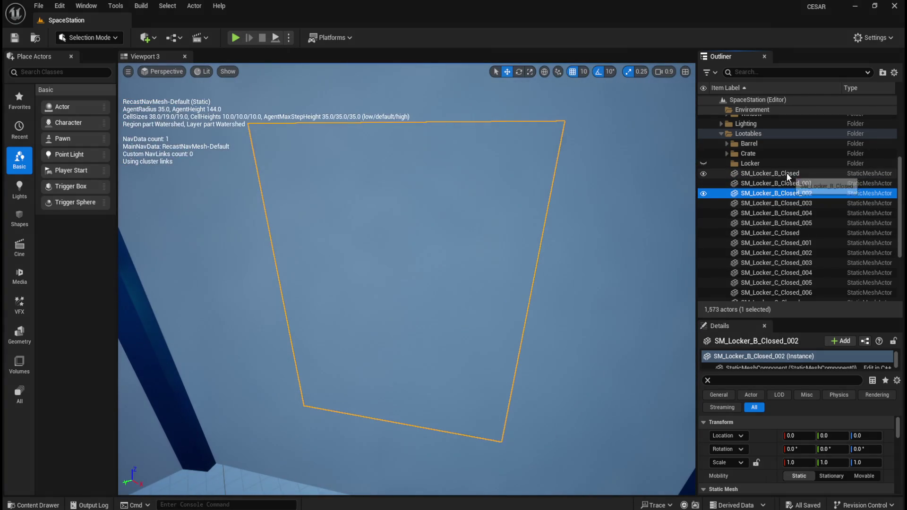
click(787, 173)
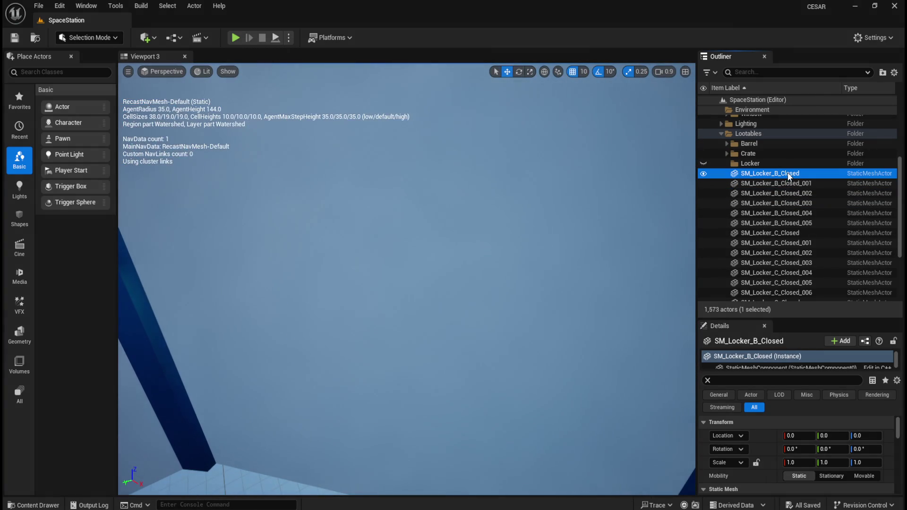
shift+click(785, 224)
key(f)
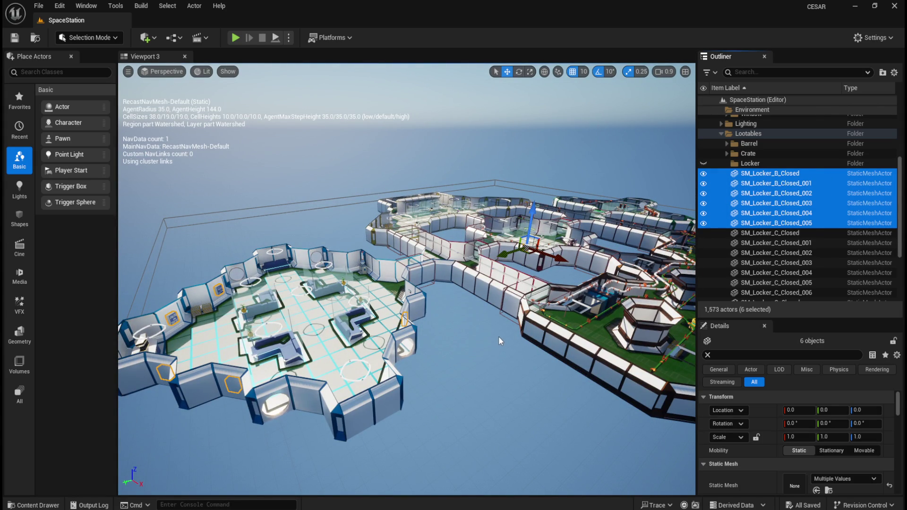
drag(426, 369, 425, 337)
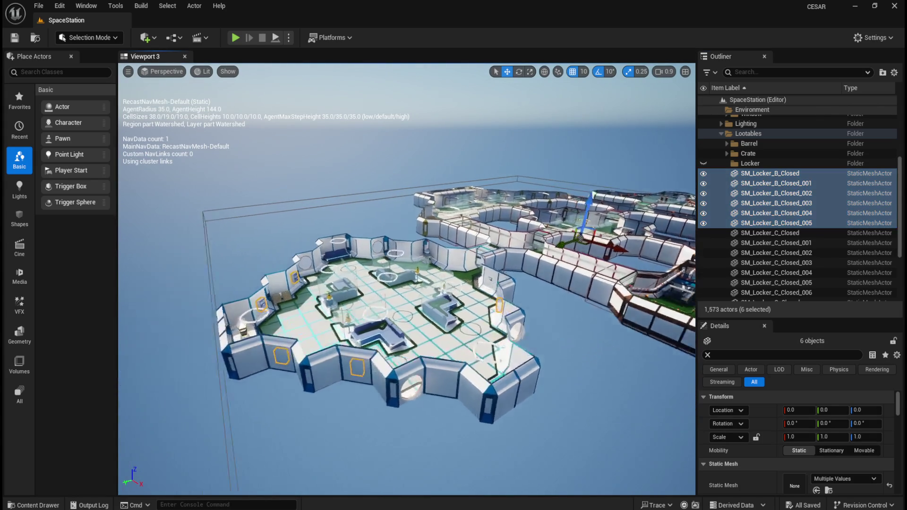
scroll(427, 338, up, 2)
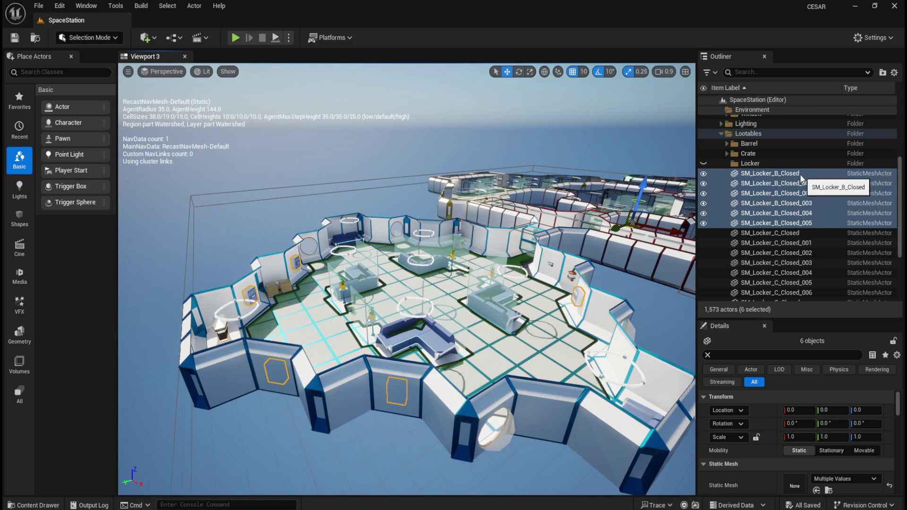
Step: Set SM_Locker_B_Closed's X/Y location to -825, 2975 and its Z rotation to -45°
click(703, 165)
click(703, 165)
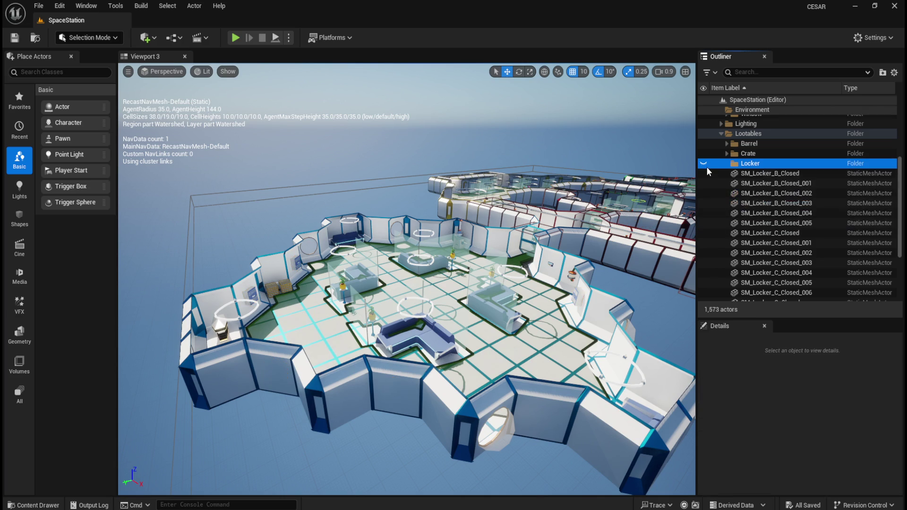
click(773, 175)
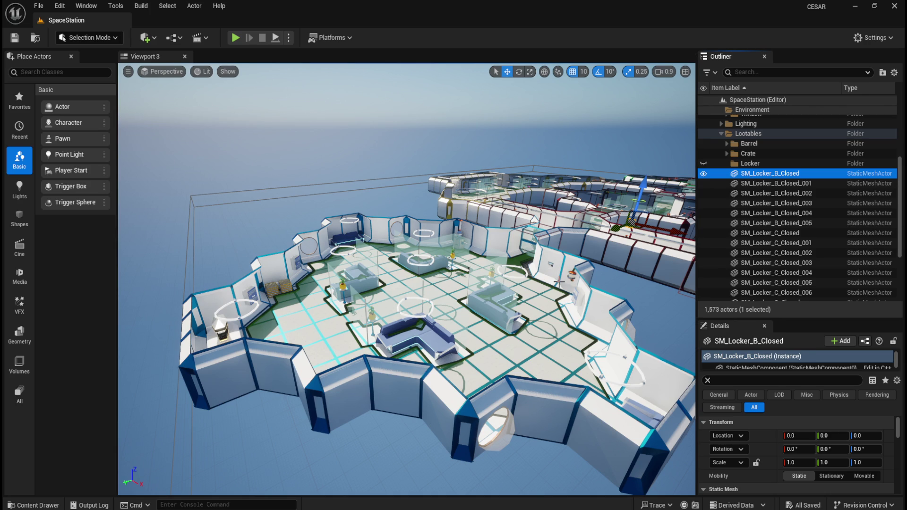
mouse_move(776, 272)
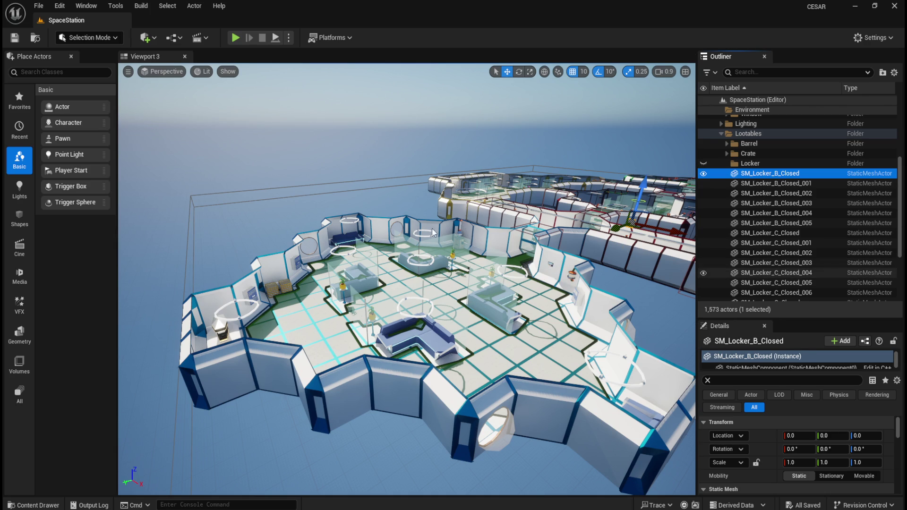
click(802, 183)
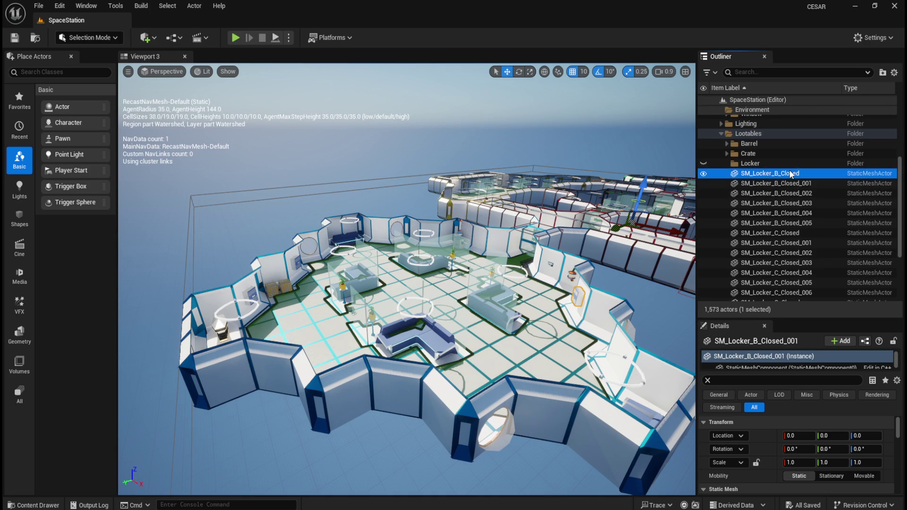
click(799, 436)
text(-825)
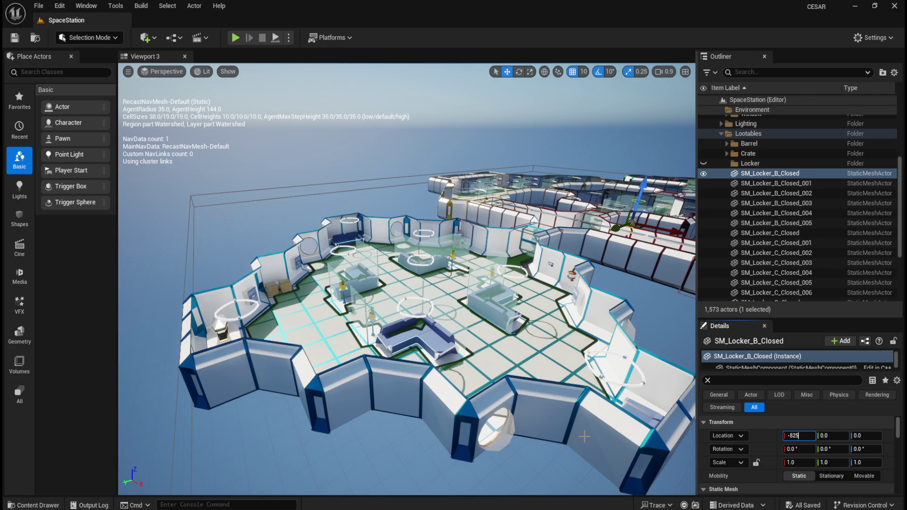
key(Tab)
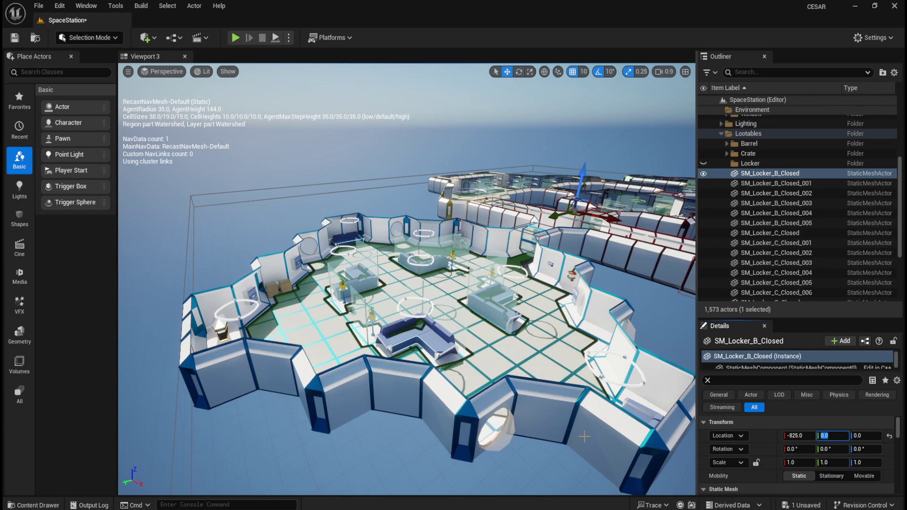
text(2)
key(Tab)
key(Tab)
key(Tab)
key(Tab)
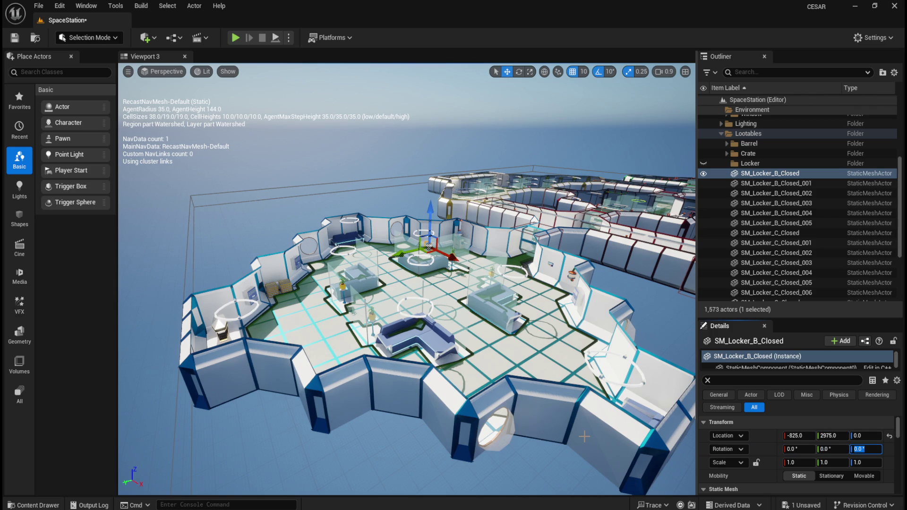
text(-4)
text(5)
key(Return)
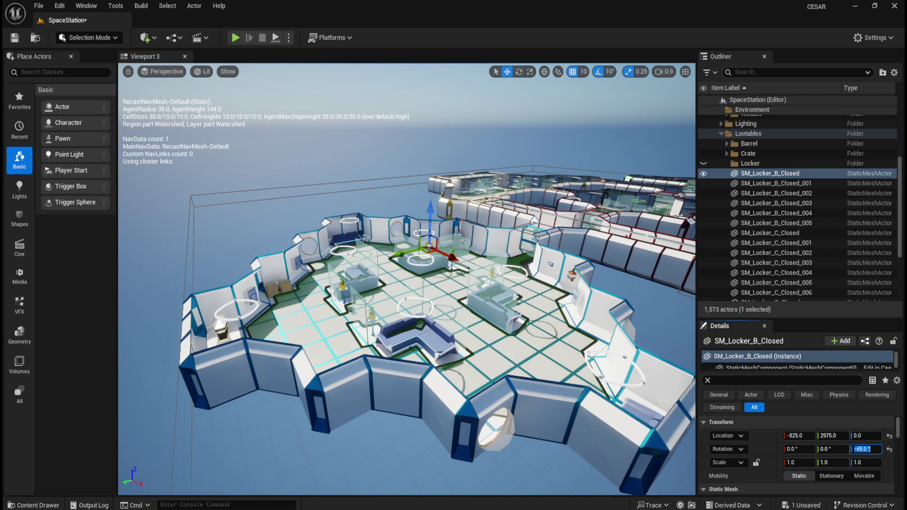
Step: Raise the locker's Z location to 150 and fly the view to it on the wall
click(792, 174)
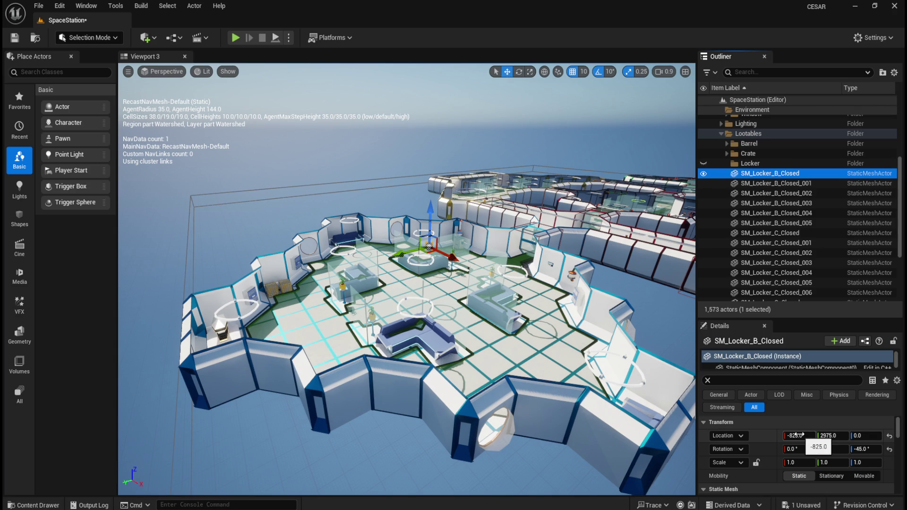
click(864, 436)
text(150)
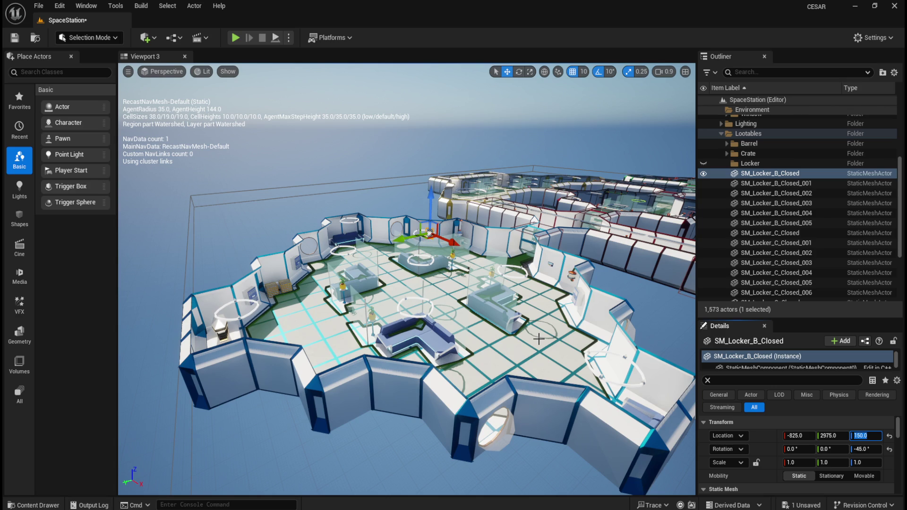
click(810, 179)
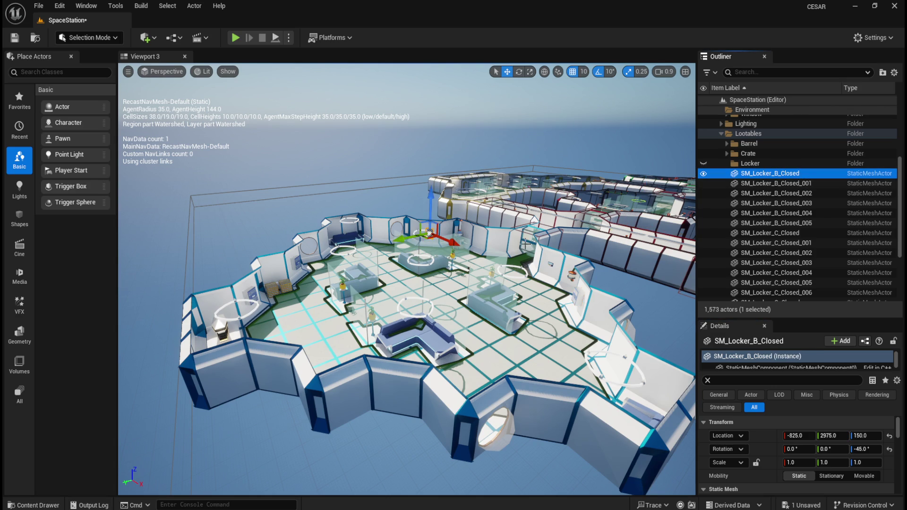
key(f)
drag(531, 242, 530, 242)
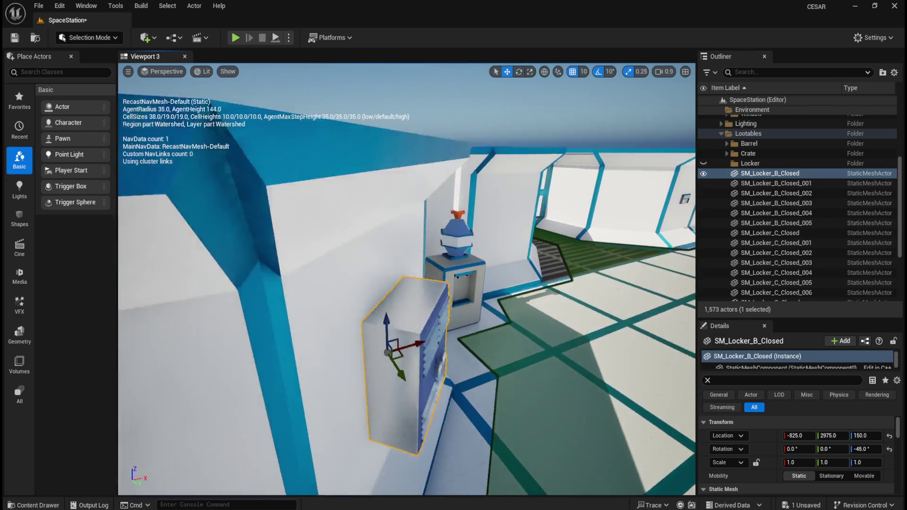
Step: Inspect the wall-mounted locker, save the level and start a play-test
drag(470, 244, 470, 244)
key(Escape)
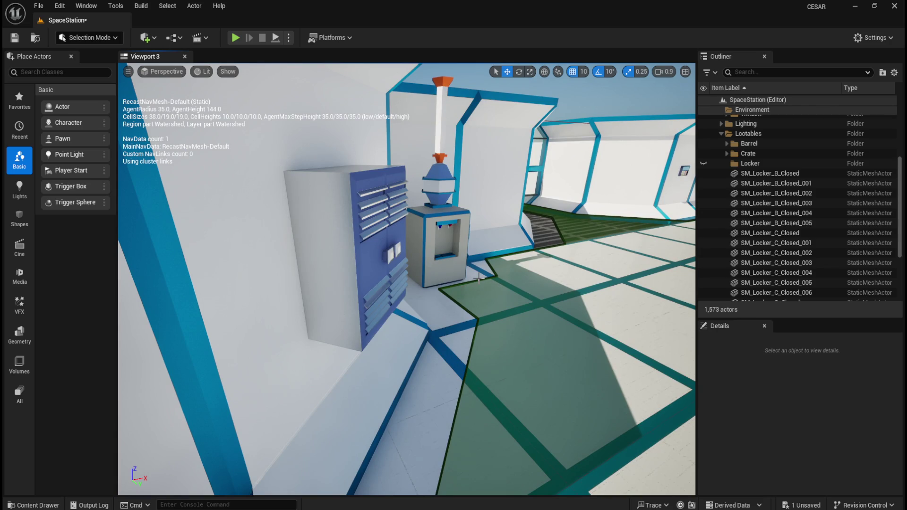
drag(395, 265, 457, 275)
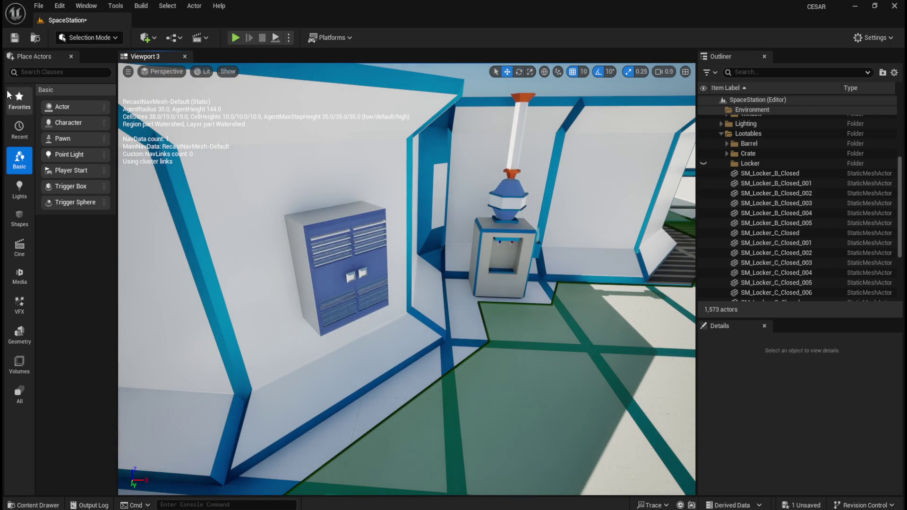
click(14, 37)
click(237, 37)
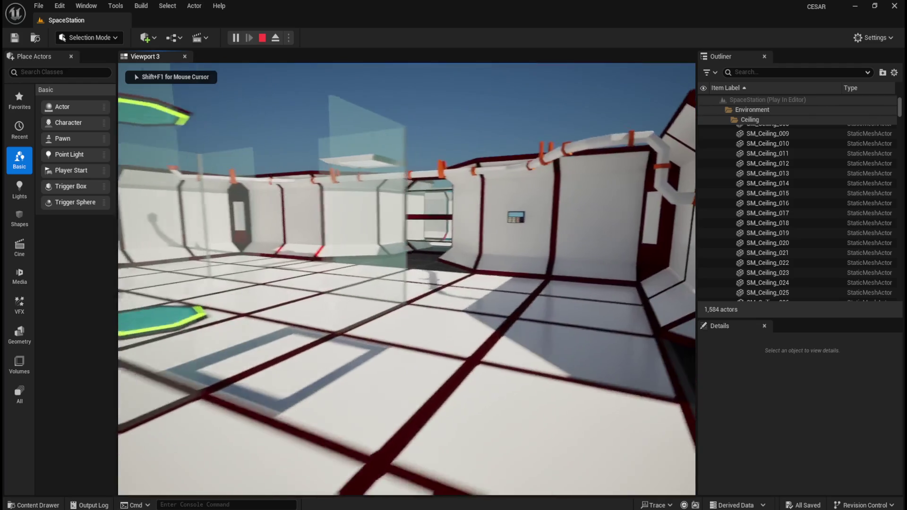
Step: Run the robot character through the corridors and rooms, then stop the play-test
key(w)
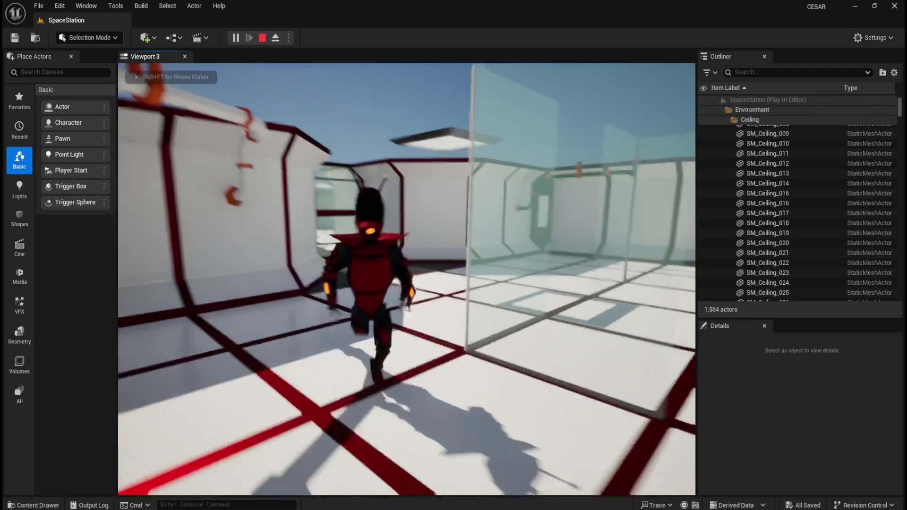
key(s)
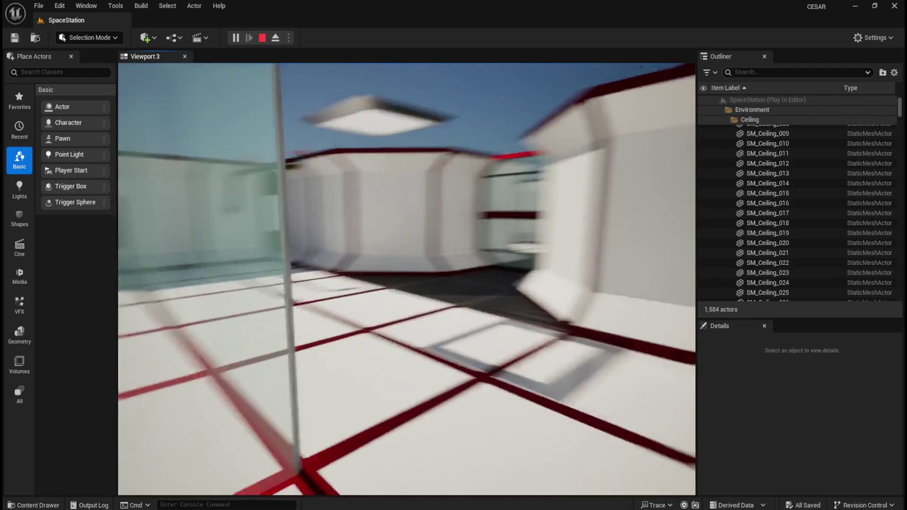
key(w)
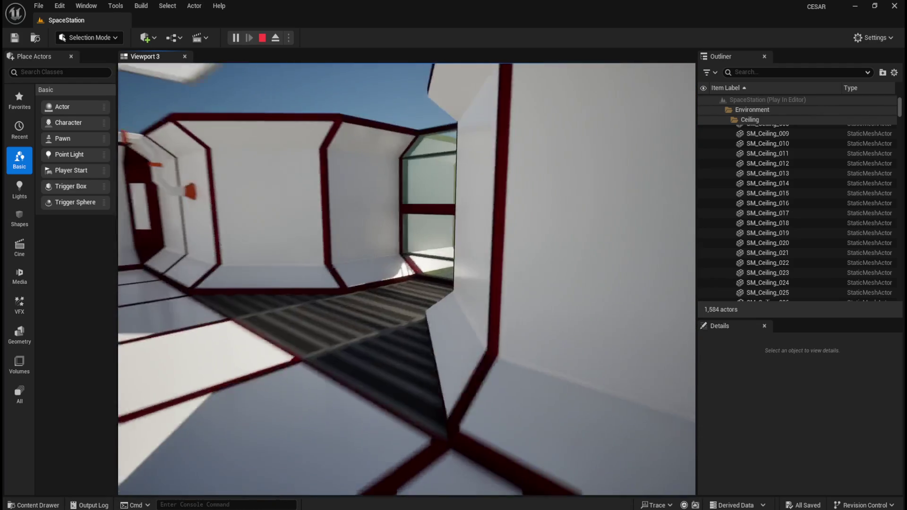
key(w)
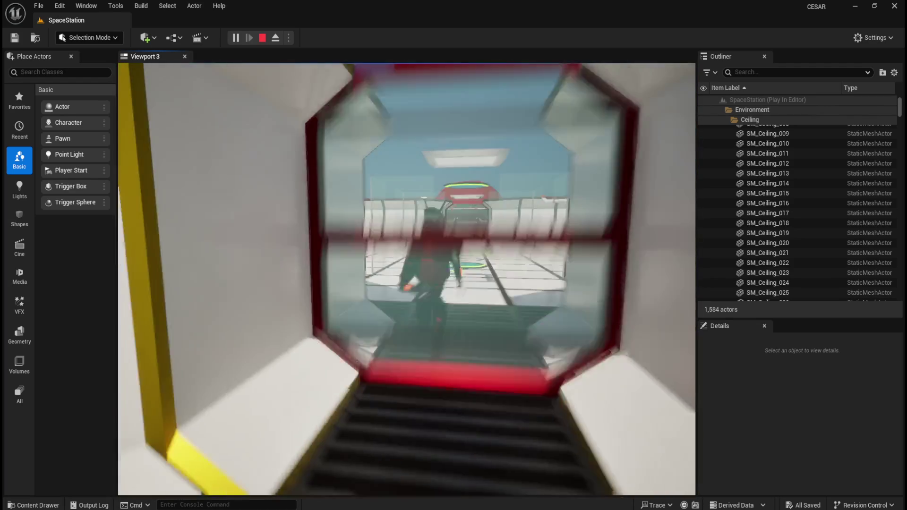
key(w)
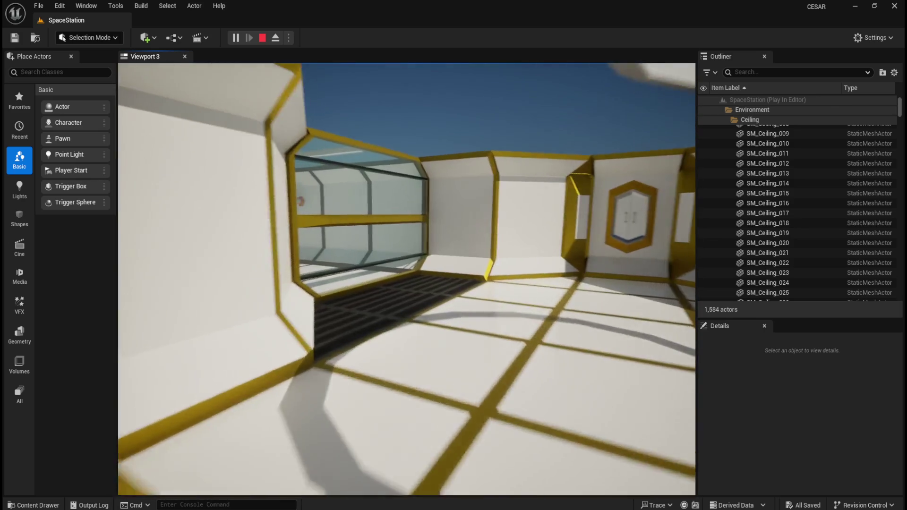
key(w)
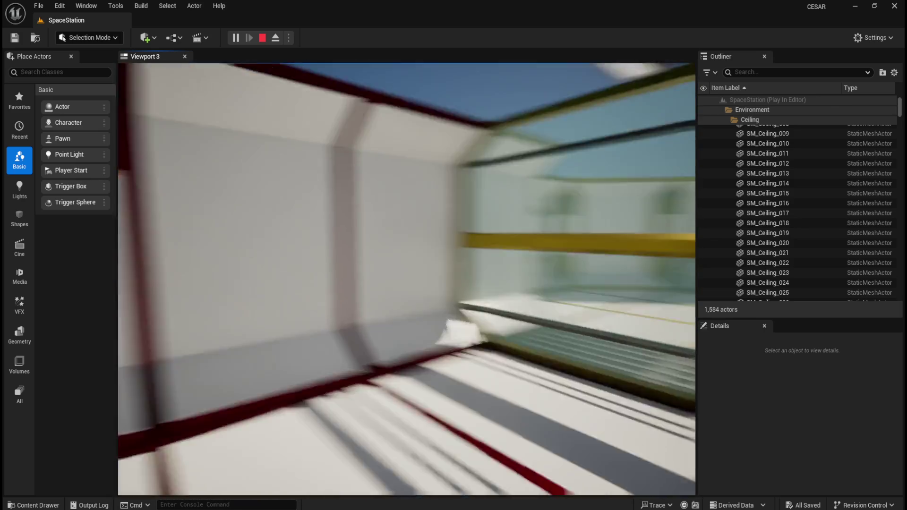
key(w)
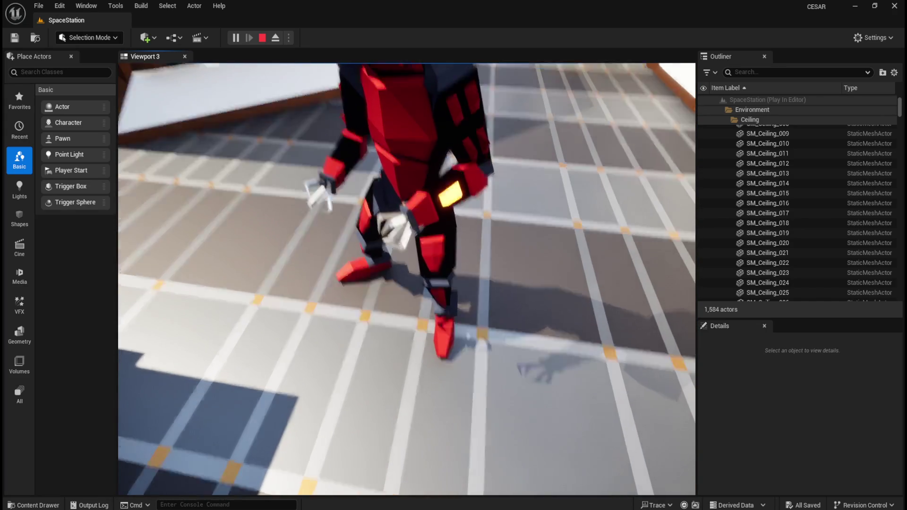
key(w)
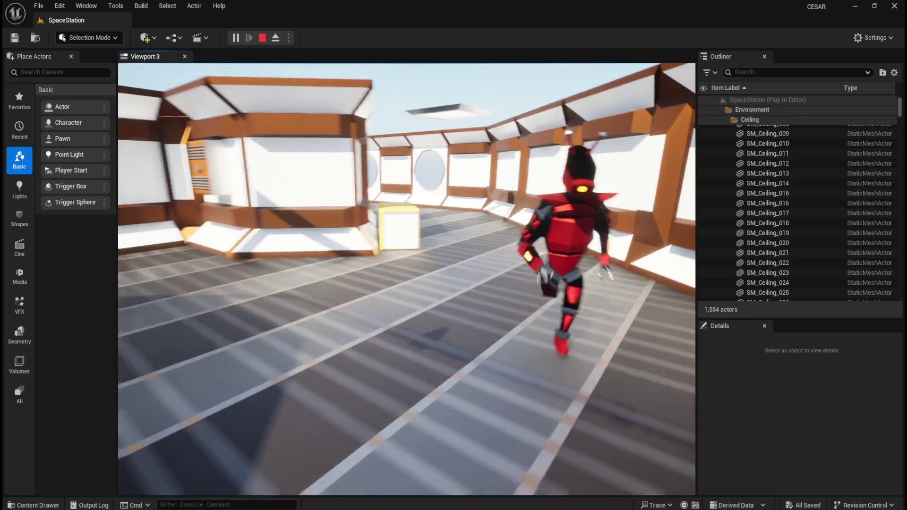
key(Escape)
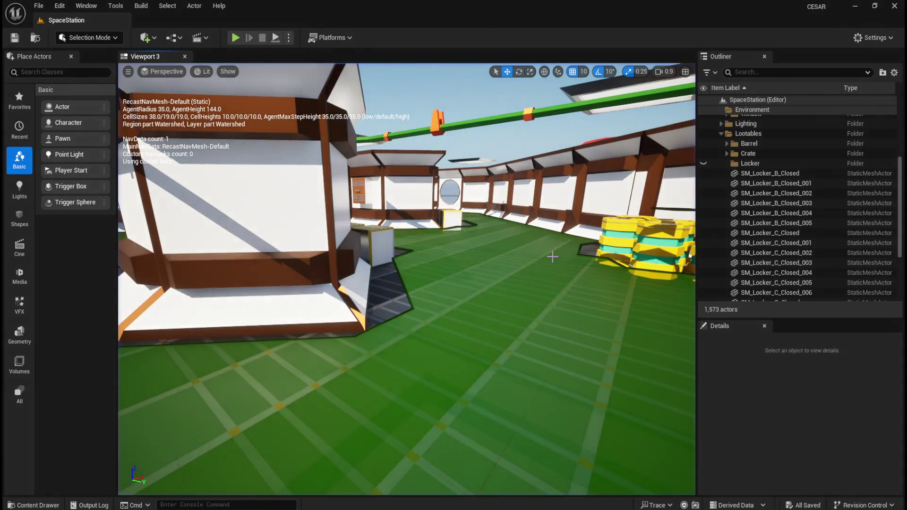
Step: Fly into the hexagon room and select SM_Locker_B_Closed, glancing at its asset folder
mouse_move(541, 282)
mouse_down()
mouse_move(494, 255)
mouse_move(586, 317)
mouse_up()
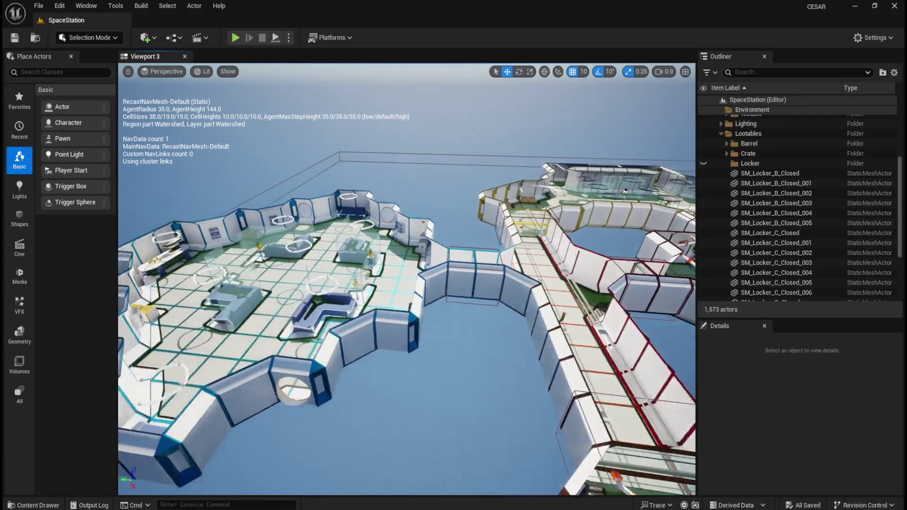
drag(458, 323, 524, 269)
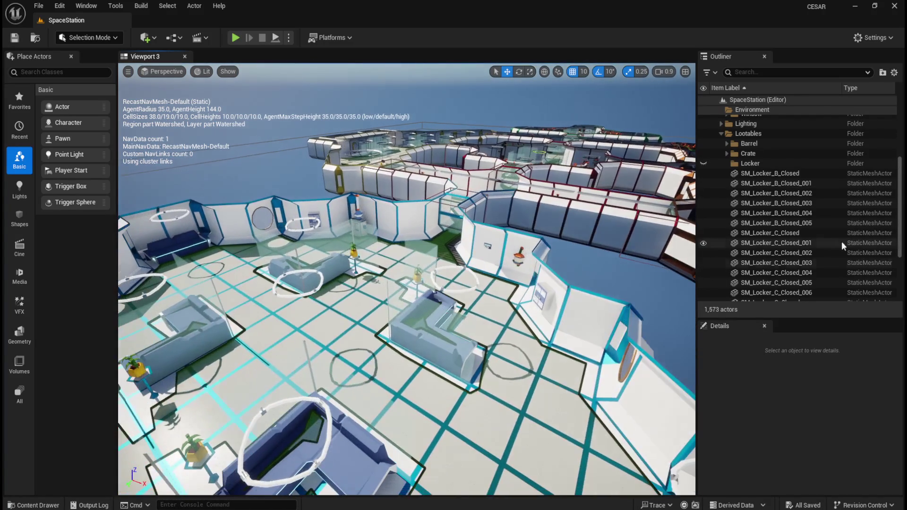
click(799, 175)
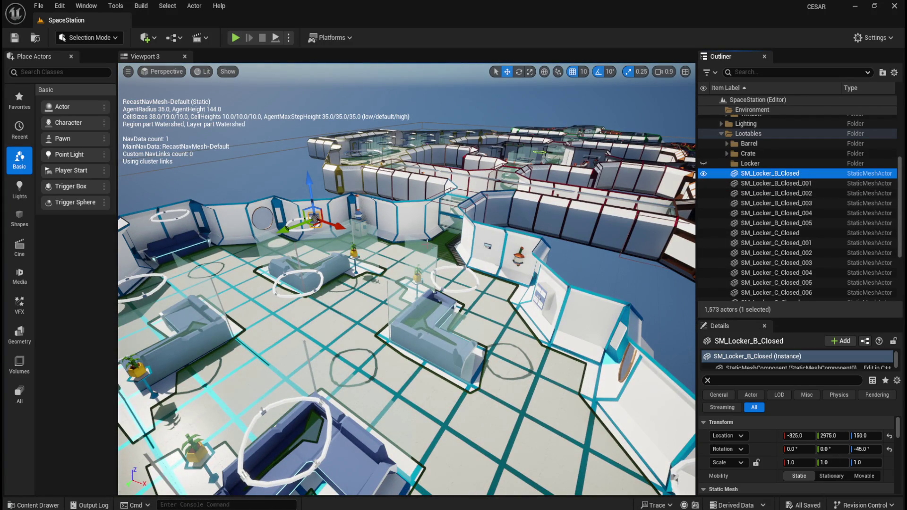
key(ctrl+space)
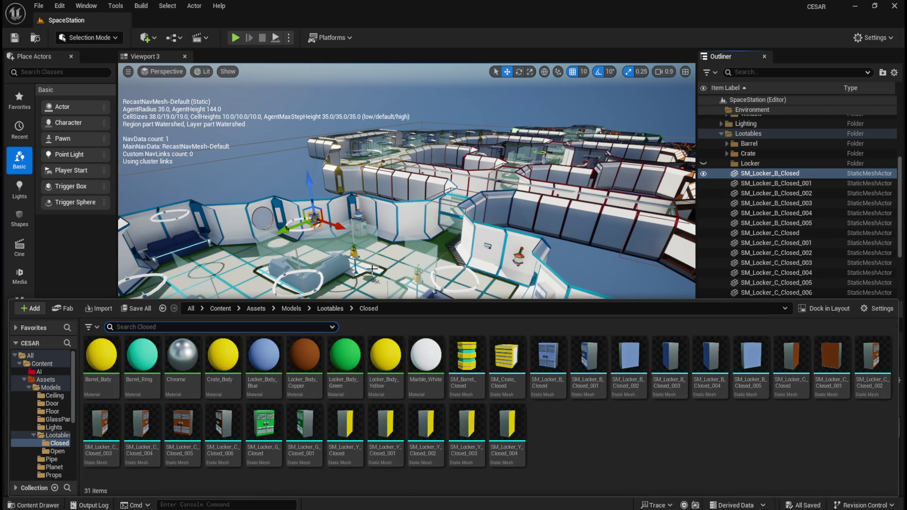
key(ctrl+space)
Step: Delete the duplicate actors SM_Locker_B_Closed_001 through _005 from the level
click(800, 184)
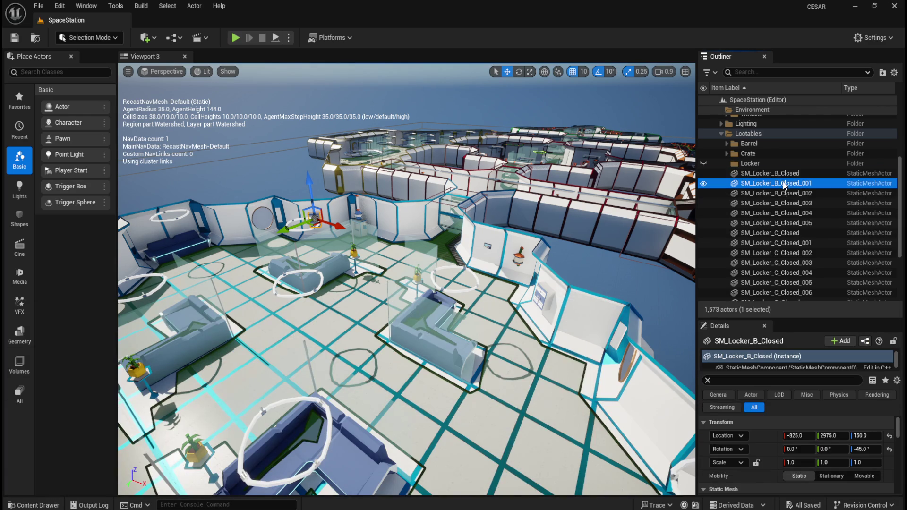
shift+click(801, 223)
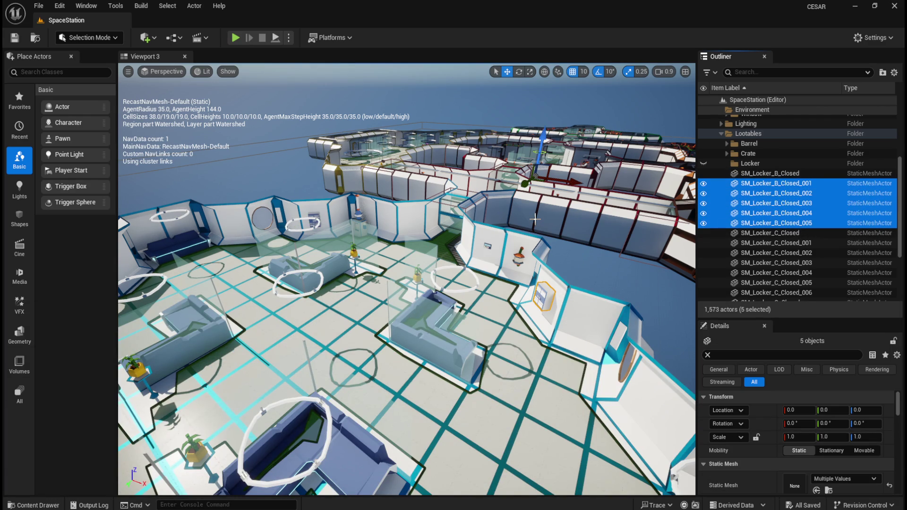
key(Delete)
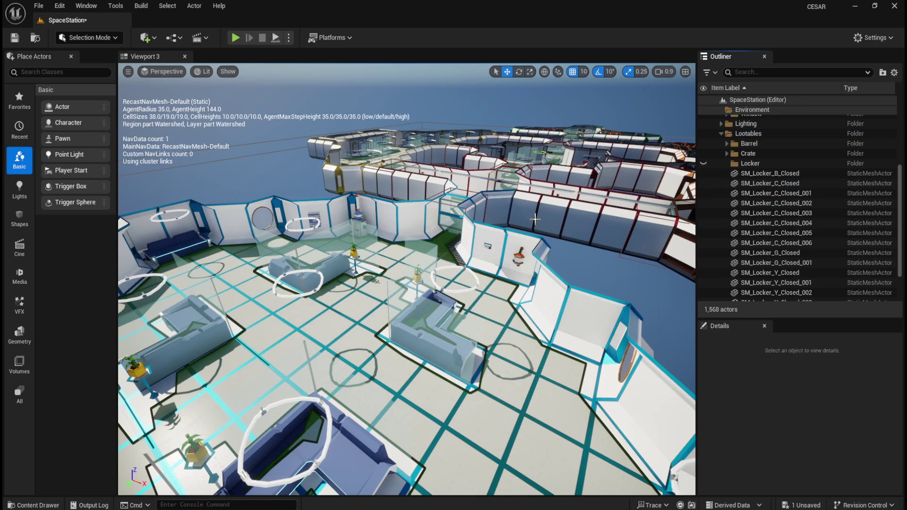
Step: Save all unsaved changes and reopen the Closed lootables asset drawer
key(ctrl+space)
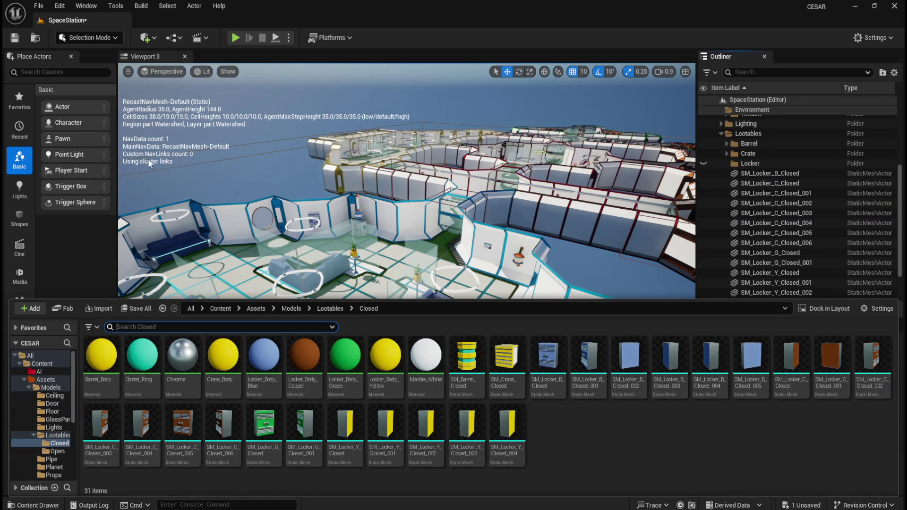
click(39, 5)
click(71, 142)
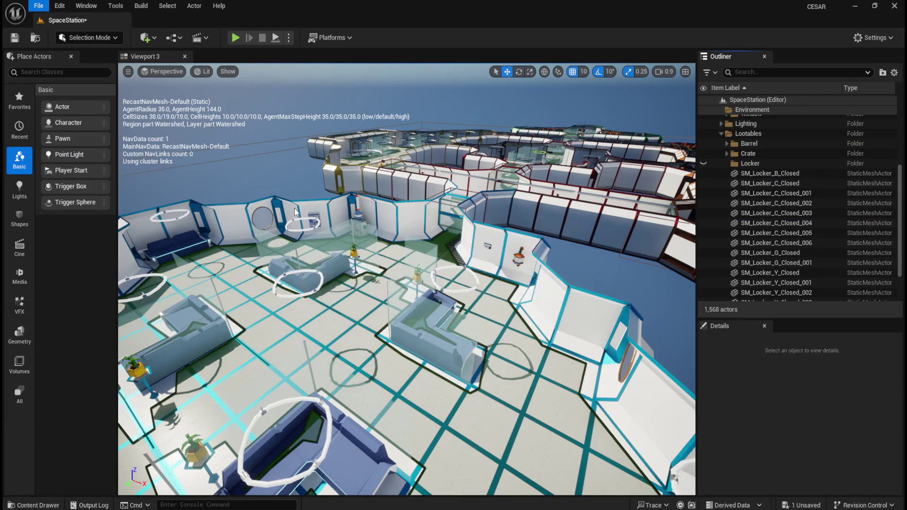
key(ctrl+space)
Step: Delete the SM_Locker_B_Closed_001–_005 mesh assets, leaving the original asset and actor selected
click(548, 362)
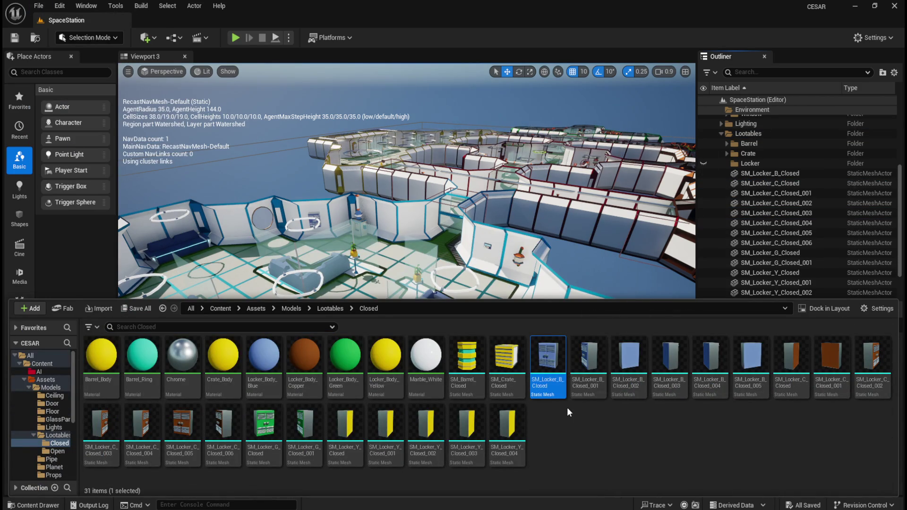
click(592, 368)
key(shift+Right)
key(shift+Right)
key(shift+Right)
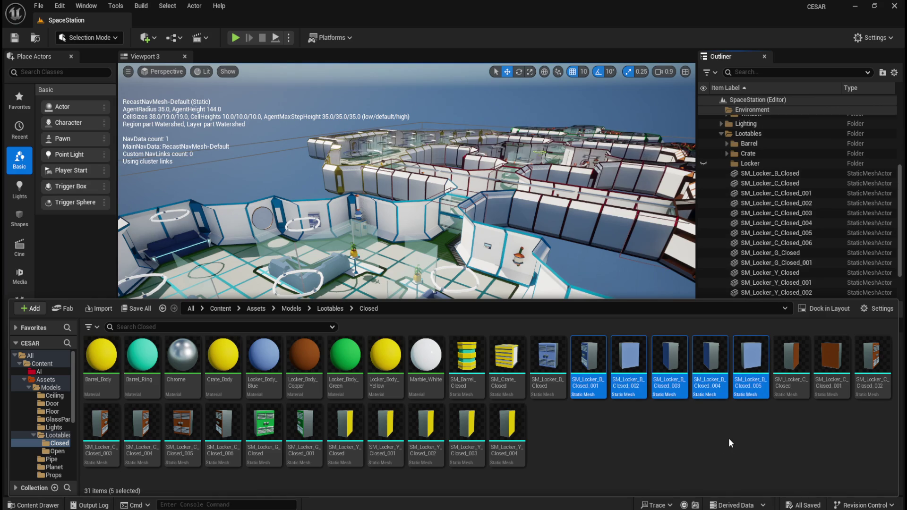
key(Delete)
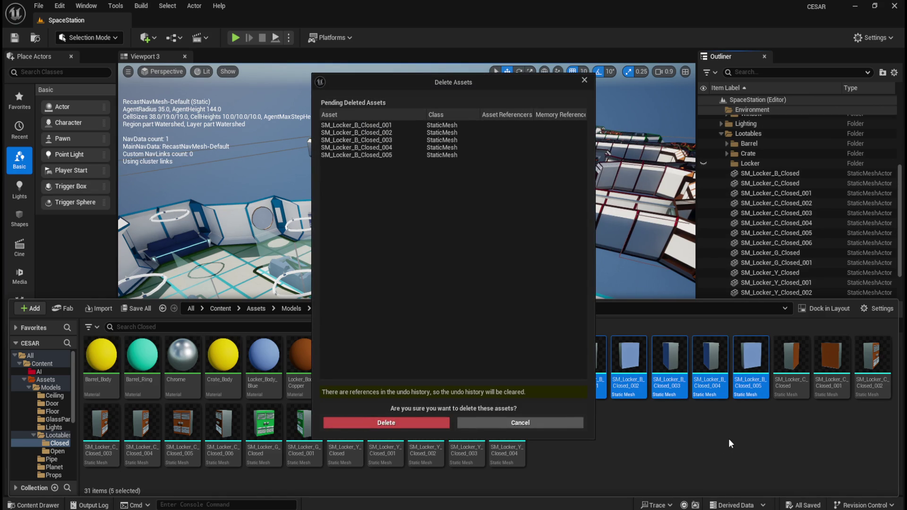
click(428, 423)
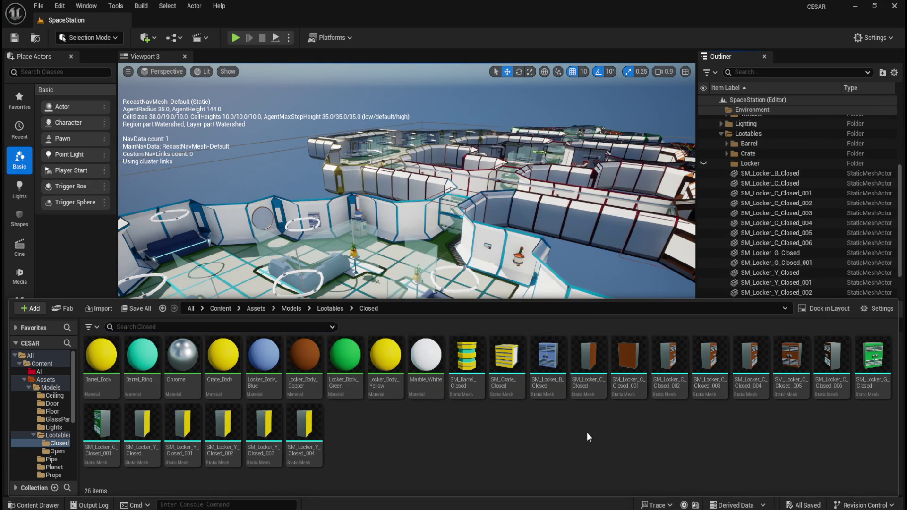
click(549, 369)
click(522, 389)
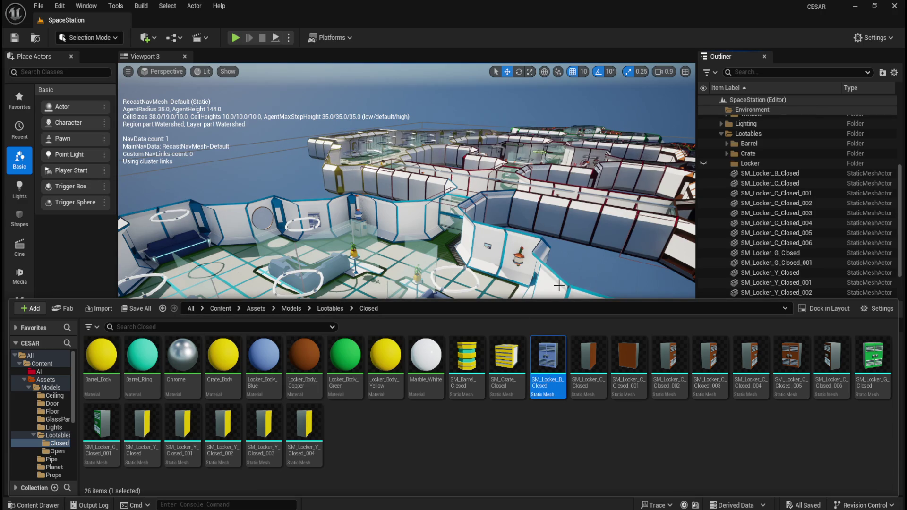
click(790, 175)
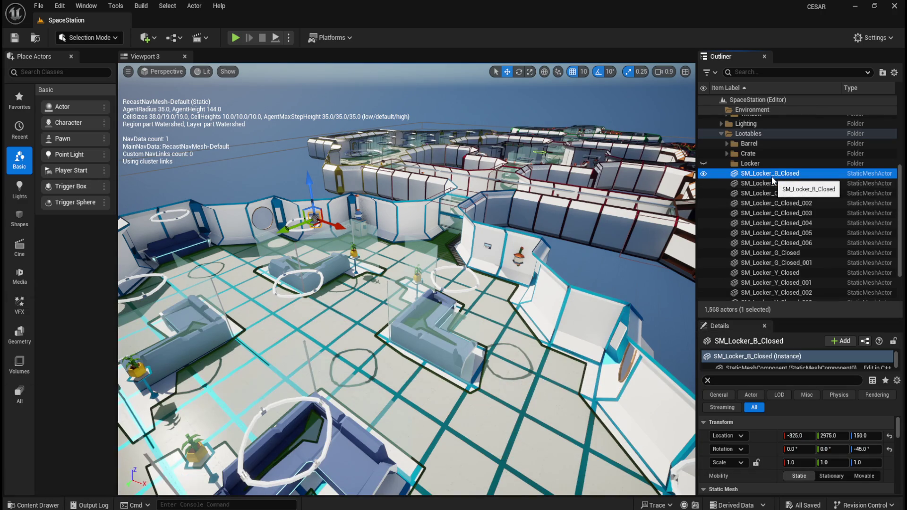
Step: Move the SM_Locker_B_Closed actor into the Locker folder and reopen the asset drawer
drag(772, 179, 753, 163)
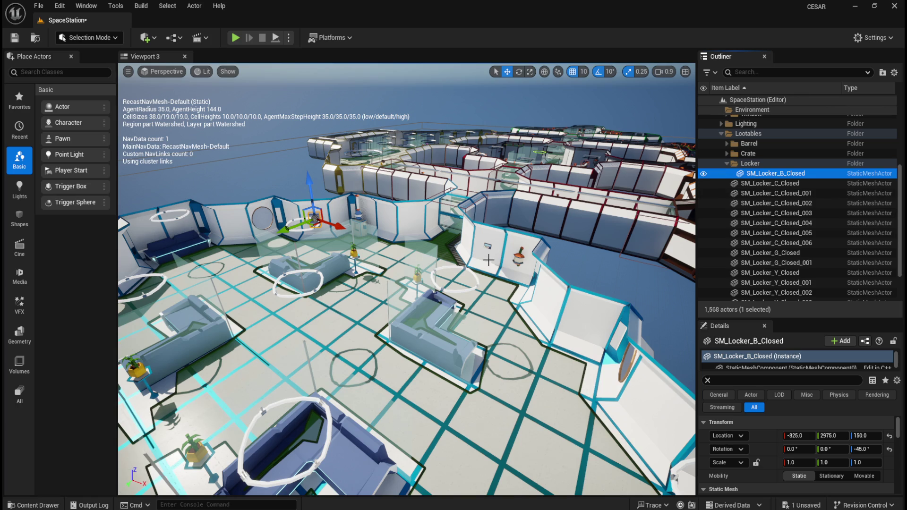
drag(413, 286, 422, 287)
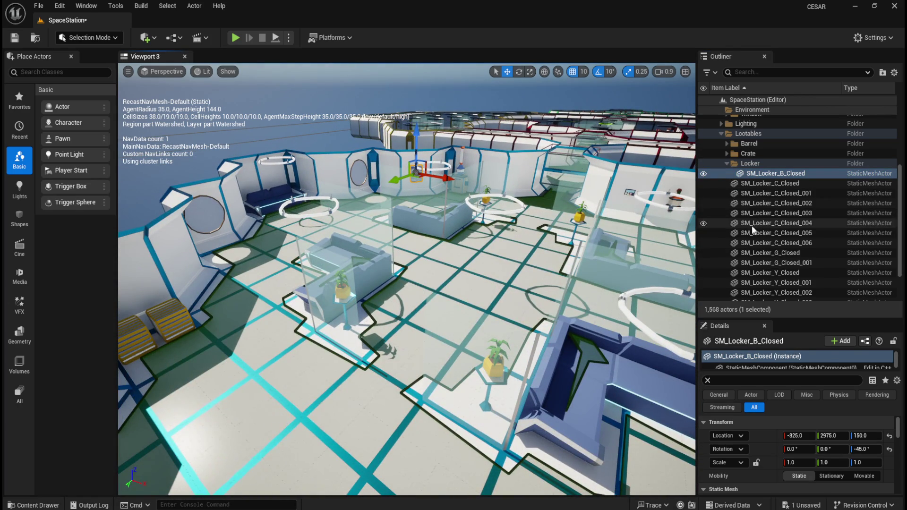
scroll(796, 265, down, 2)
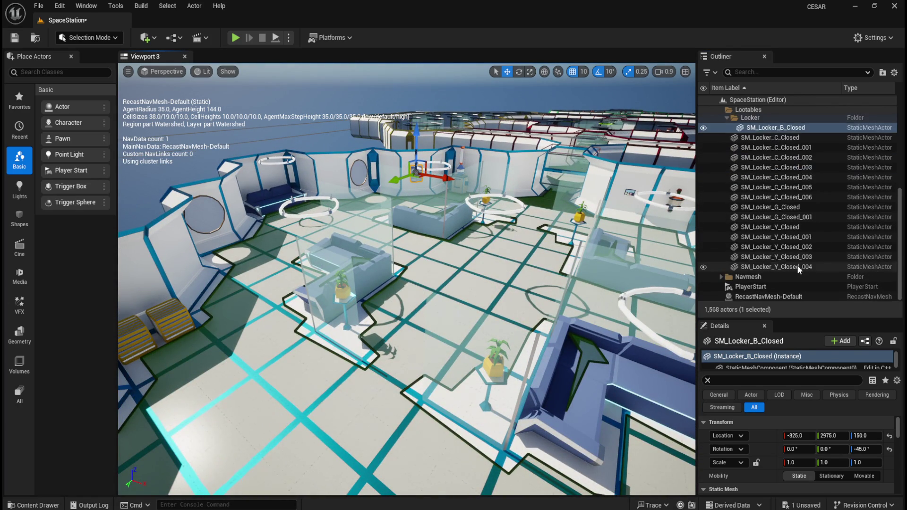
scroll(799, 249, up, 1)
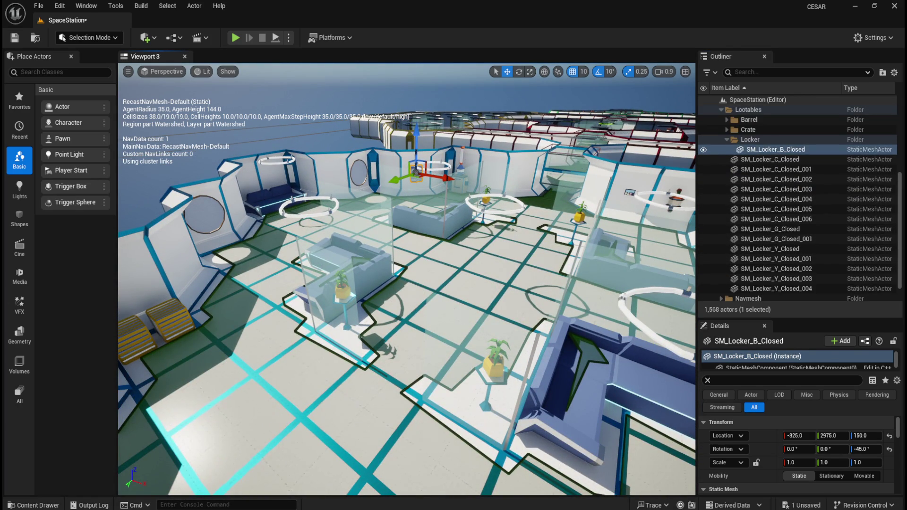
key(p)
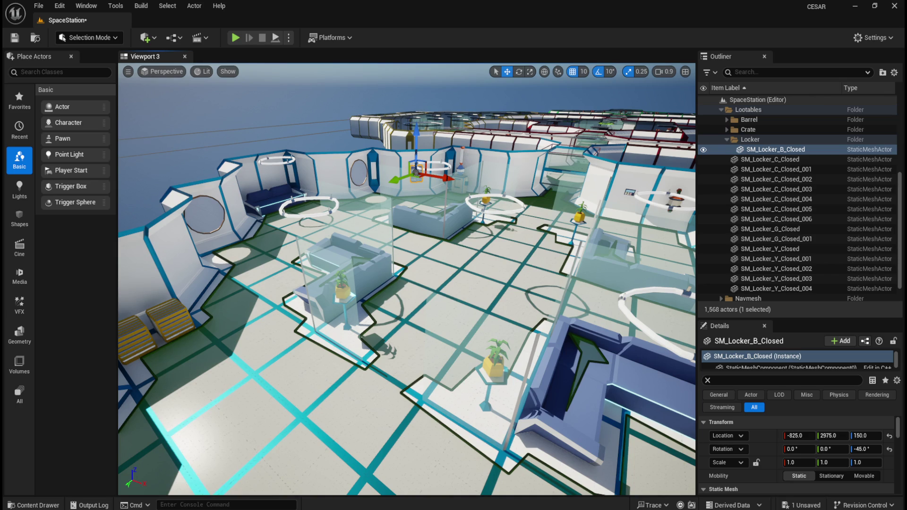
key(p)
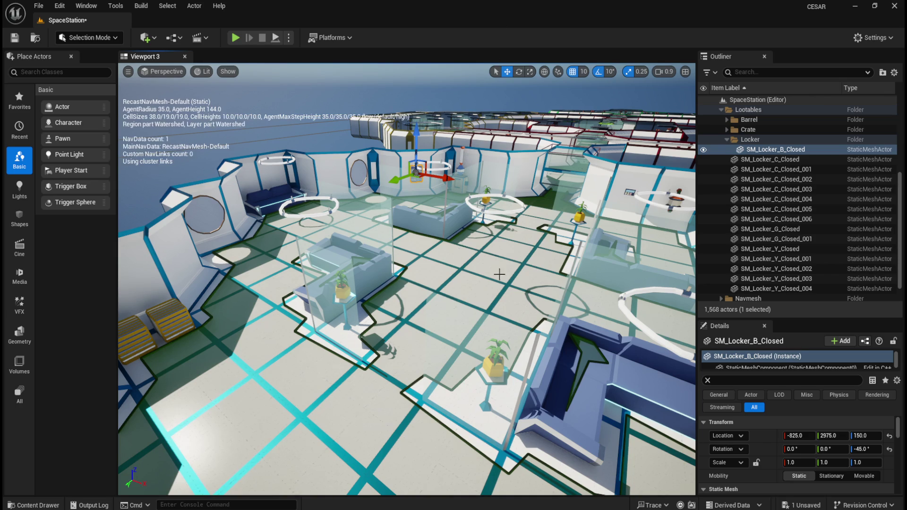
key(ctrl+space)
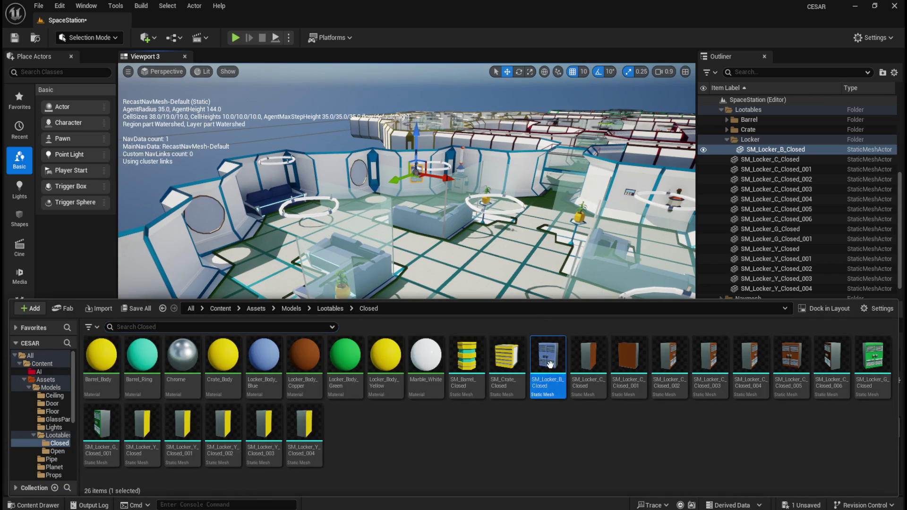
Step: Drop a new SM_Locker_B_Closed into the level at 825, 2975, 150 with 45° Z rotation
drag(548, 365, 470, 273)
click(890, 436)
click(797, 436)
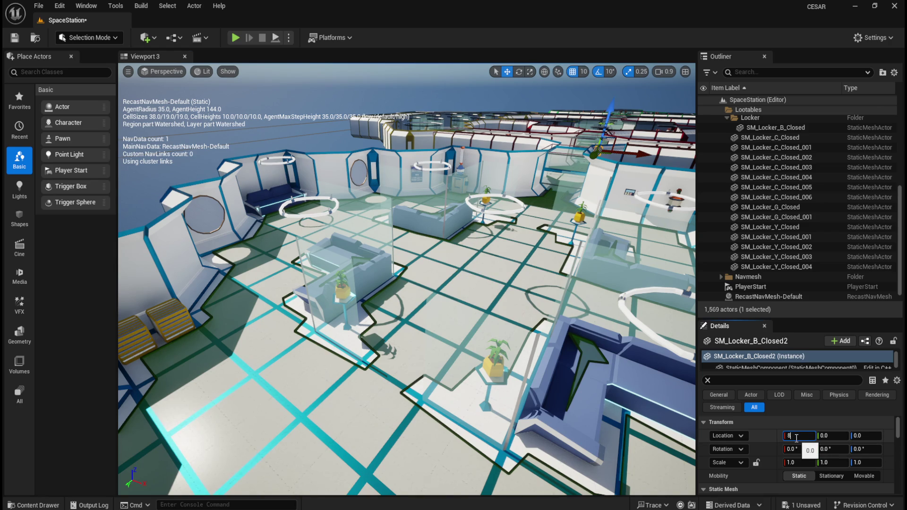
key(Tab)
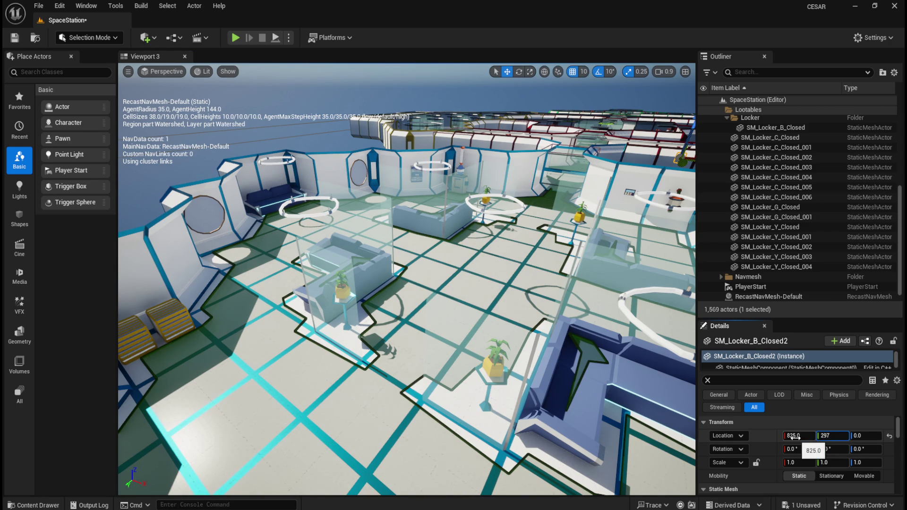
key(Tab)
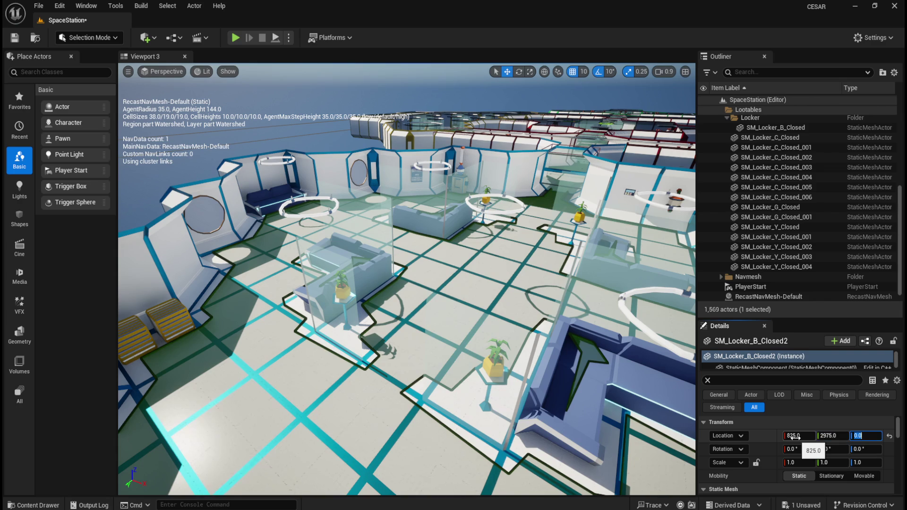
key(Tab)
key(Tab)
key(Tab)
key(Tab)
text(45)
key(Return)
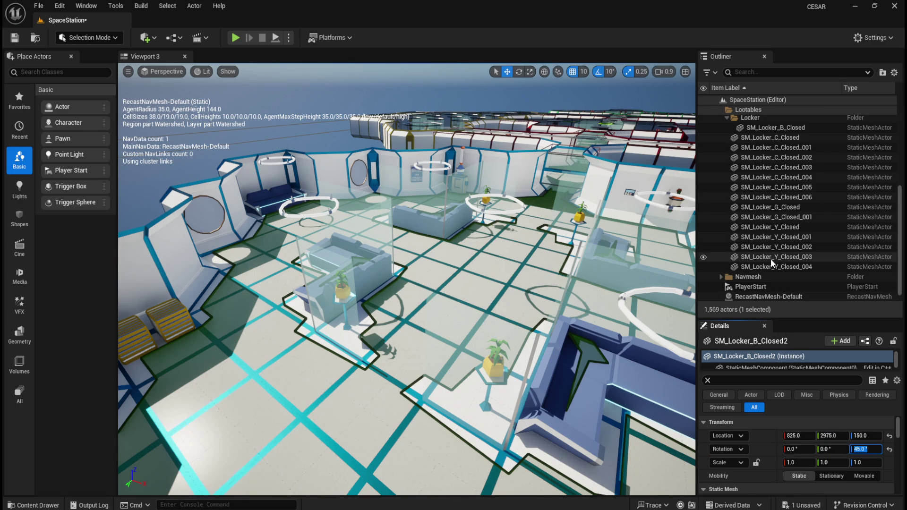
scroll(771, 258, up, 1)
scroll(771, 259, up, 1)
scroll(771, 259, down, 3)
Step: Frame the new locker and pull back to check it sits on the station wall
double_click(766, 296)
mouse_move(515, 298)
mouse_down()
mouse_move(440, 263)
mouse_move(618, 323)
mouse_up()
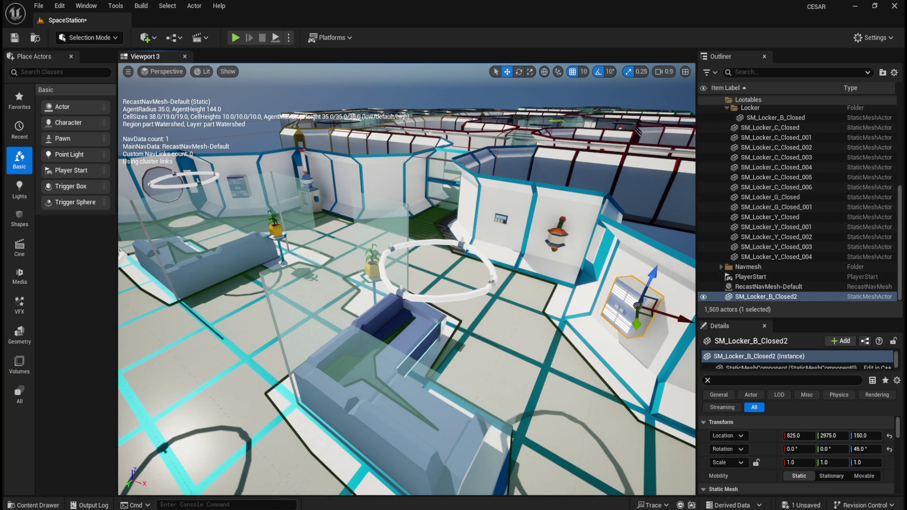
key(p)
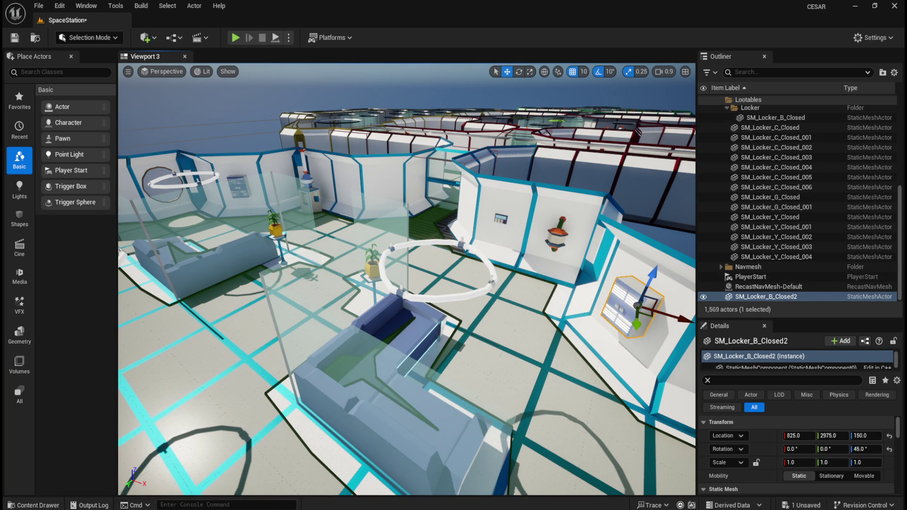
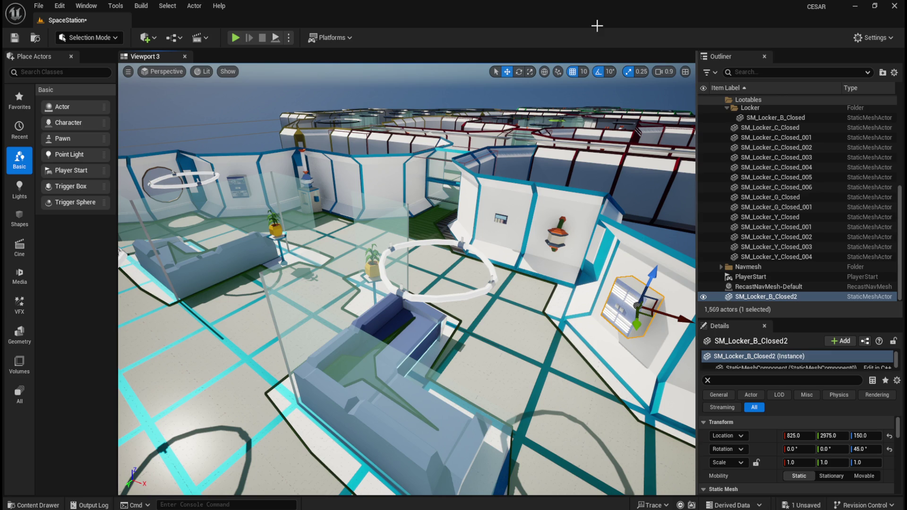
Step: Drag a new SM_Locker_B_Closed into the level and zero its location
key(ctrl+b)
drag(547, 358, 507, 342)
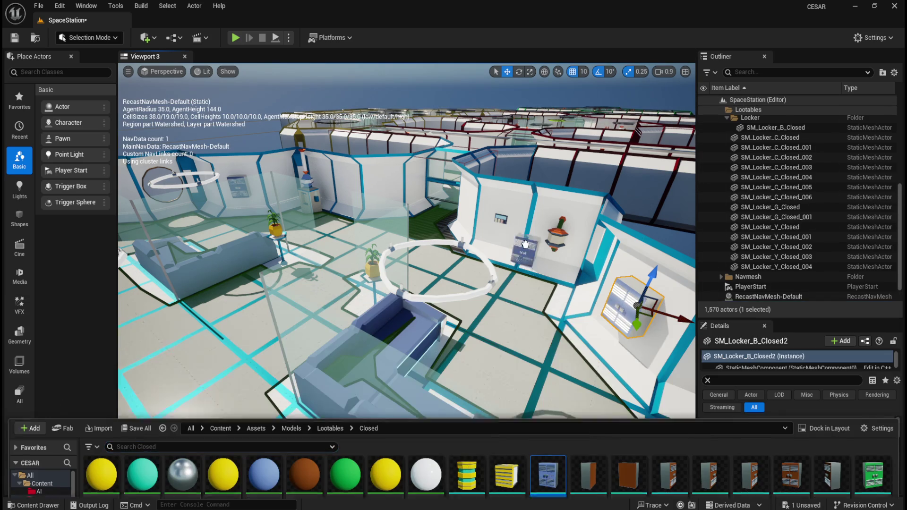
scroll(506, 342, down, 8)
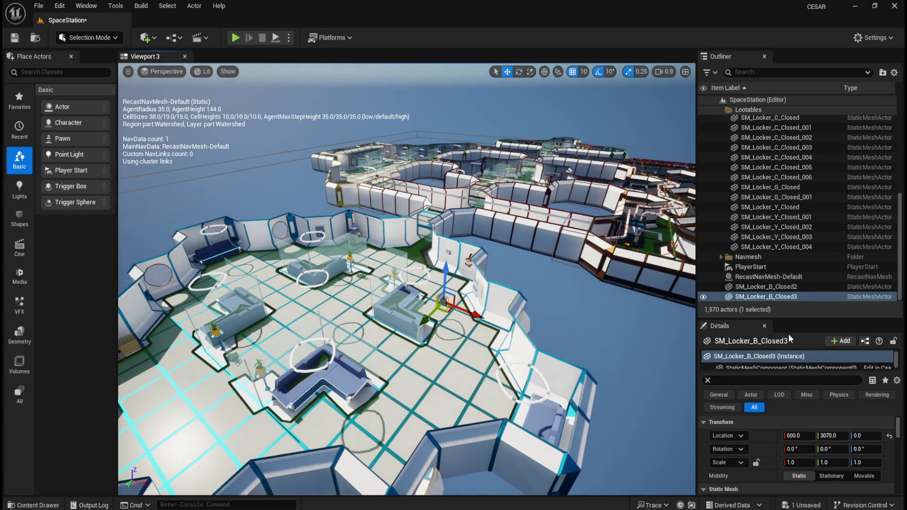
click(794, 435)
text(0)
key(Tab)
text(0)
key(Return)
Step: Set the locker's location to 825, 4425, 150 and Z rotation to 135 degrees
click(810, 437)
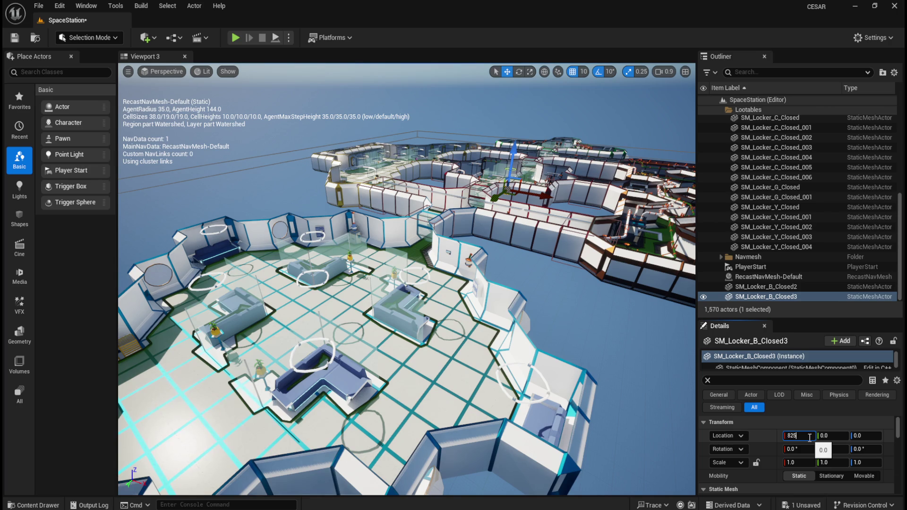
key(Tab)
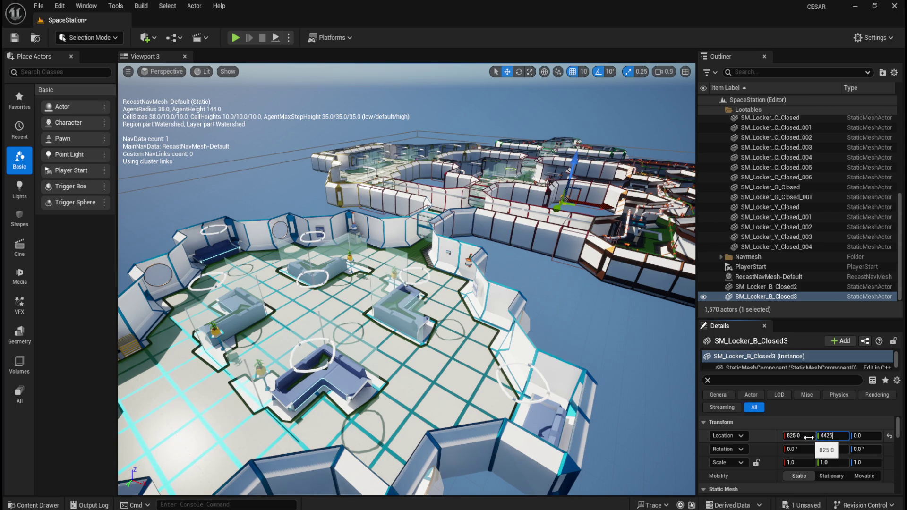
text(4425)
key(Tab)
text(150)
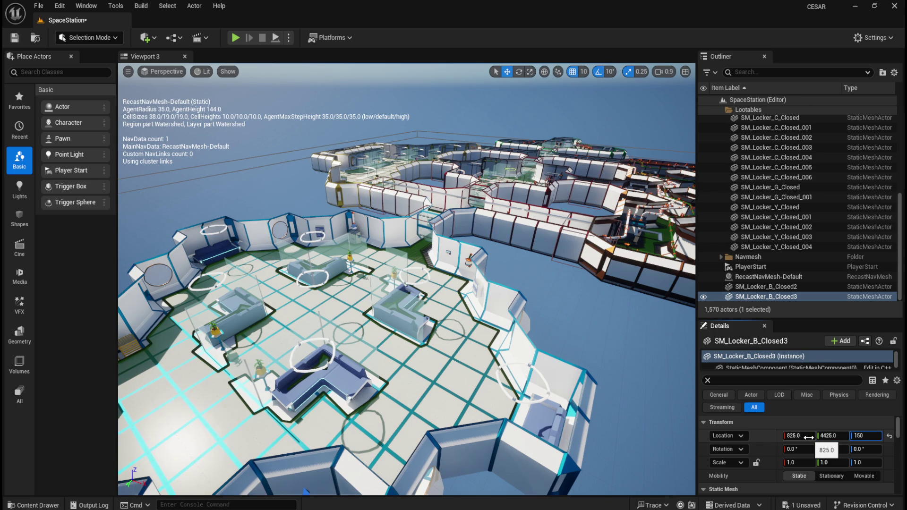
key(Tab)
key(Tab)
key(Tab)
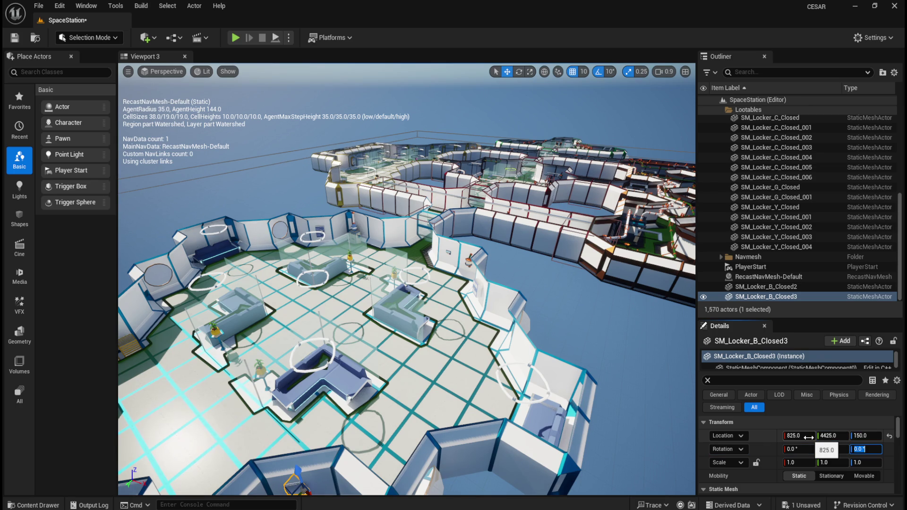
text(135)
key(Return)
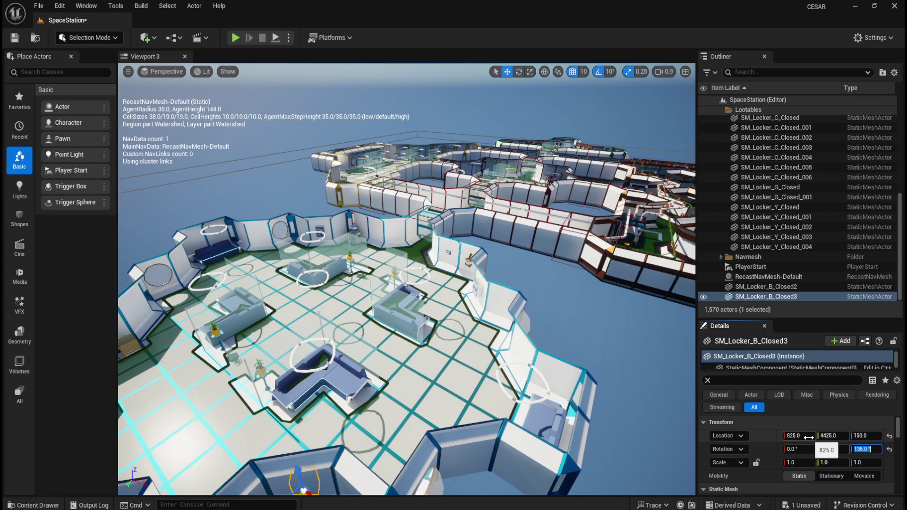
Step: Fly the view toward the wall lockers and hide the navigation mesh debug text
drag(541, 375, 512, 383)
drag(488, 347, 461, 333)
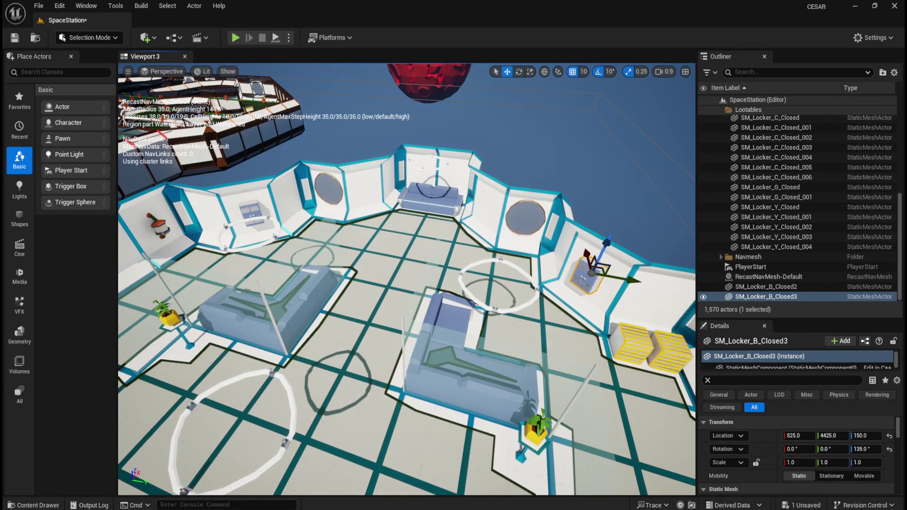
mouse_move(468, 333)
mouse_down()
mouse_move(443, 323)
mouse_move(443, 365)
mouse_move(432, 357)
mouse_move(505, 319)
mouse_move(505, 301)
mouse_move(524, 301)
mouse_move(496, 301)
mouse_up()
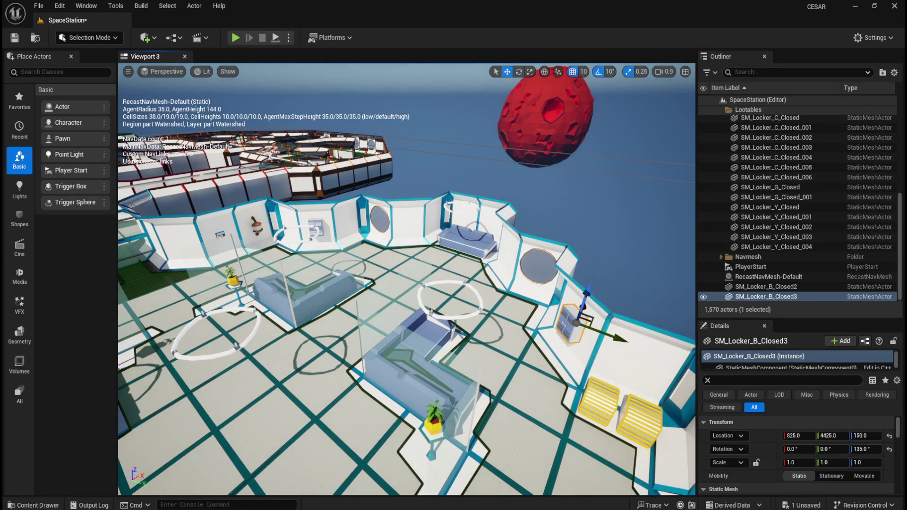
key(p)
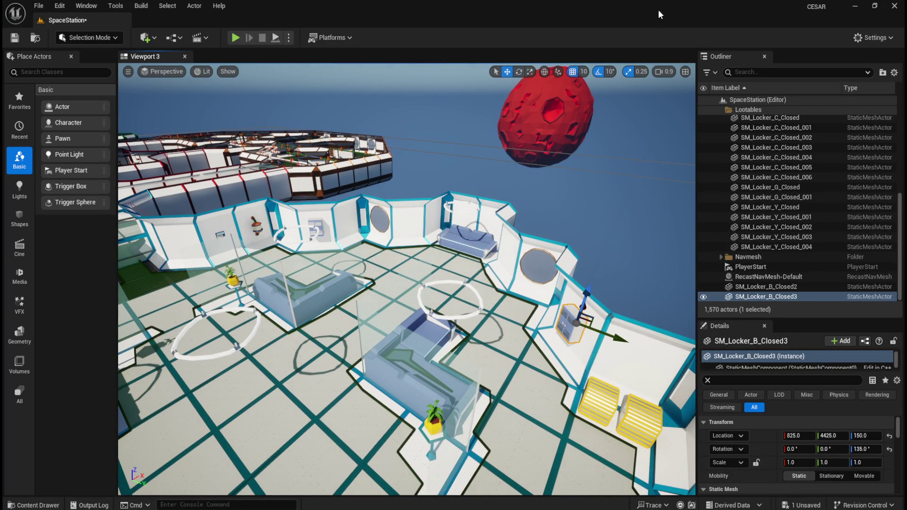
key(ctrl+space)
Step: Place SM_Locker_B_Closed4 at -825, 4425, 150 with Z rotation 225 degrees
drag(546, 383, 505, 356)
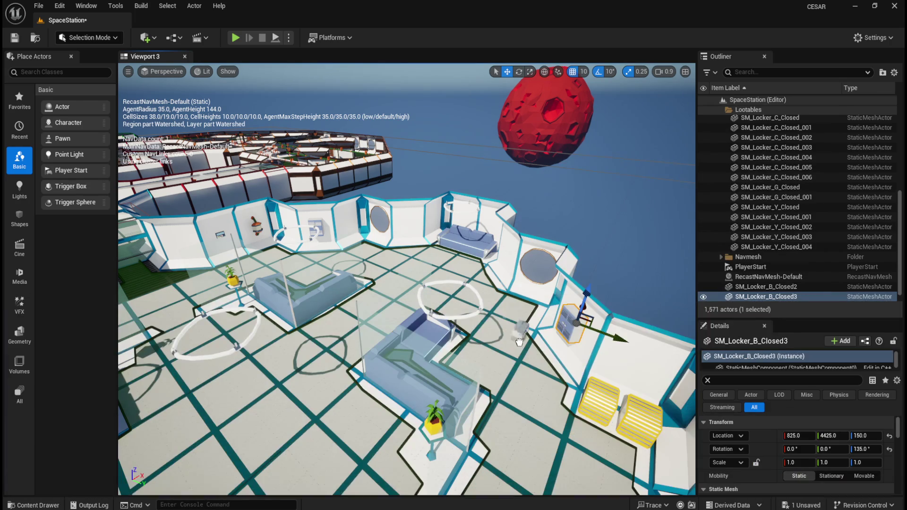
click(890, 435)
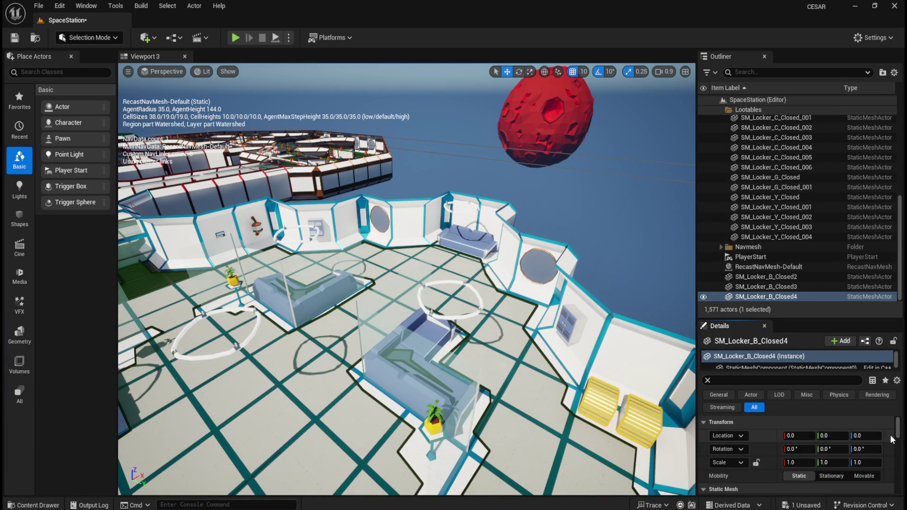
click(795, 435)
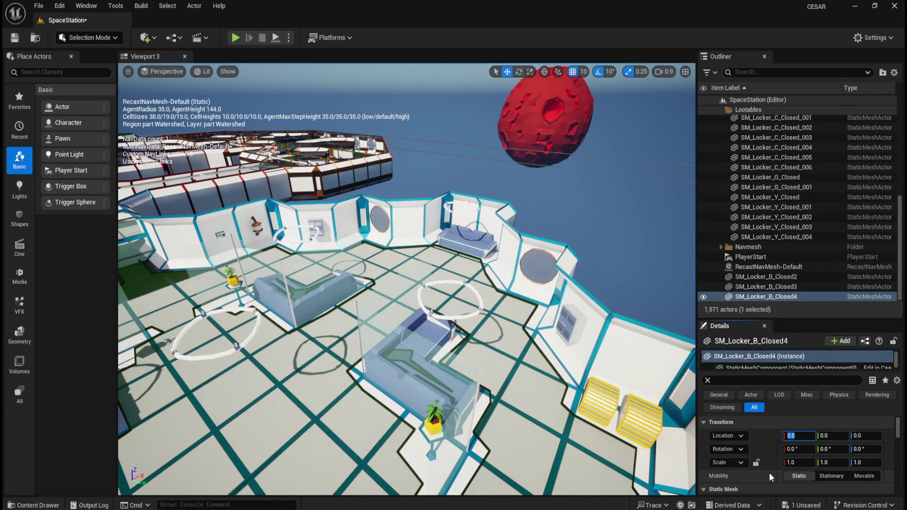
text(-825)
key(Tab)
text(4425)
key(Tab)
text(150)
key(Tab)
key(Tab)
key(Tab)
key(Tab)
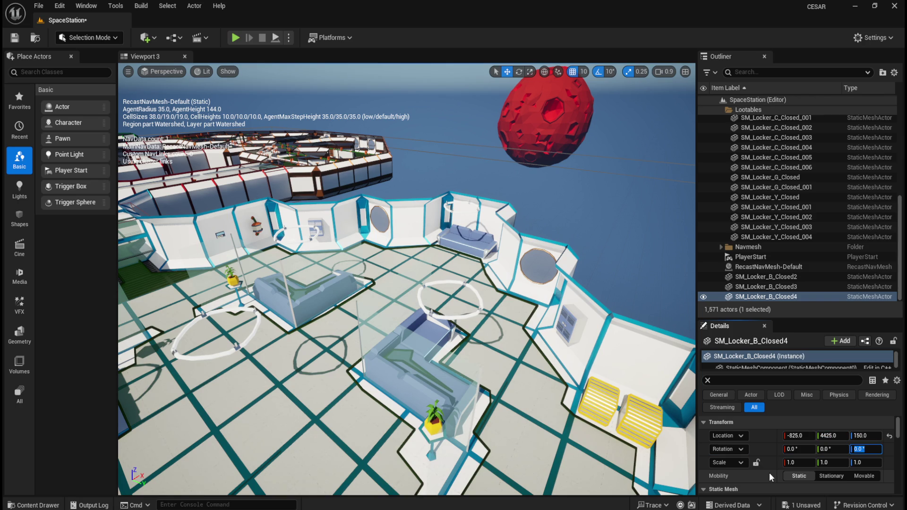
text(225)
key(Return)
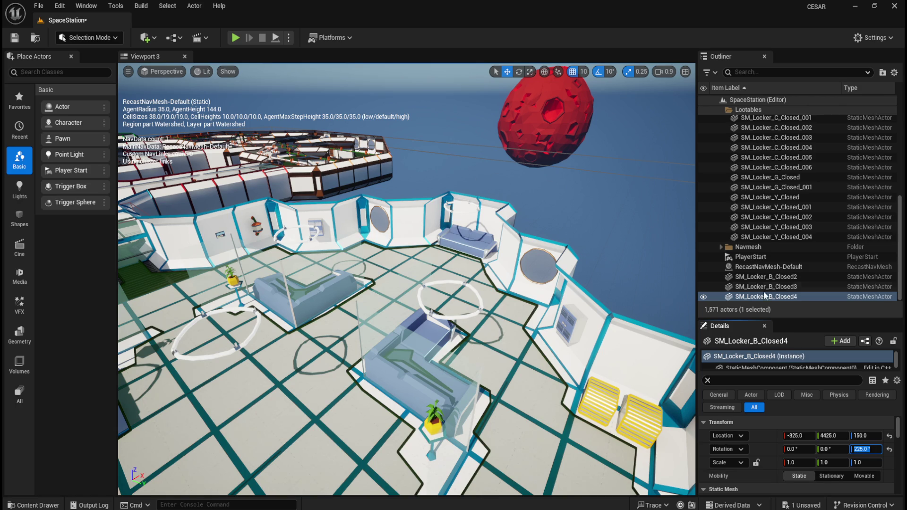
Step: Select SM_Locker_B_Closed4 in the Outliner and frame the view on it
click(765, 296)
key(f)
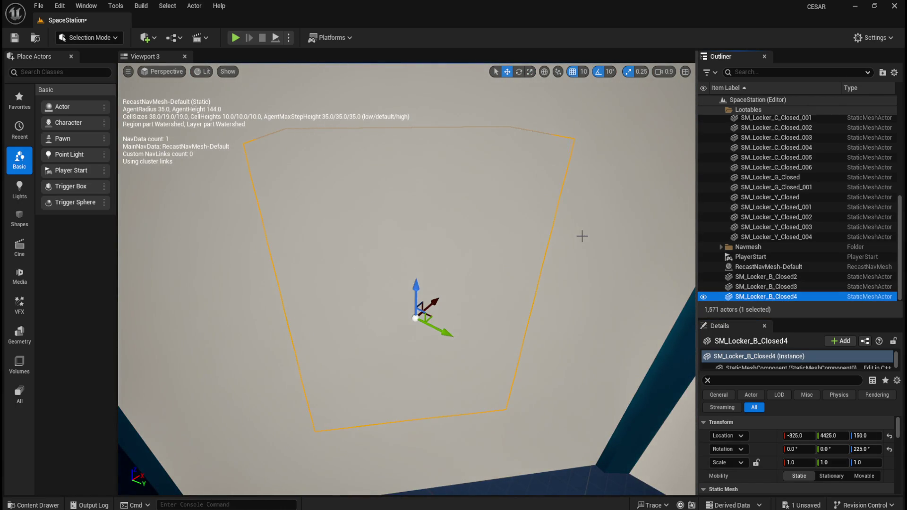
scroll(581, 236, down, 10)
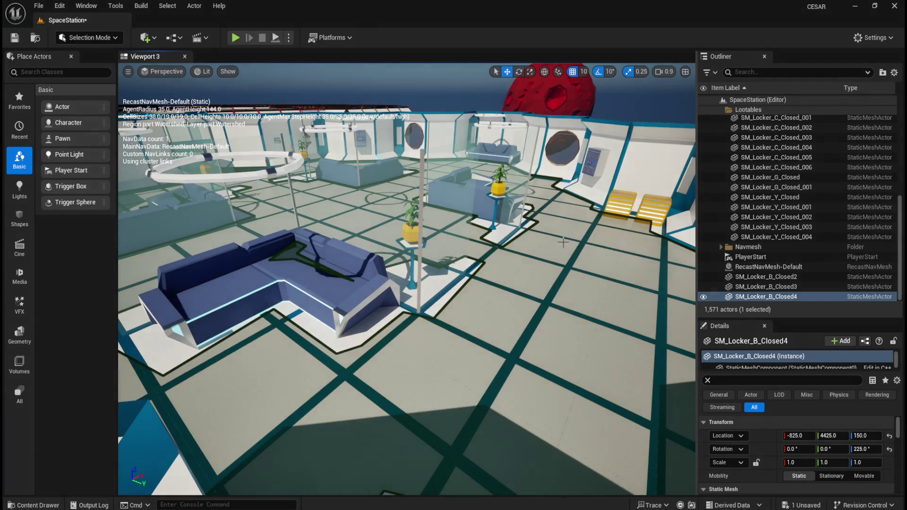
key(f)
scroll(537, 243, down, 5)
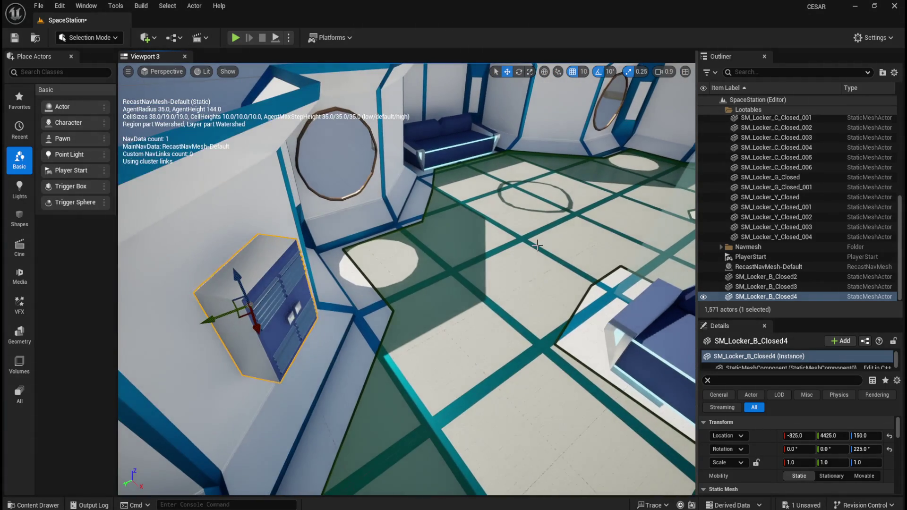
scroll(507, 249, down, 5)
scroll(508, 263, down, 5)
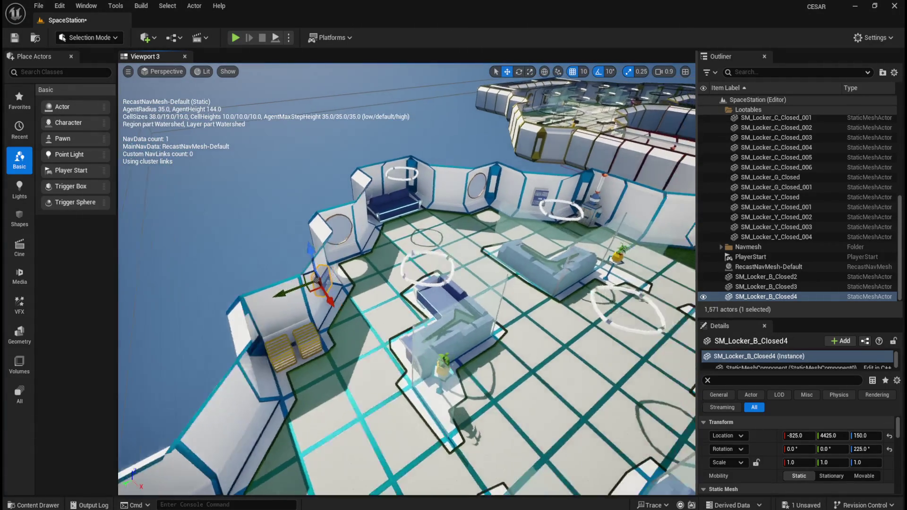
scroll(506, 283, down, 5)
scroll(525, 282, down, 3)
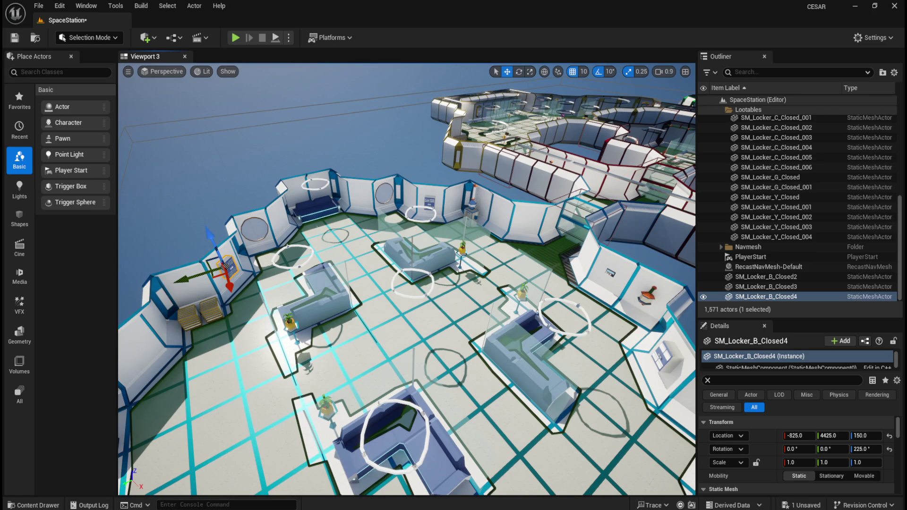
Step: Place SM_Locker_B_Closed5 at -425, 4825, 150 with Z rotation 225 degrees
key(ctrl+space)
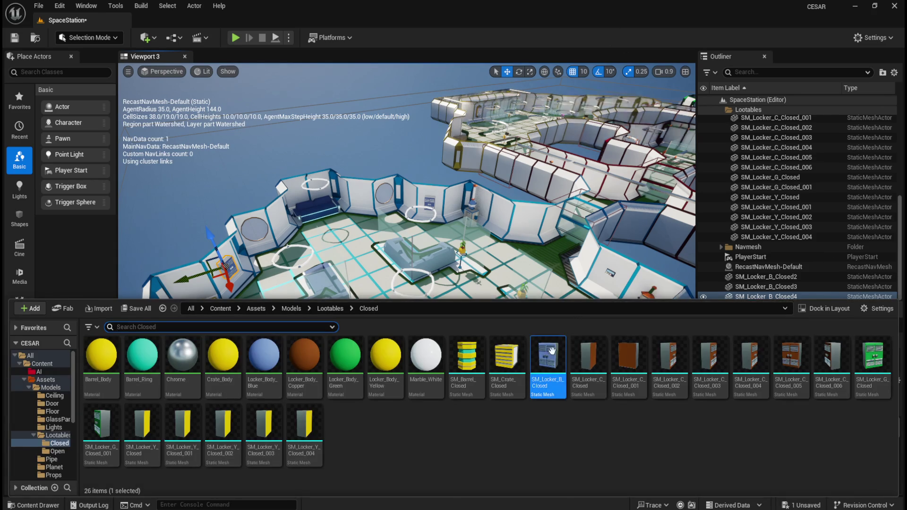
drag(546, 355, 427, 321)
click(889, 435)
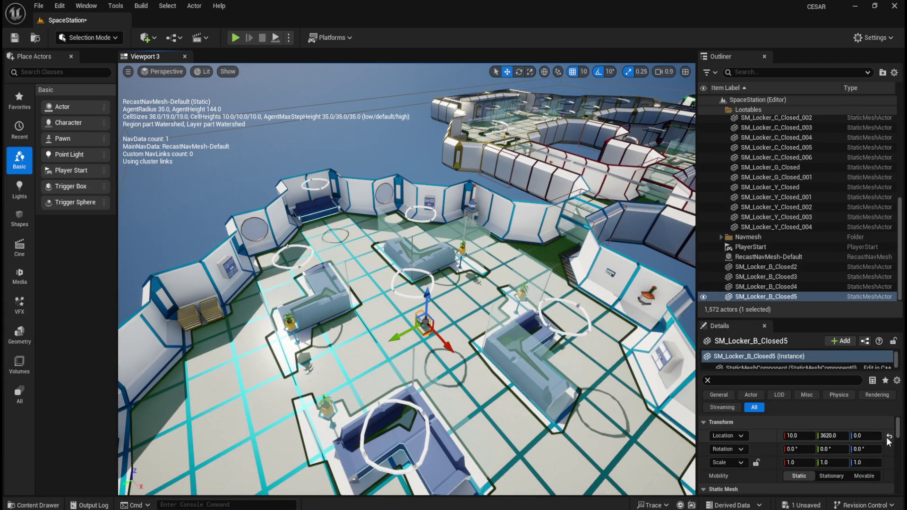
click(803, 437)
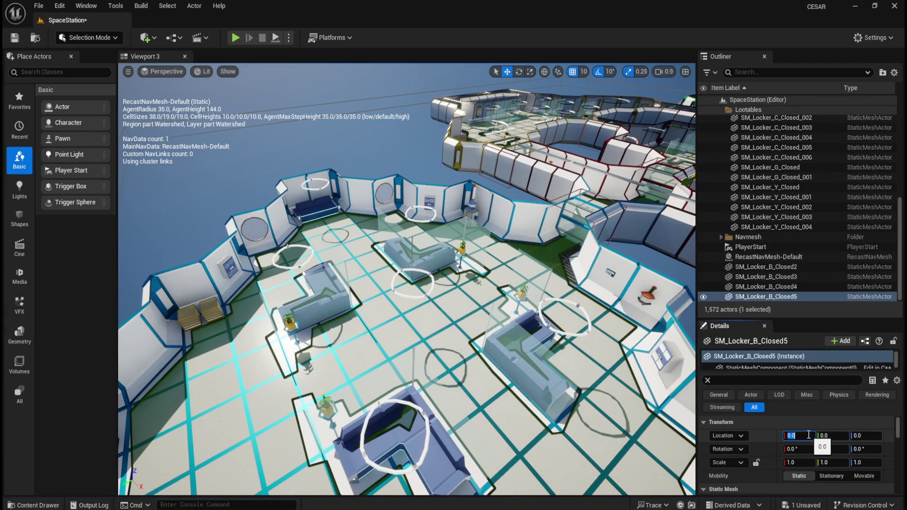
text(-425)
key(Tab)
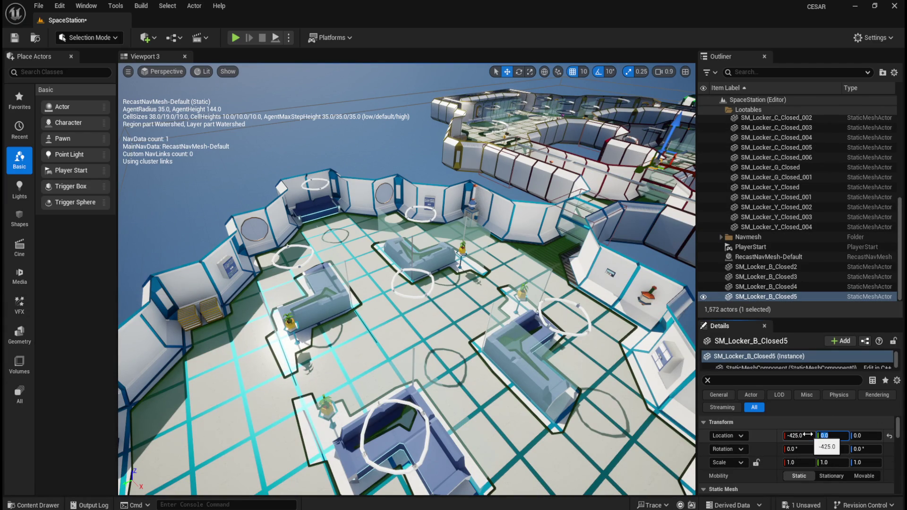
text(4825)
key(Tab)
text(1)
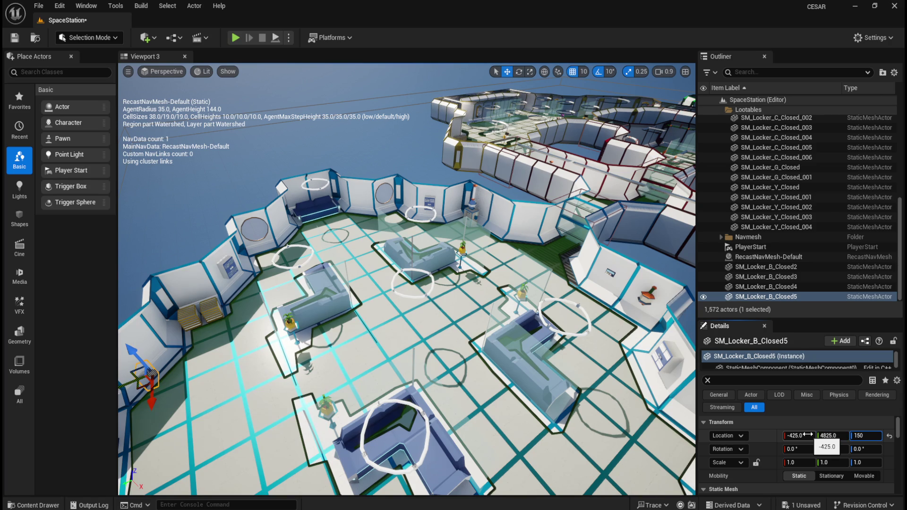
key(Tab)
key(Tab)
key(Tab)
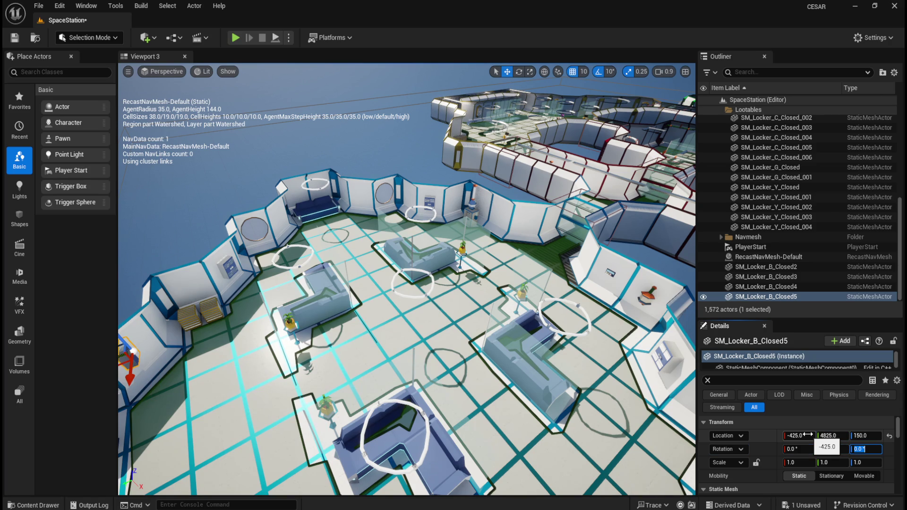
text(225)
key(Return)
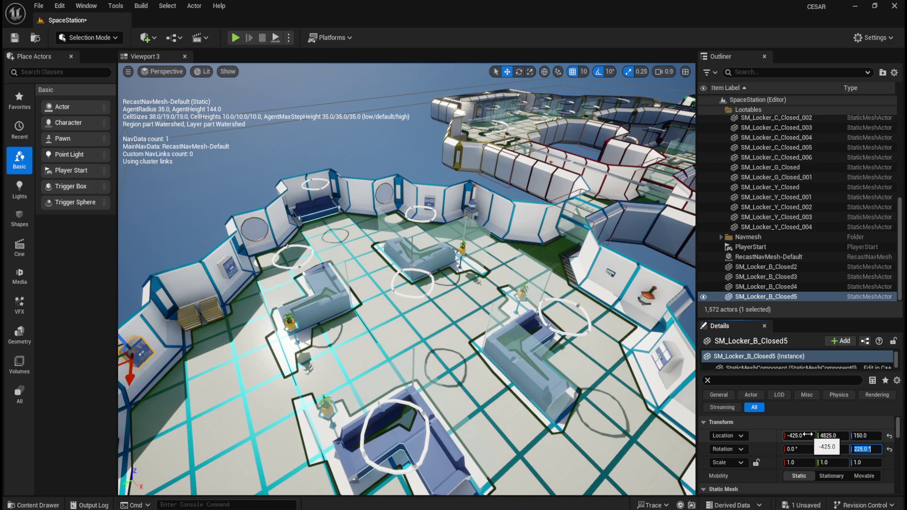
Step: Fly to the new locker and compare its placement with SM_Locker_B_Closed4
drag(425, 305, 397, 333)
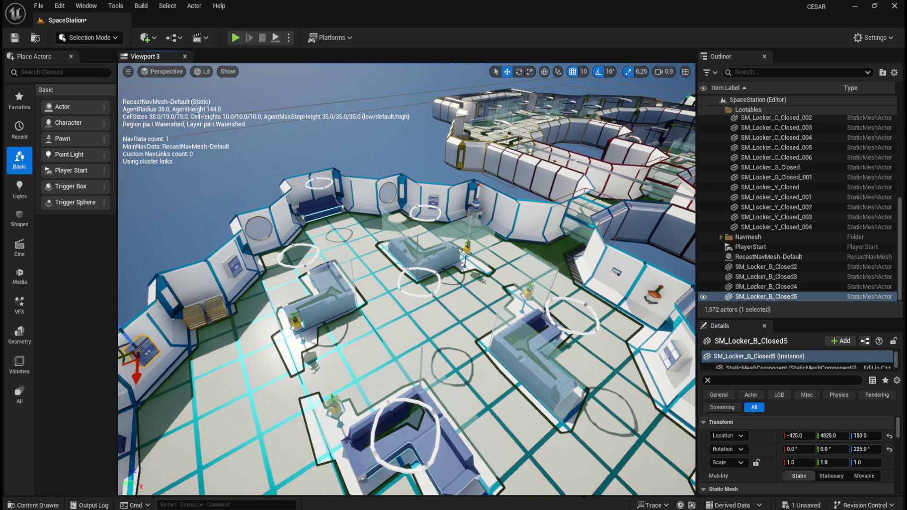
click(790, 287)
click(789, 296)
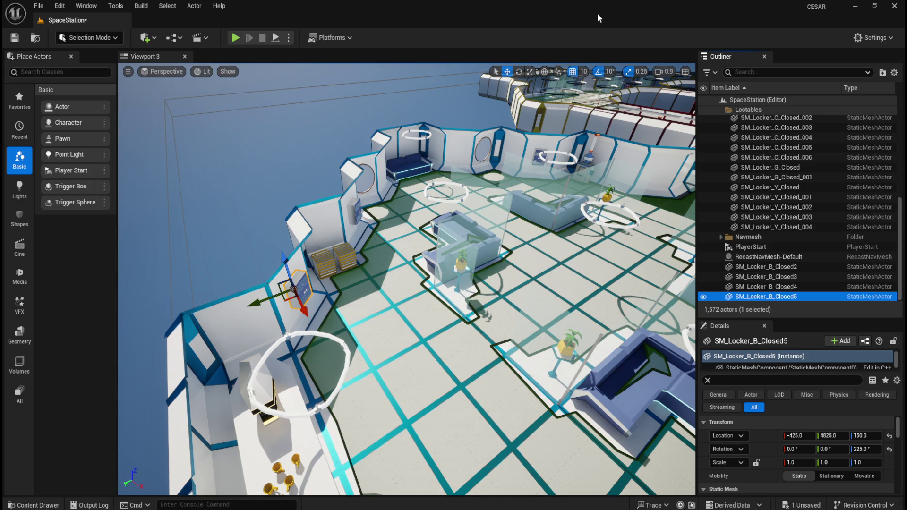
Step: Place SM_Locker_B_Closed6 at 425, 4825, 150 with Z rotation 135 degrees
key(ctrl+space)
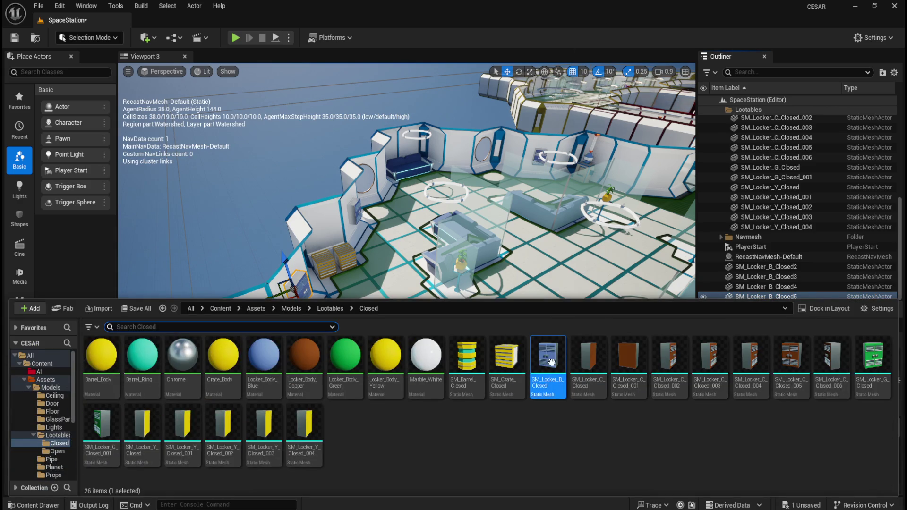
drag(548, 401, 552, 289)
click(890, 436)
click(794, 436)
text(425)
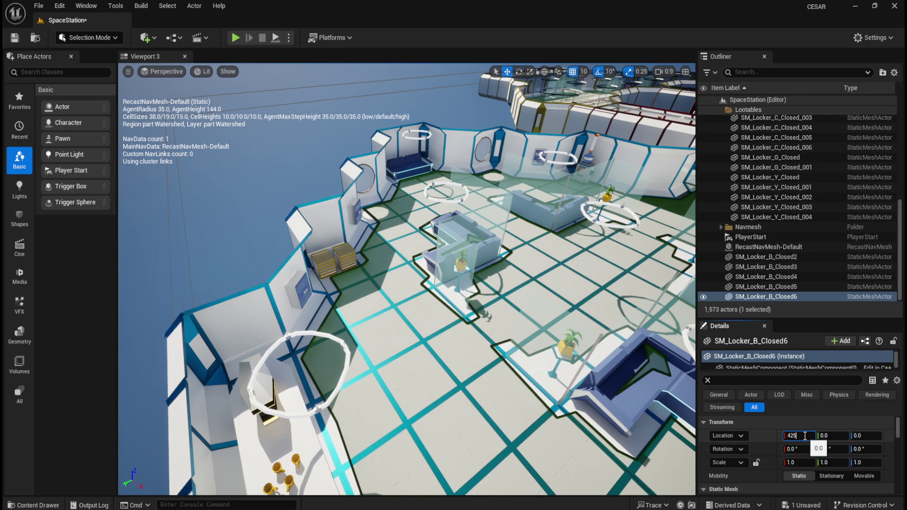
key(Tab)
text(4825)
key(Tab)
text(150)
key(Tab)
key(Tab)
key(Tab)
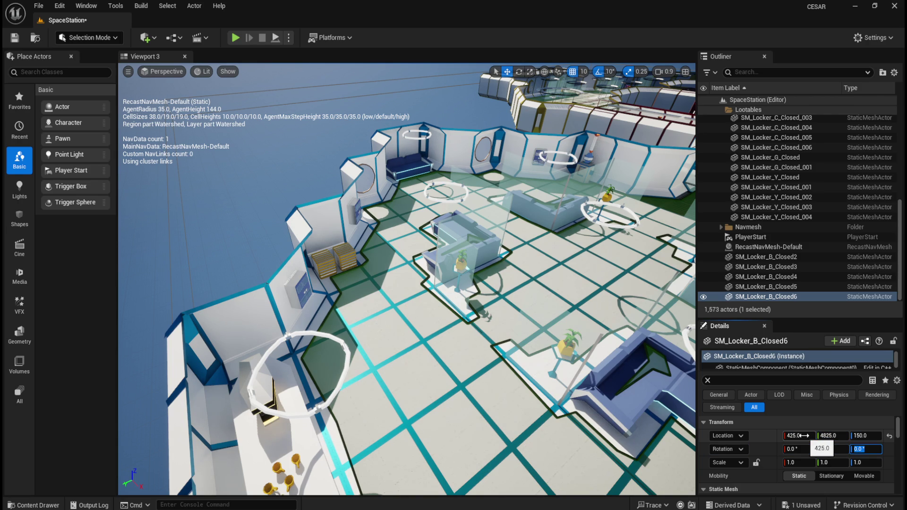
text(135)
key(Return)
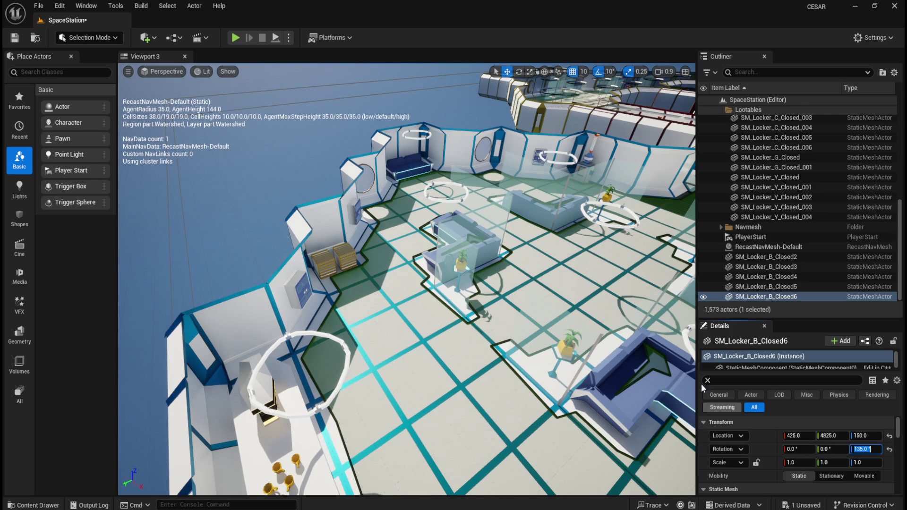
Step: Save the level and orbit to an overhead view of the room
click(15, 38)
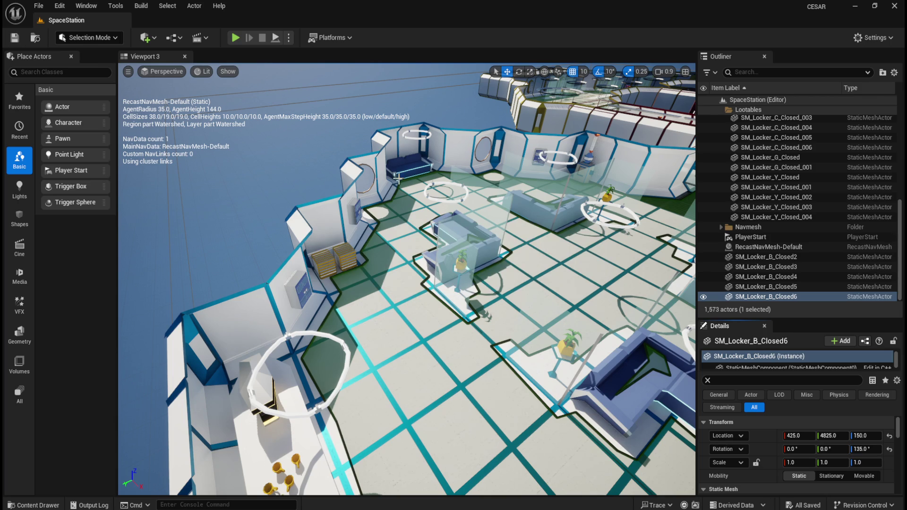
drag(345, 218, 348, 222)
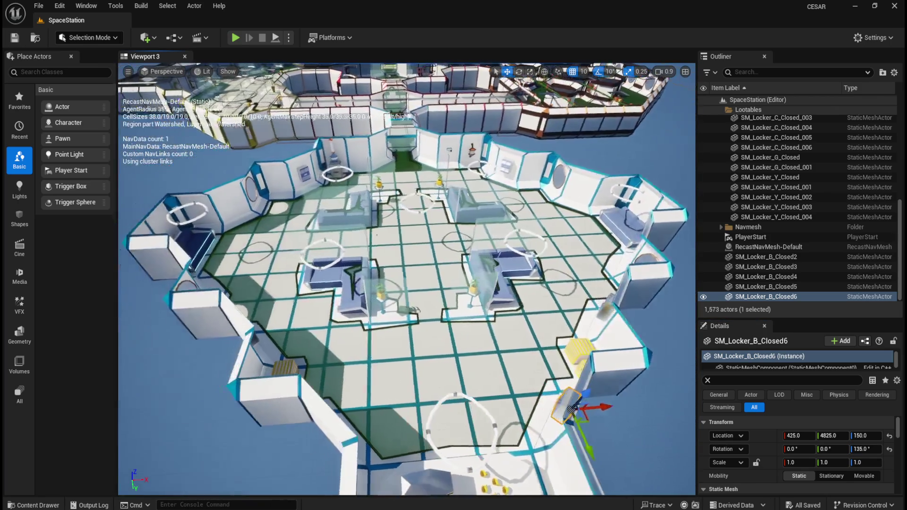
Step: Move SM_Locker_B_Closed2 through Closed6 into a new Locker folder under Lootables
click(780, 258)
shift+click(780, 297)
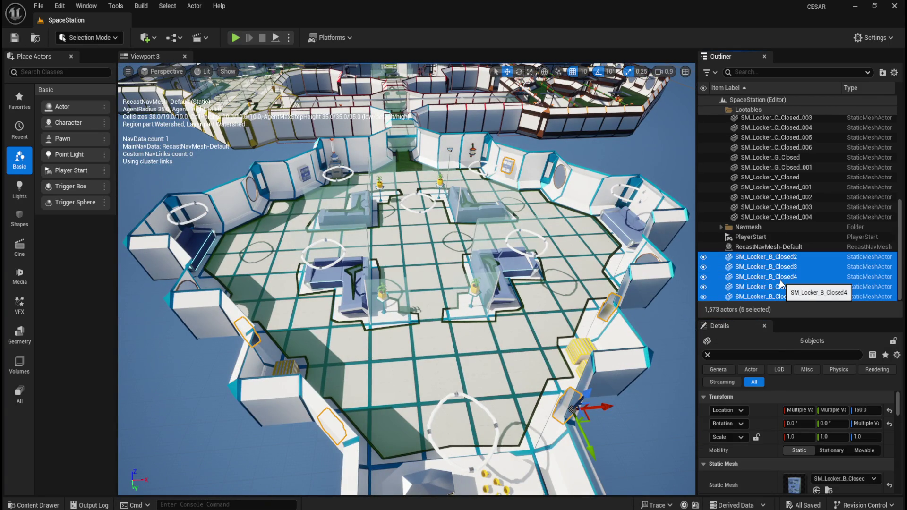
right_click(780, 296)
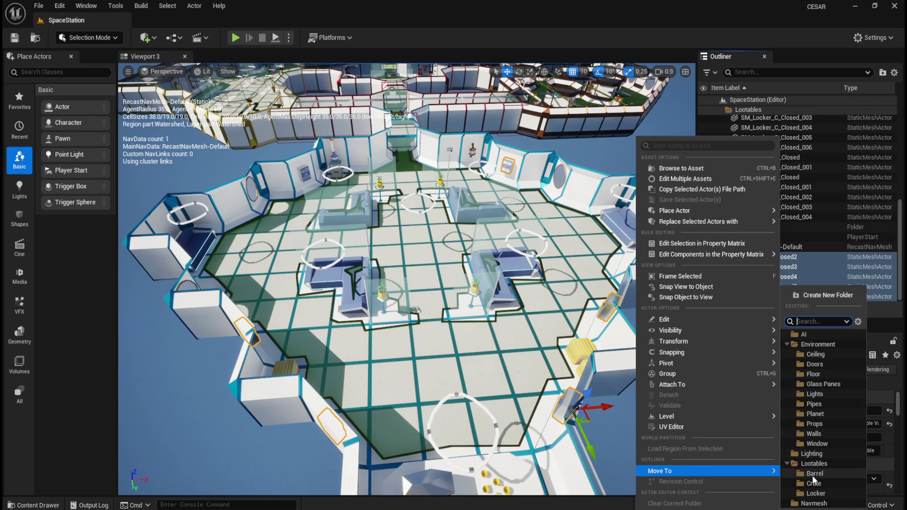
click(815, 497)
scroll(772, 199, up, 2)
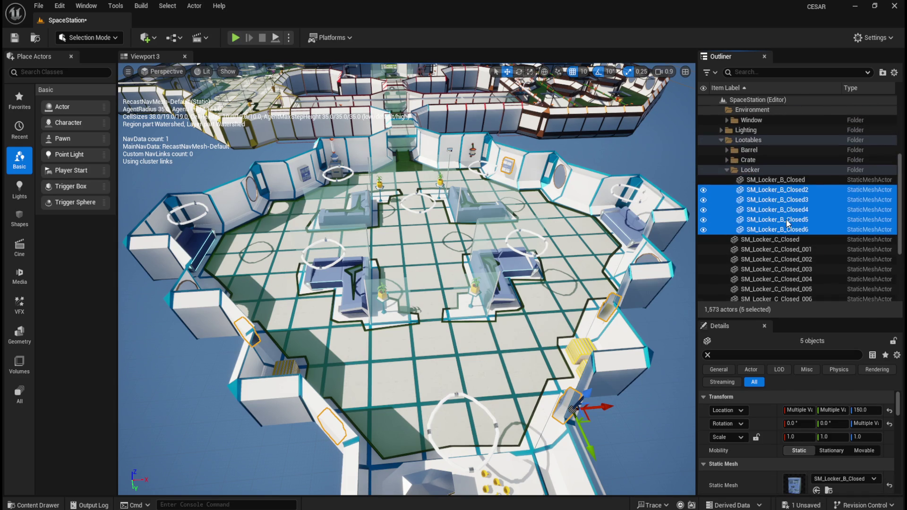
drag(787, 190, 789, 179)
Step: Select all six B lockers and frame them in the viewport
click(790, 179)
shift+click(787, 232)
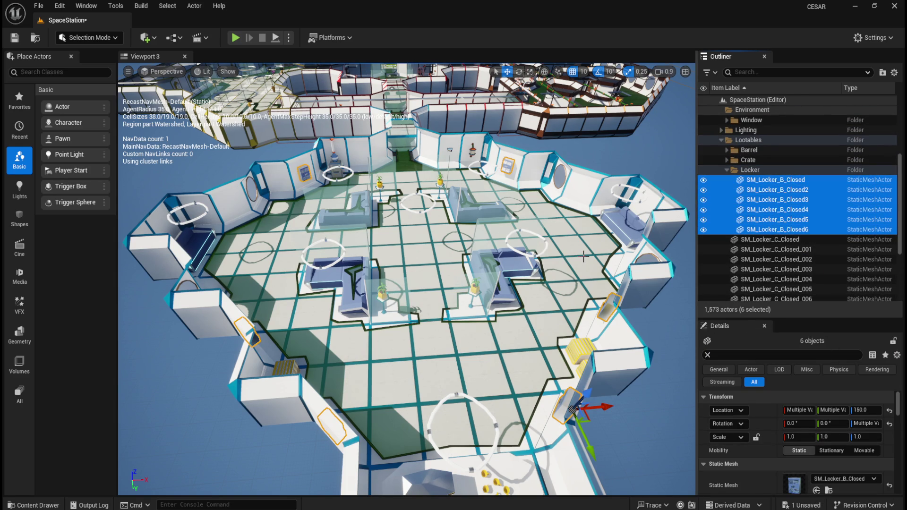
drag(460, 264, 397, 213)
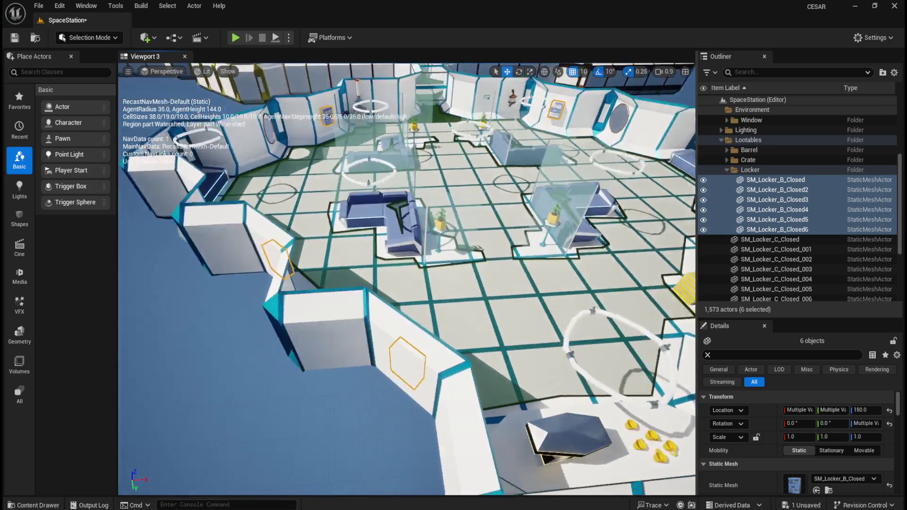
key(f)
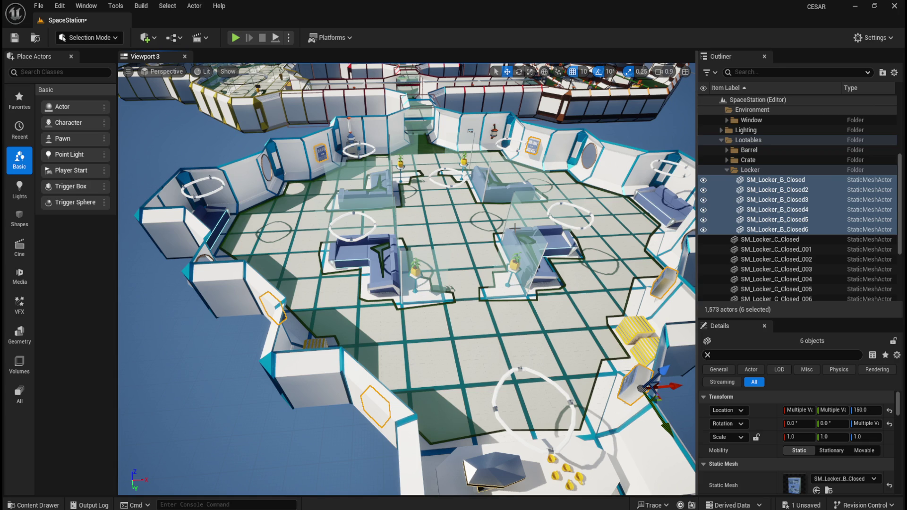
Step: Show the navigation mesh overlay over the station and reselect all six lockers
key(p)
scroll(407, 279, down, 5)
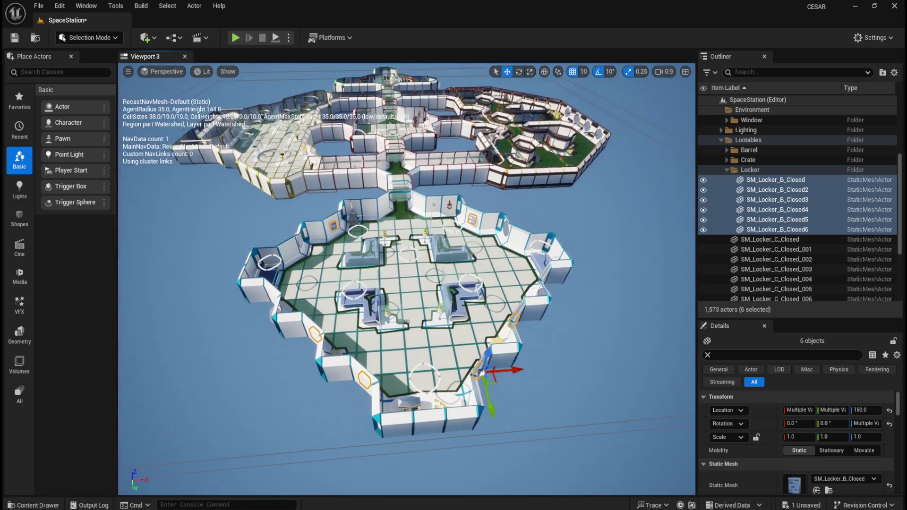
drag(407, 279, 407, 333)
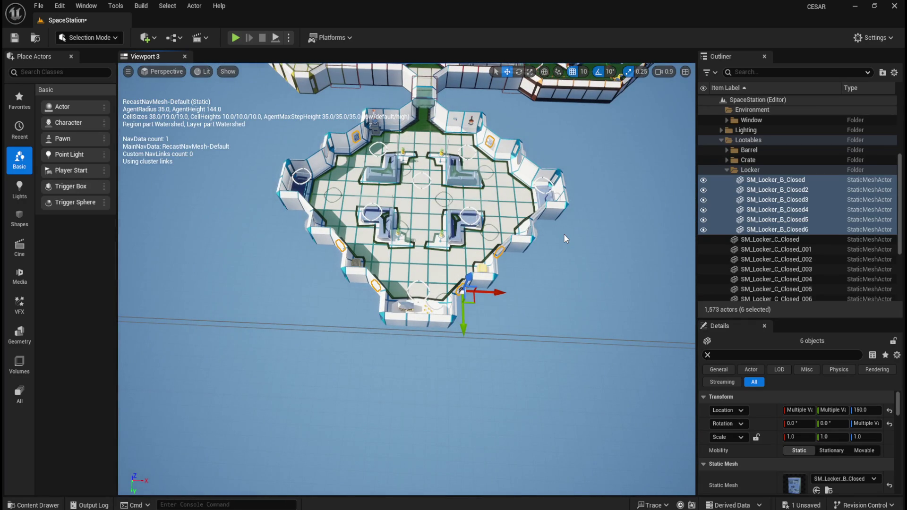
click(773, 179)
shift+click(783, 225)
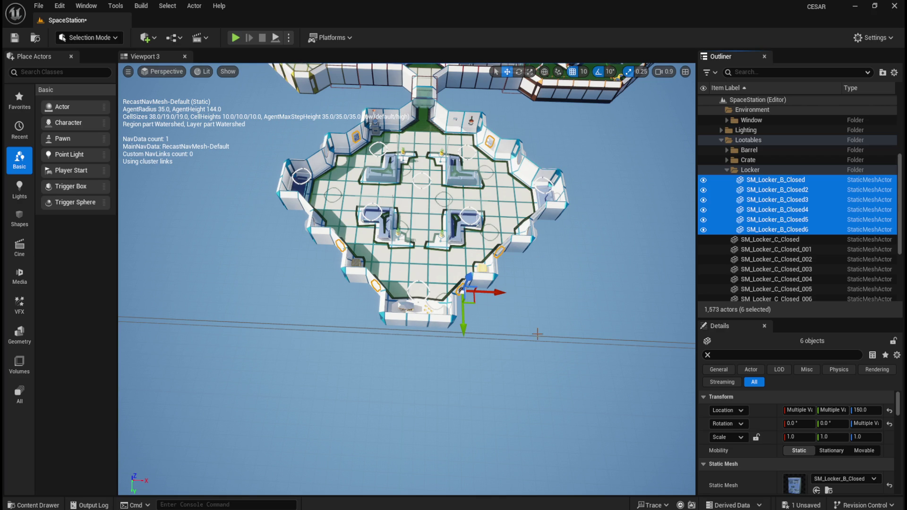
scroll(537, 334, up, 3)
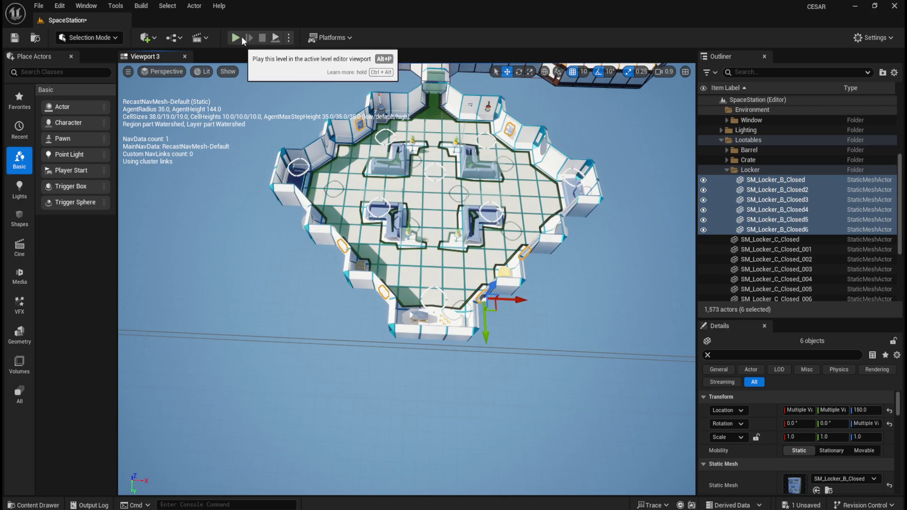
click(236, 38)
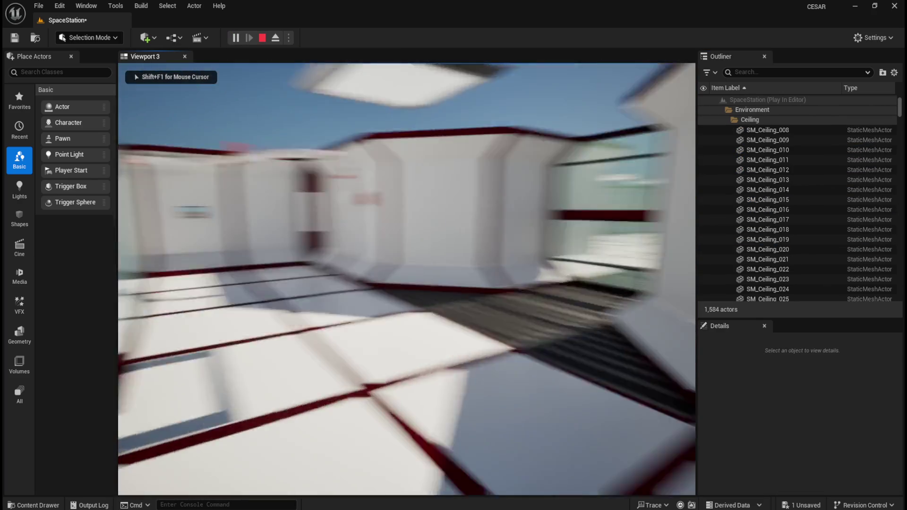
key(w)
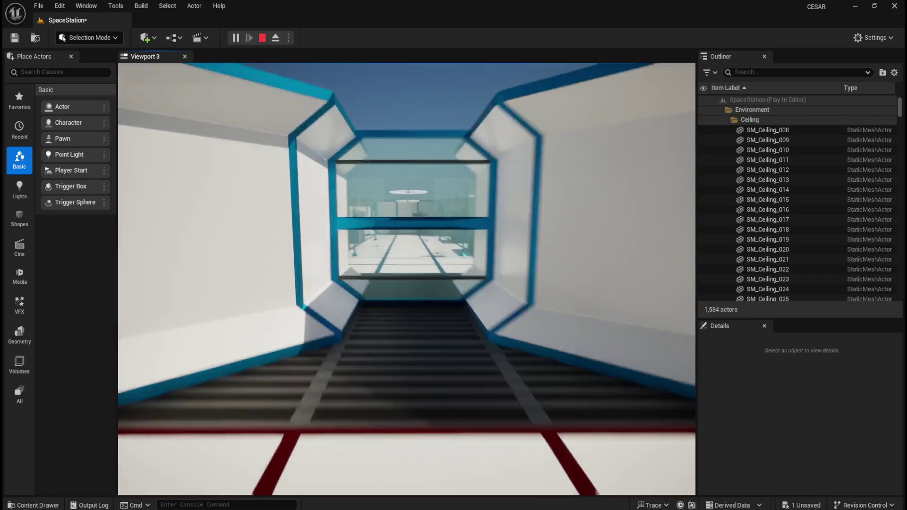
key(w)
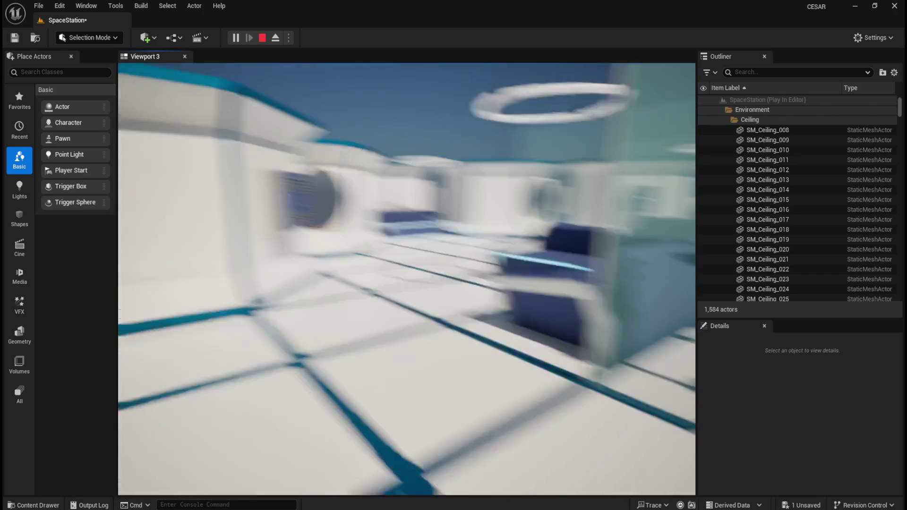
key(s)
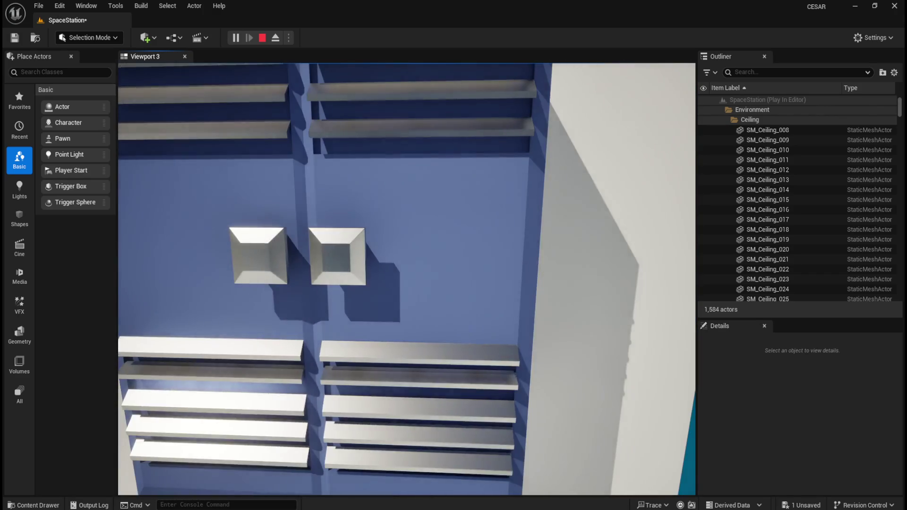
key(s)
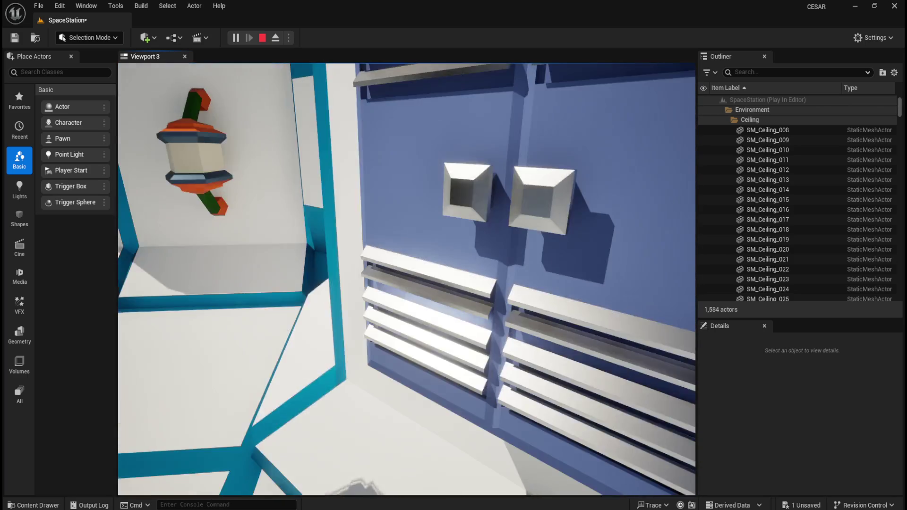
key(w)
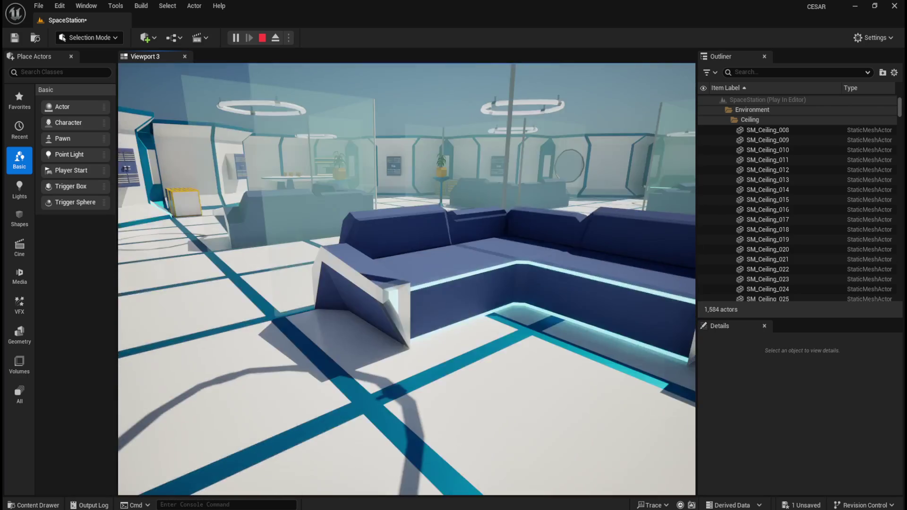
key(w)
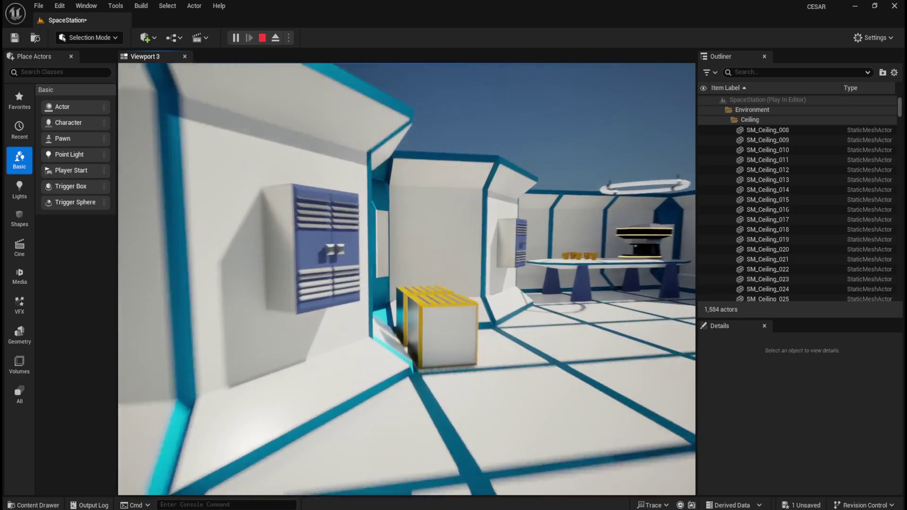
key(w)
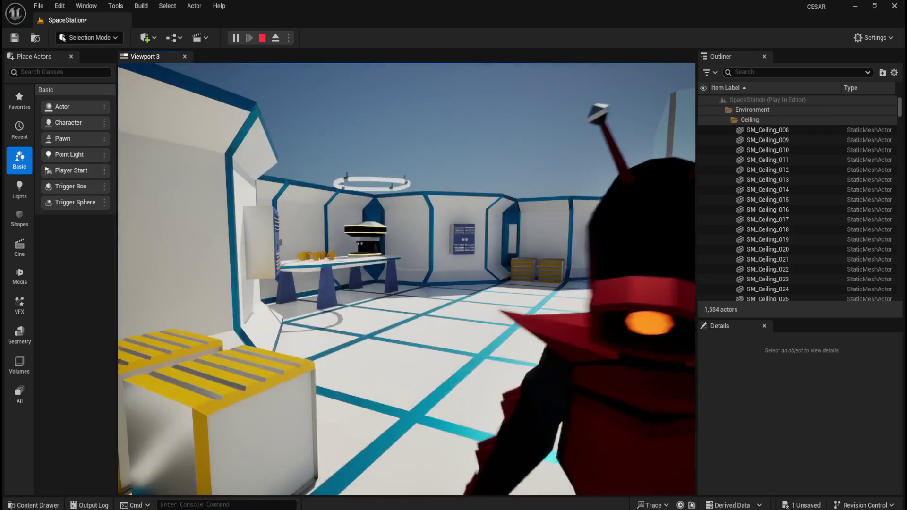
key(w)
key(w)
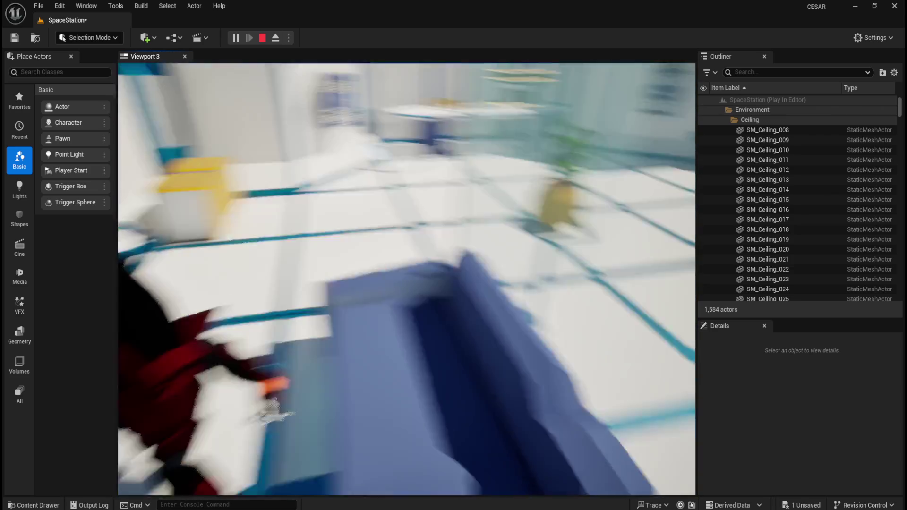
key(w)
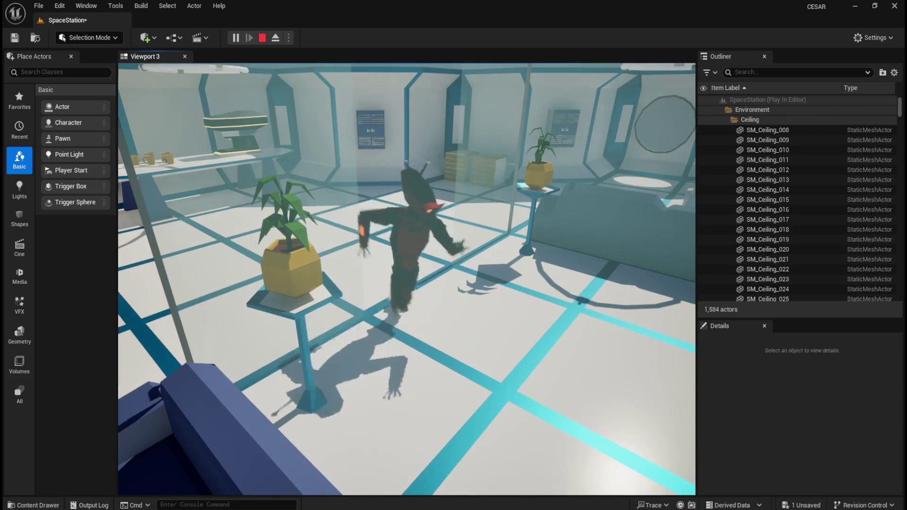
key(w)
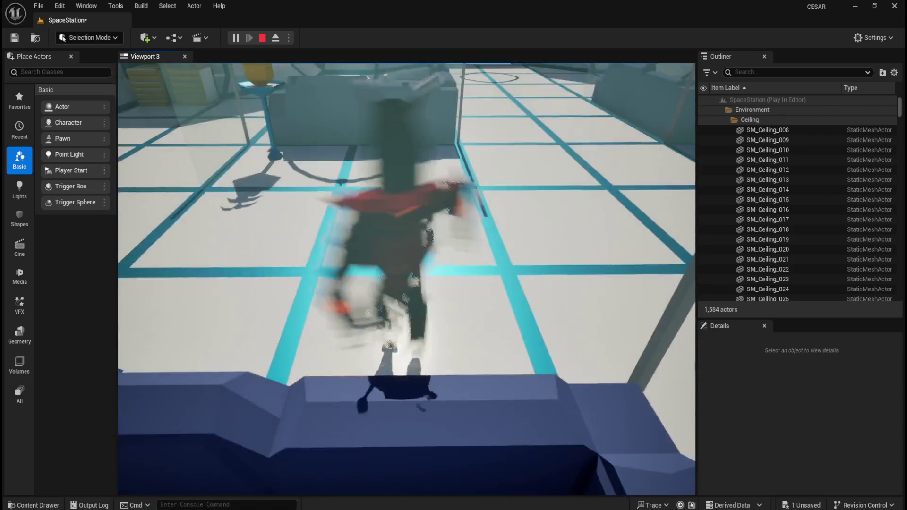
key(w)
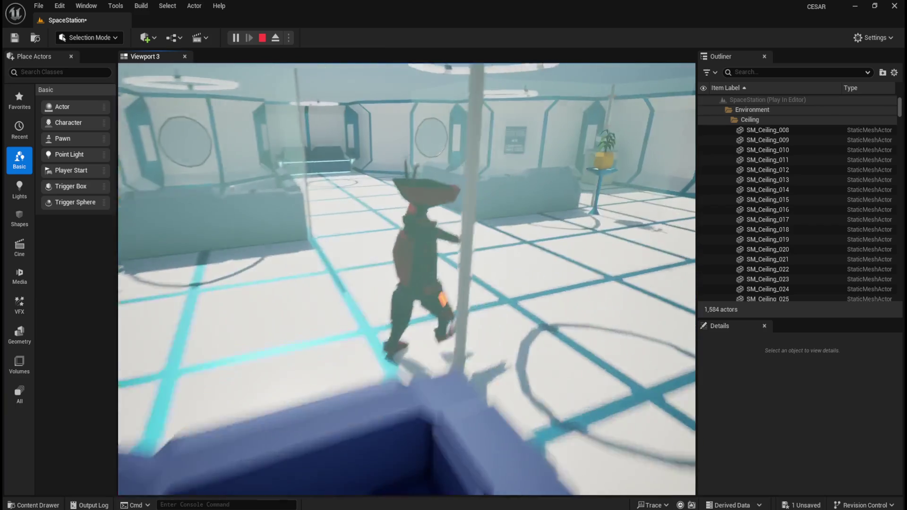
key(w)
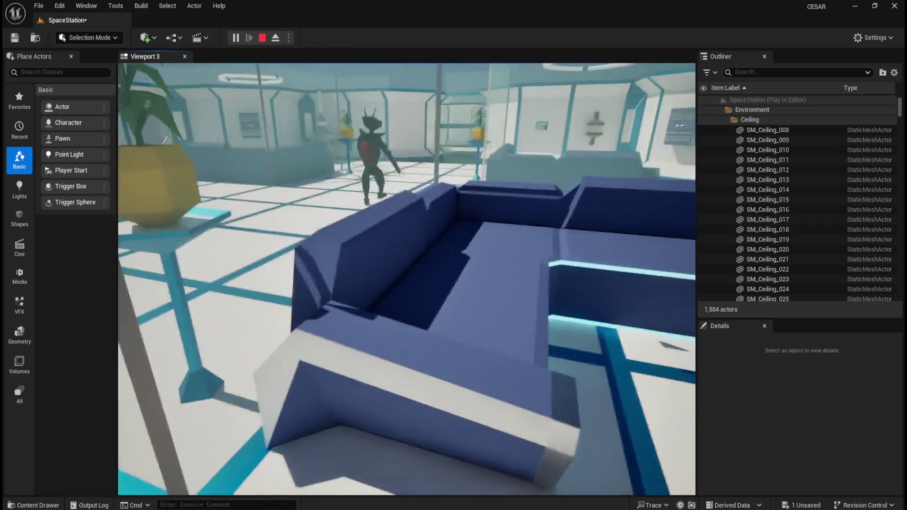
key(w)
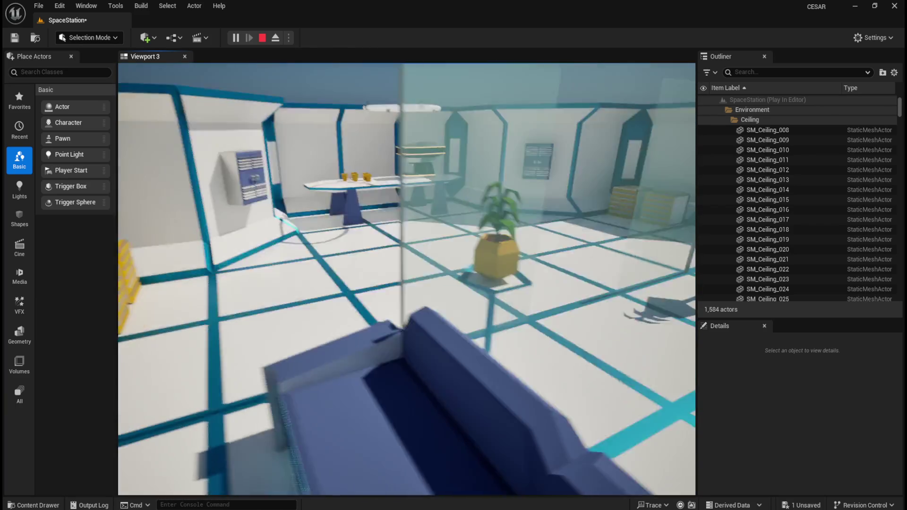
key(w)
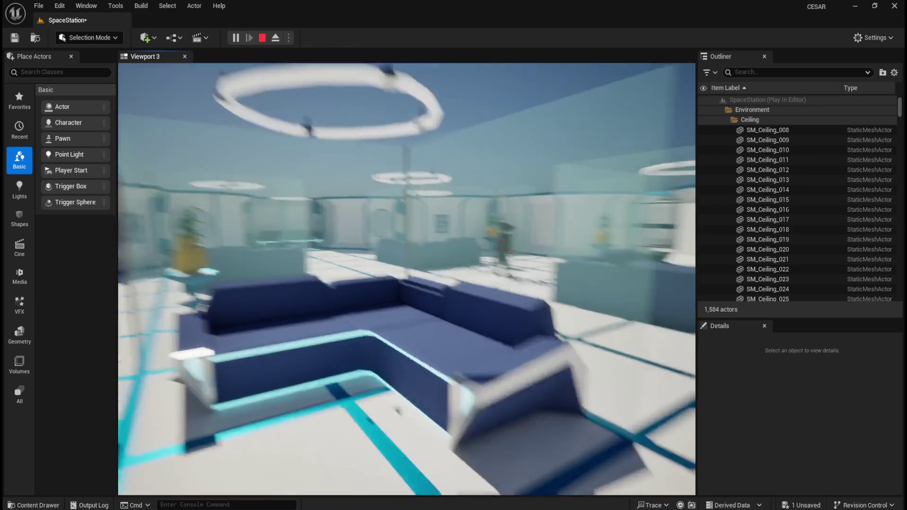
key(w)
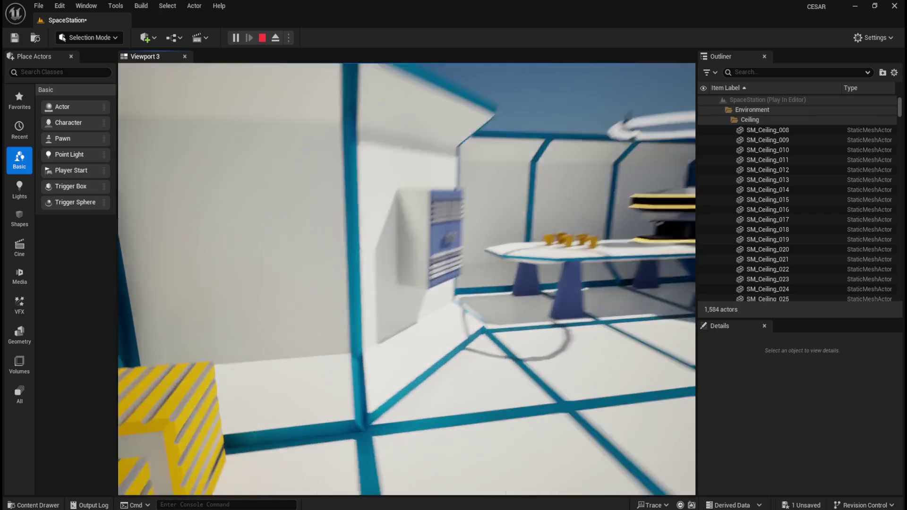
key(w)
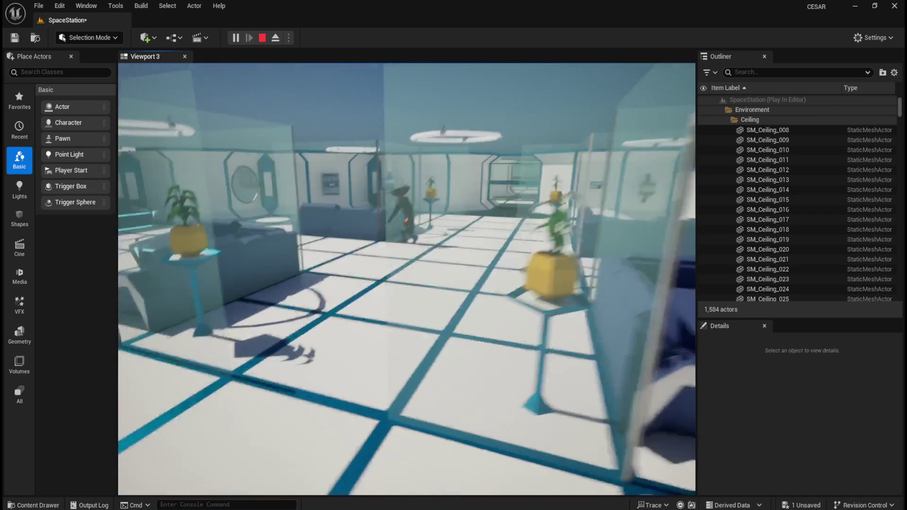
key(w)
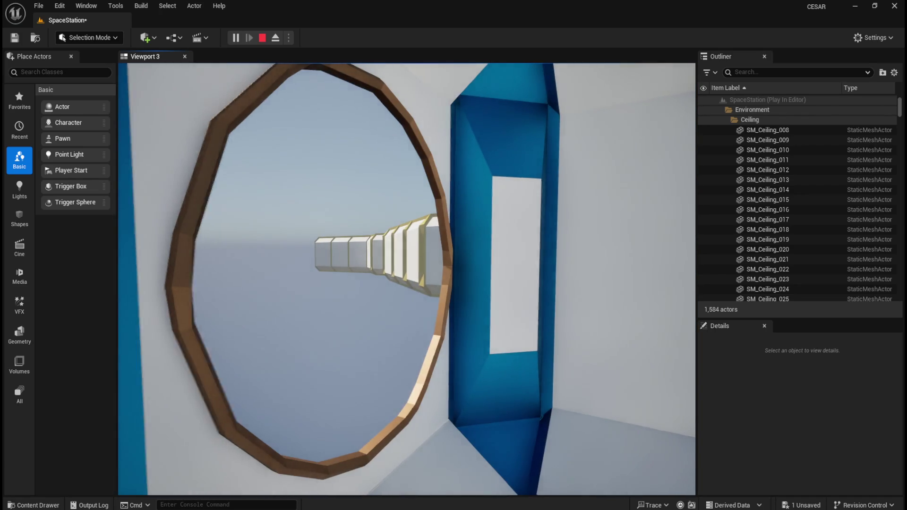
Step: Walk the player to the porthole window, past the sofa and up to the wall locker
key(w)
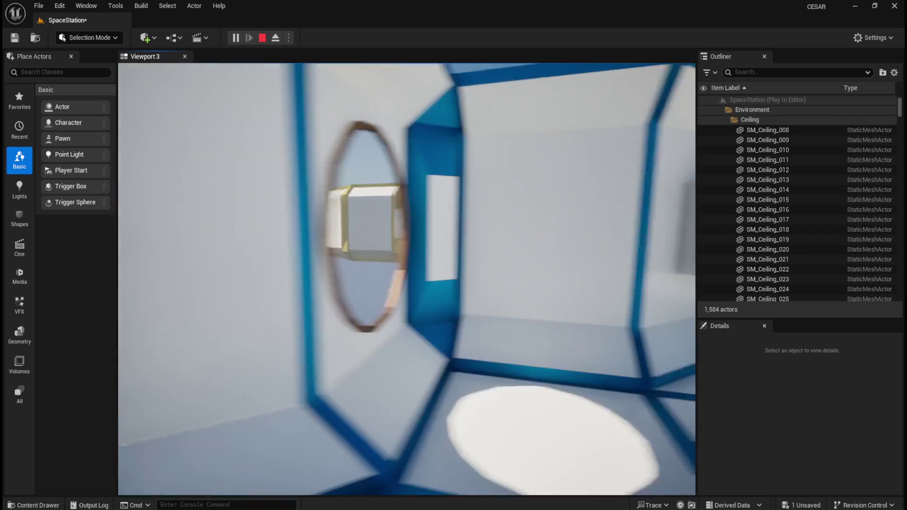
key(w)
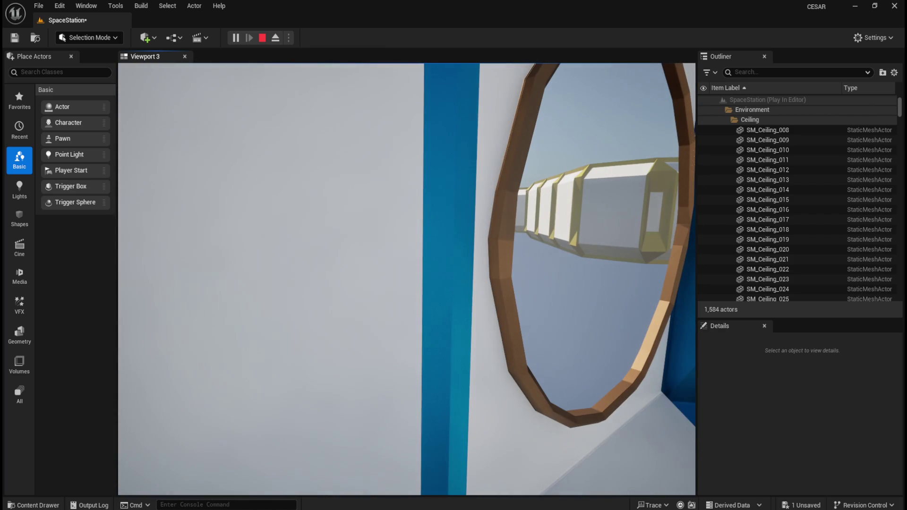
key(s)
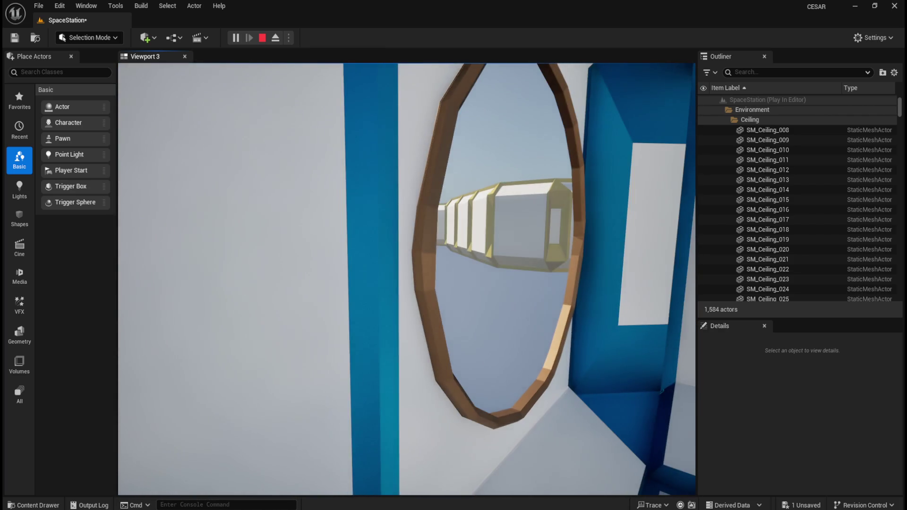
key(w)
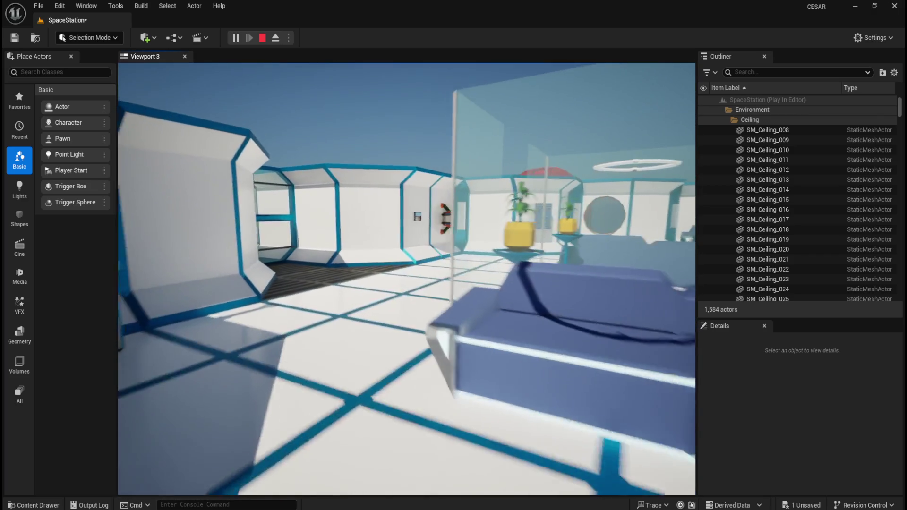
key(w)
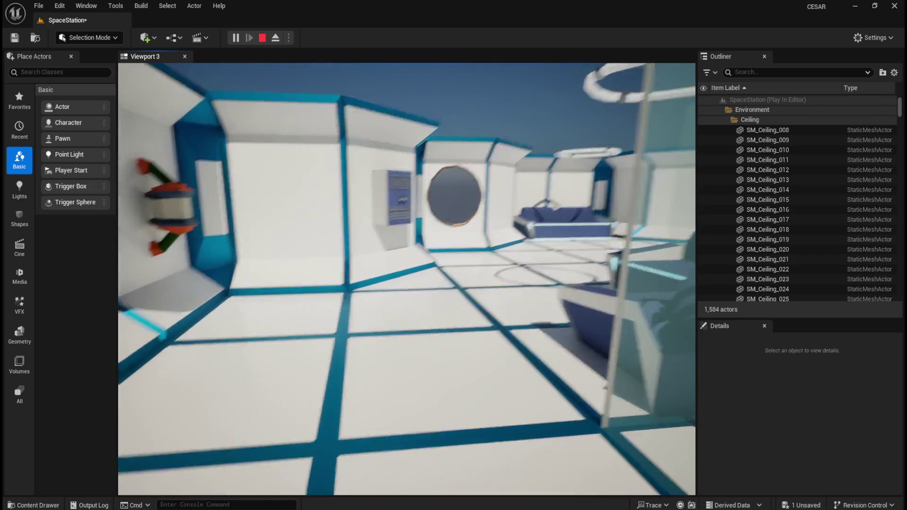
key(s)
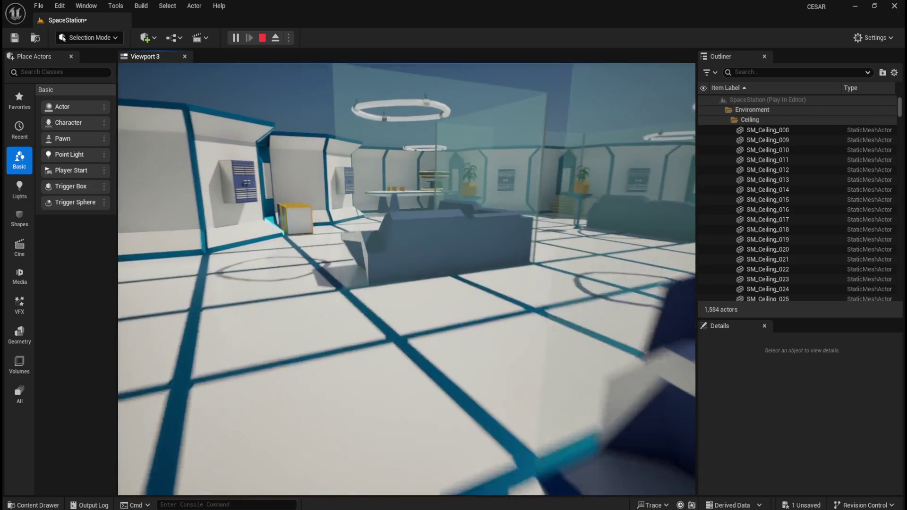
Step: Explore past the yellow crate and coffee machine, then head down the lounge corridor
key(w)
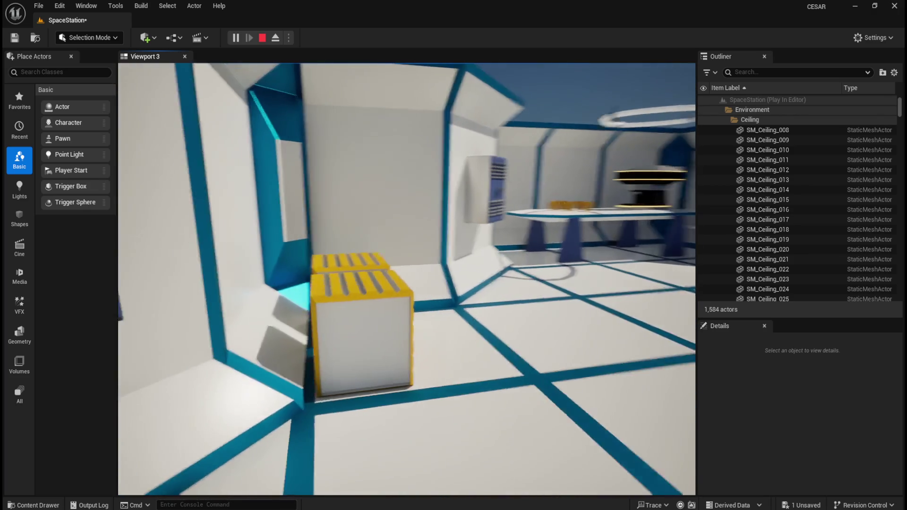
key(w)
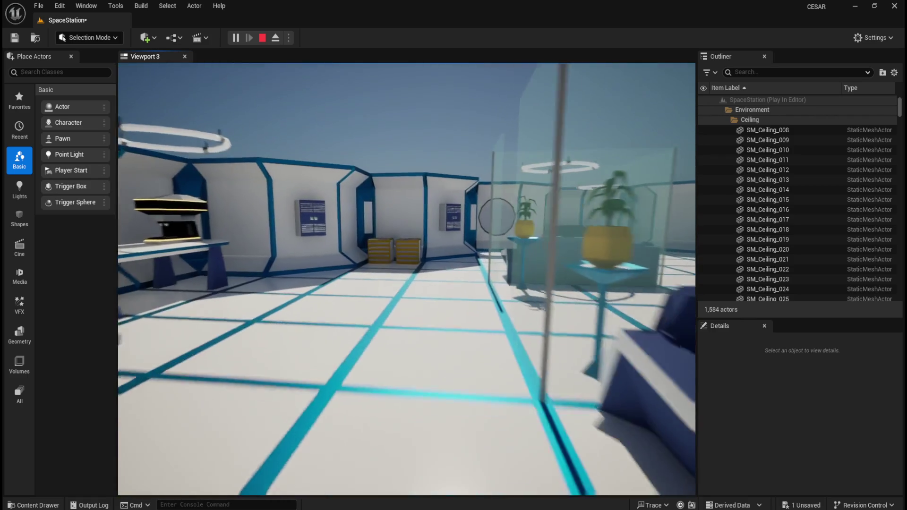
key(w)
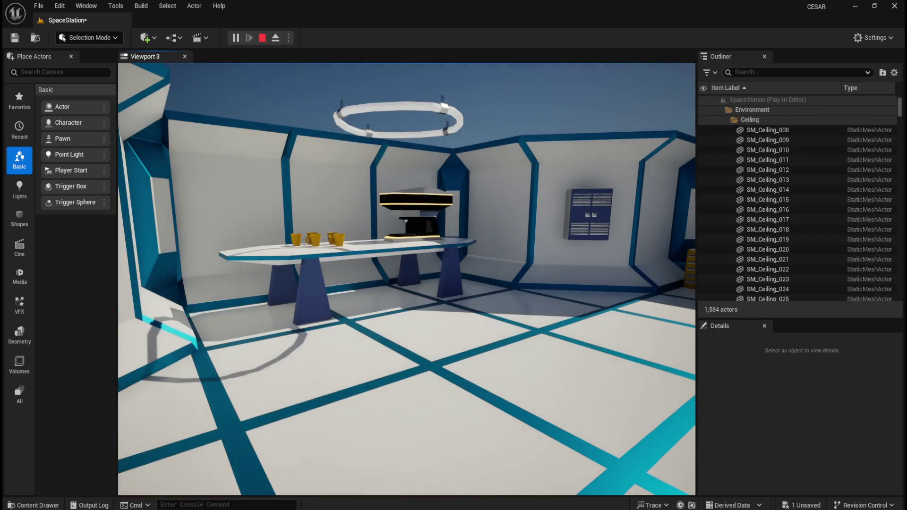
key(w)
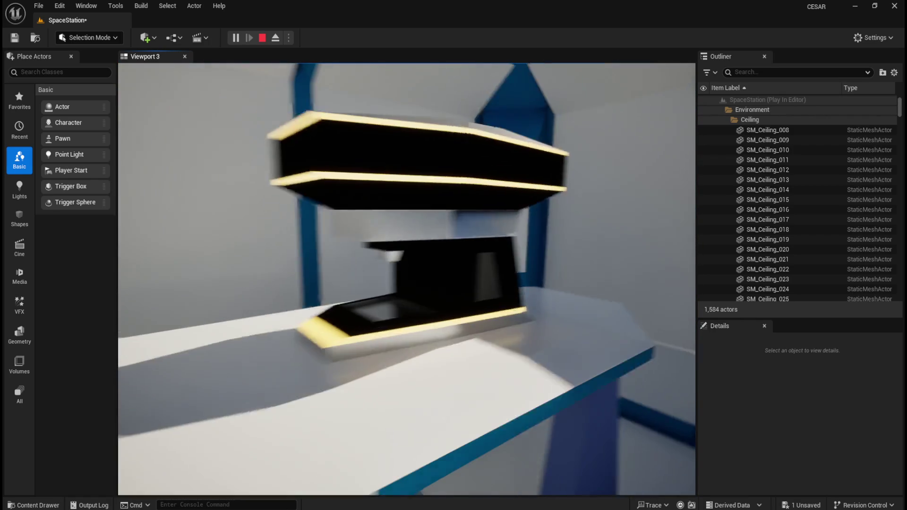
key(s)
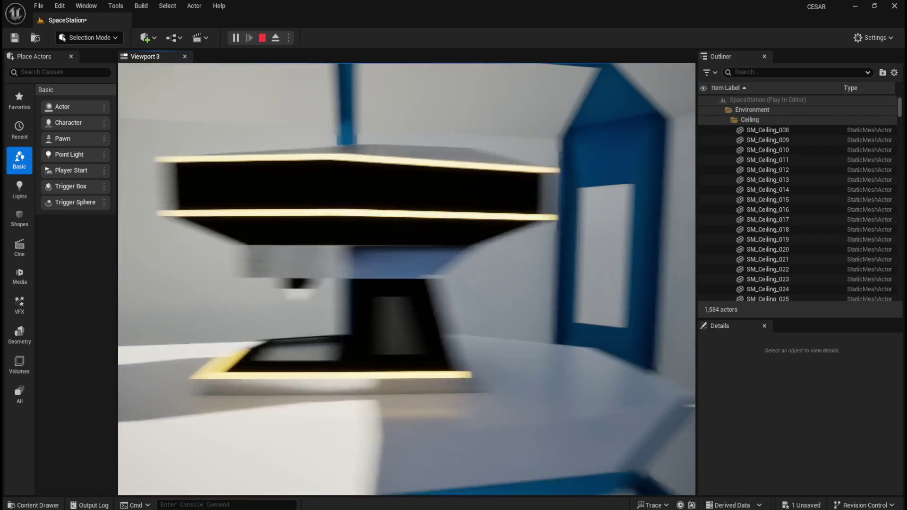
key(w)
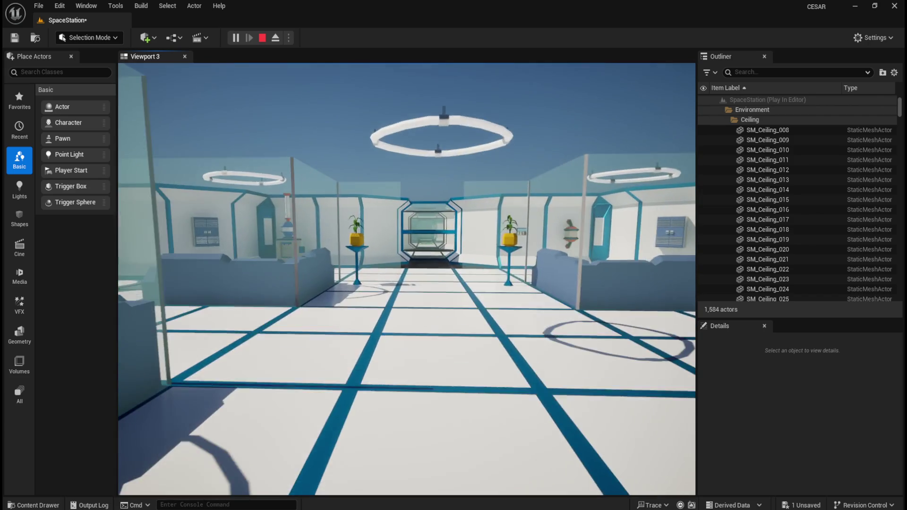
Step: End the play session and save the level
key(Escape)
click(11, 40)
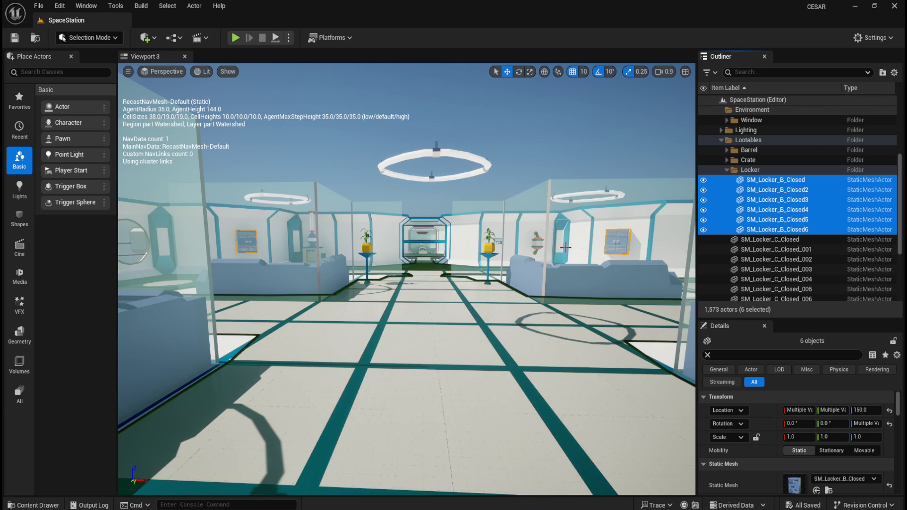
scroll(776, 233, down, 5)
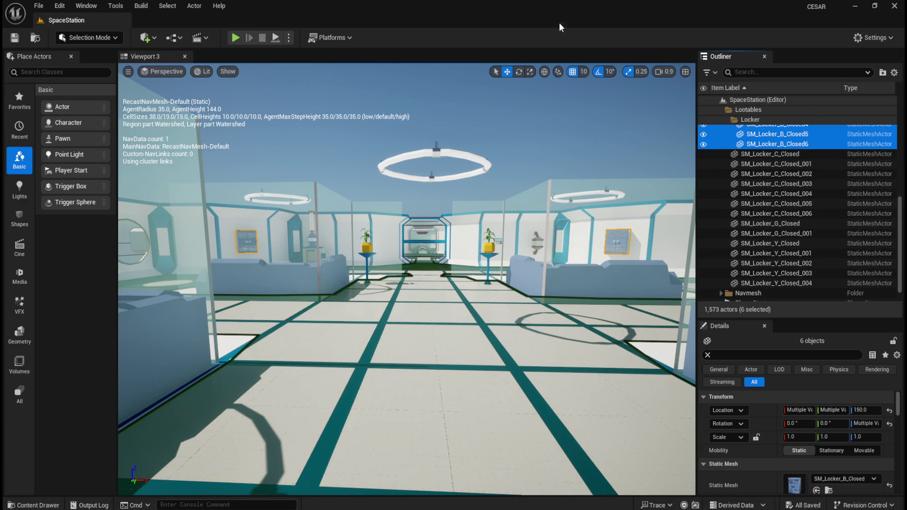
Step: Bring up the Lootables Closed models in the Content Drawer
key(ctrl+b)
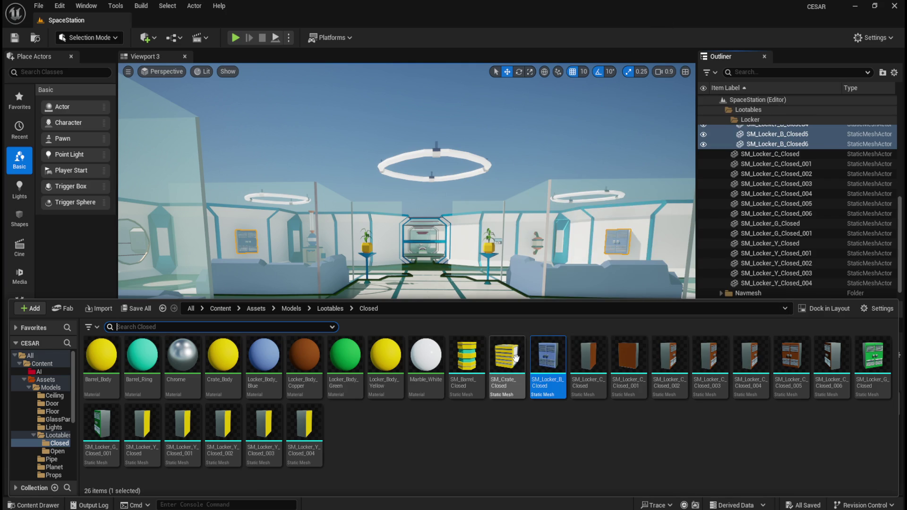
Step: Place a closed crate at the origin and browse to the Lootables Open folder
drag(509, 358, 424, 339)
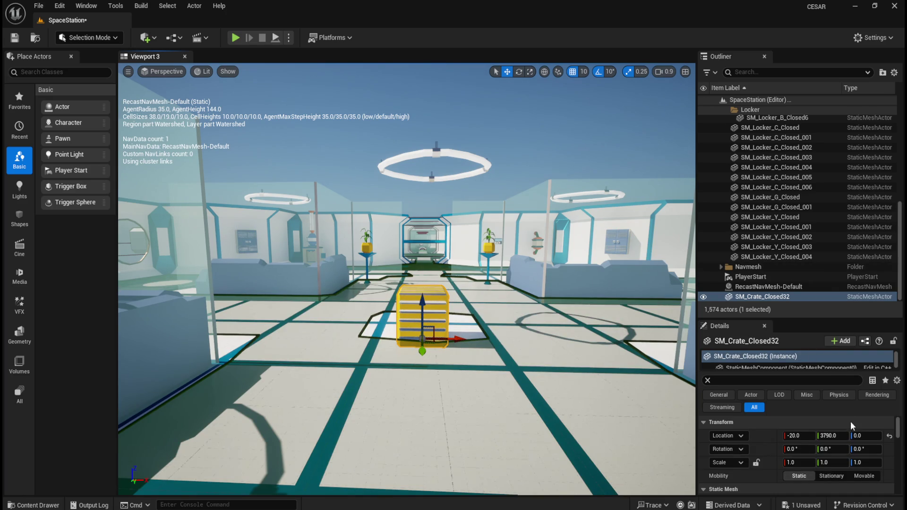
click(890, 437)
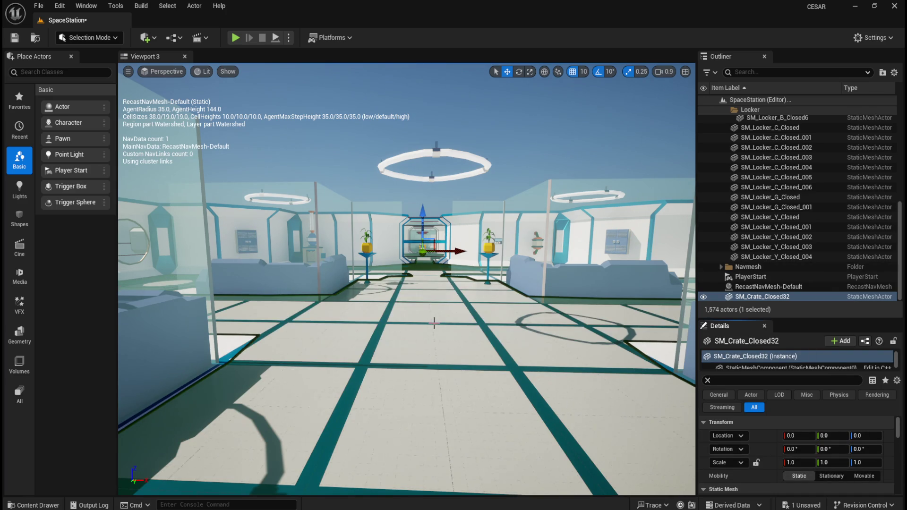
key(ctrl+space)
click(336, 309)
double_click(137, 352)
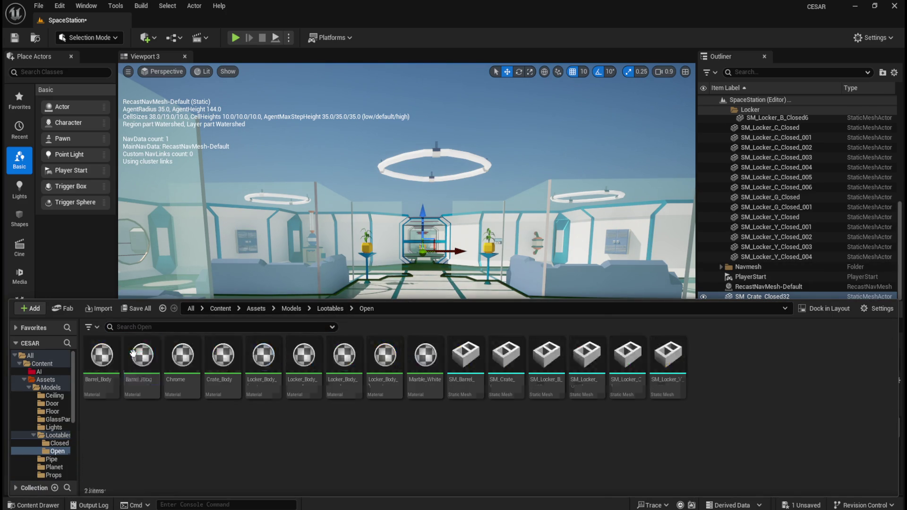
Step: Drop two test open crates into the level, then undo their placement
drag(506, 355, 428, 298)
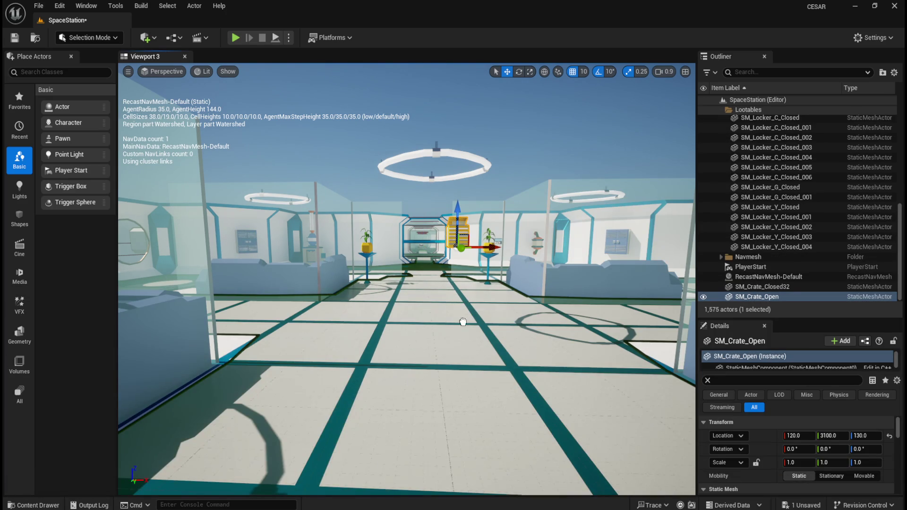
drag(464, 336, 467, 334)
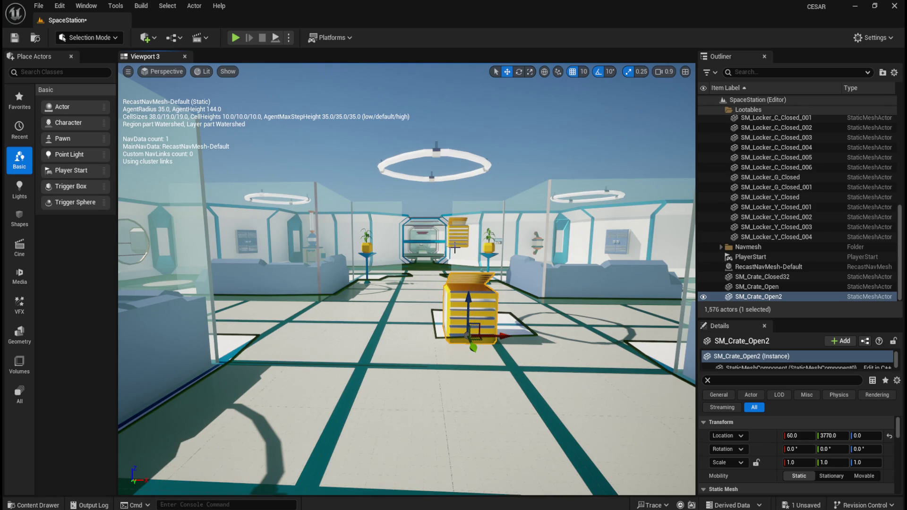
key(ctrl+z)
key(ctrl+z)
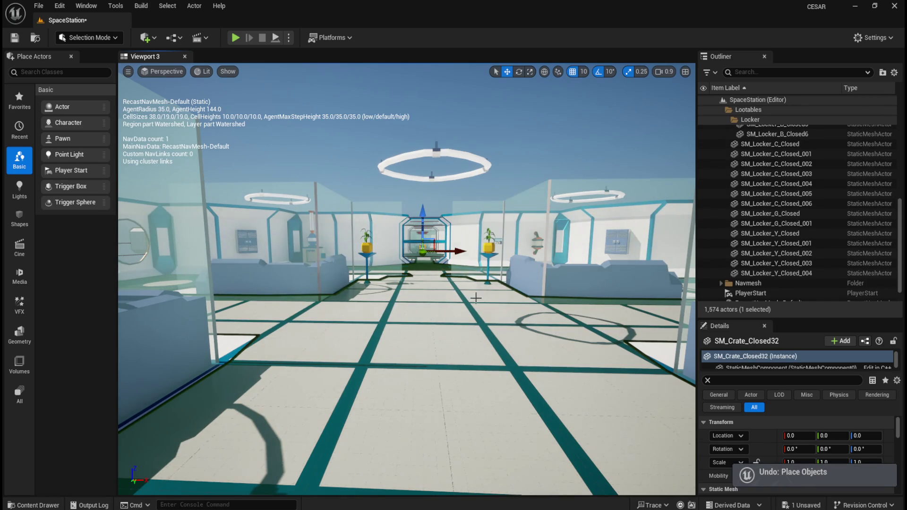
key(ctrl+space)
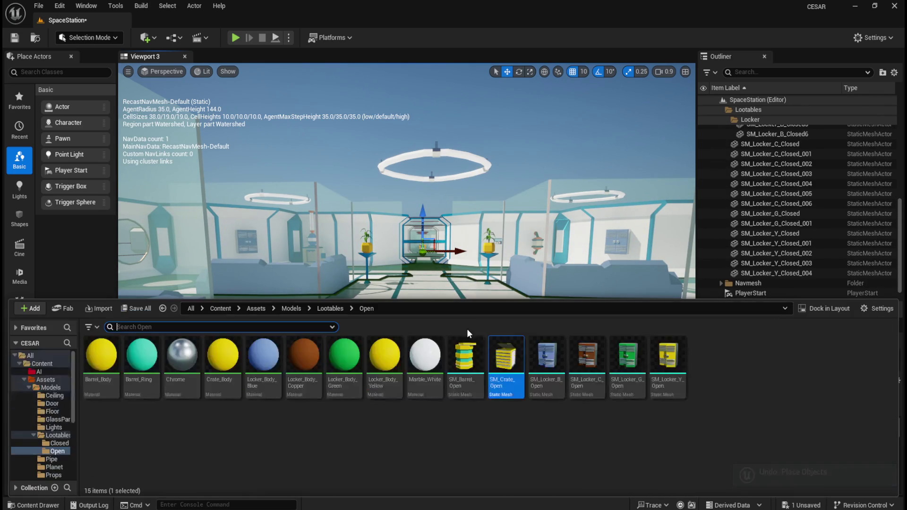
Step: Place SM_Crate_Open at the origin over the closed crate and frame it from above
mouse_move(506, 368)
mouse_down()
mouse_move(426, 292)
mouse_move(430, 312)
mouse_up()
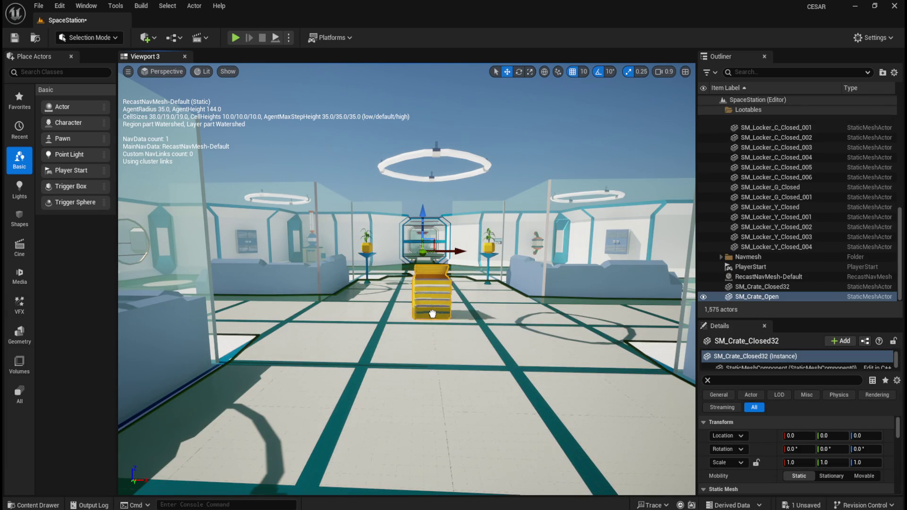
click(891, 437)
key(f)
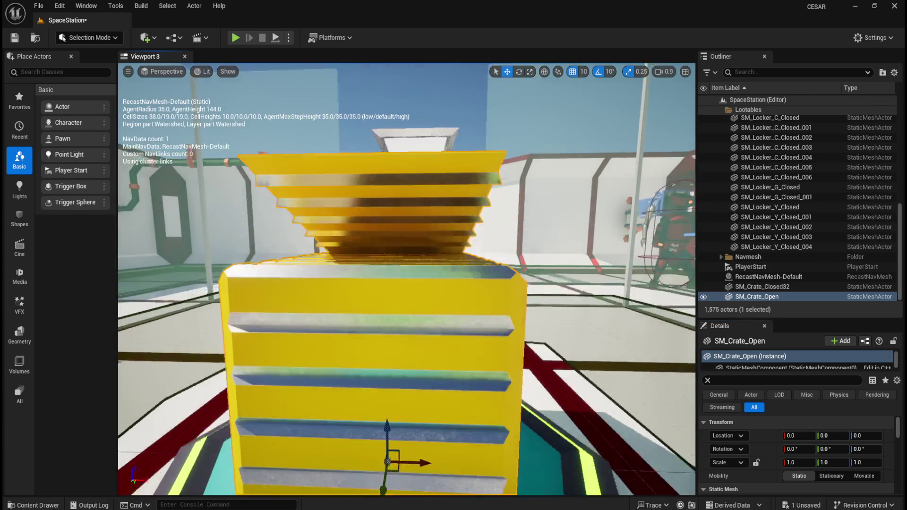
scroll(408, 284, down, 5)
drag(407, 283, 425, 213)
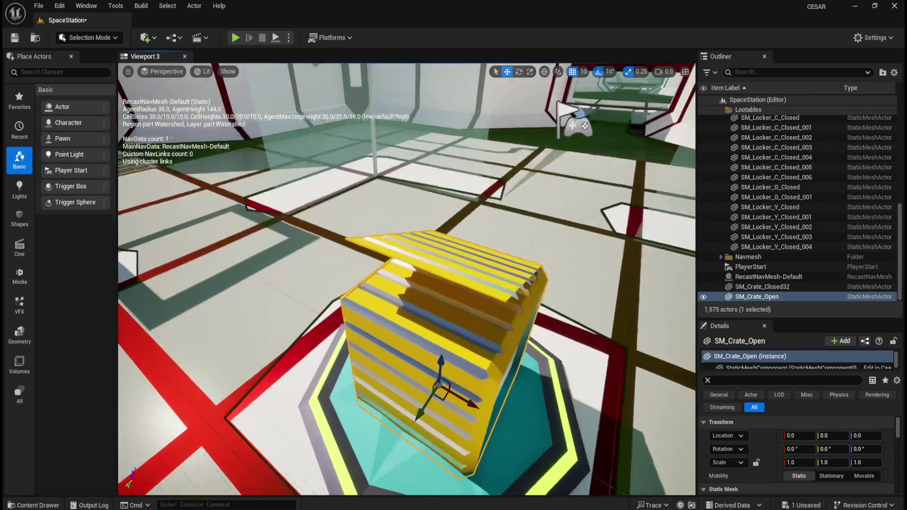
Step: Toggle the open crate's visibility repeatedly to compare open and closed looks
click(702, 298)
click(702, 297)
click(702, 297)
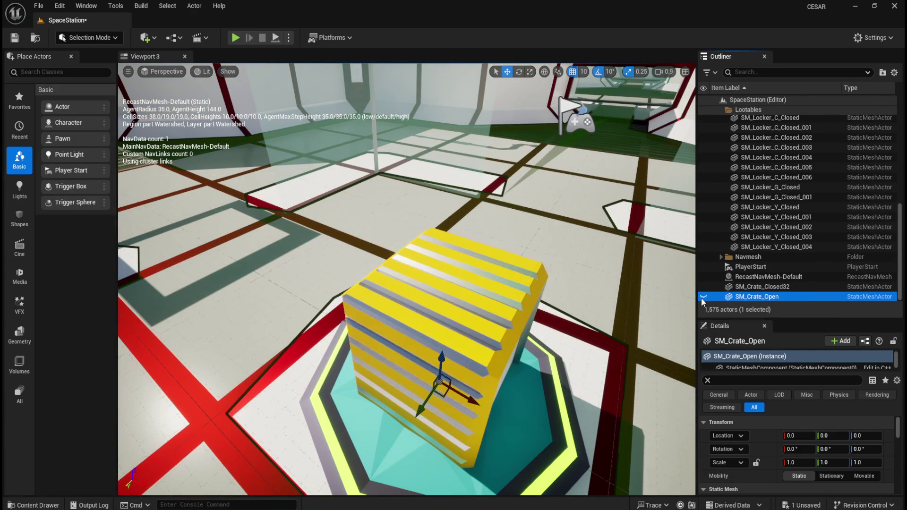
click(702, 298)
click(702, 297)
click(702, 297)
Step: Delete both test crates and save all changes to the level
click(702, 297)
click(703, 298)
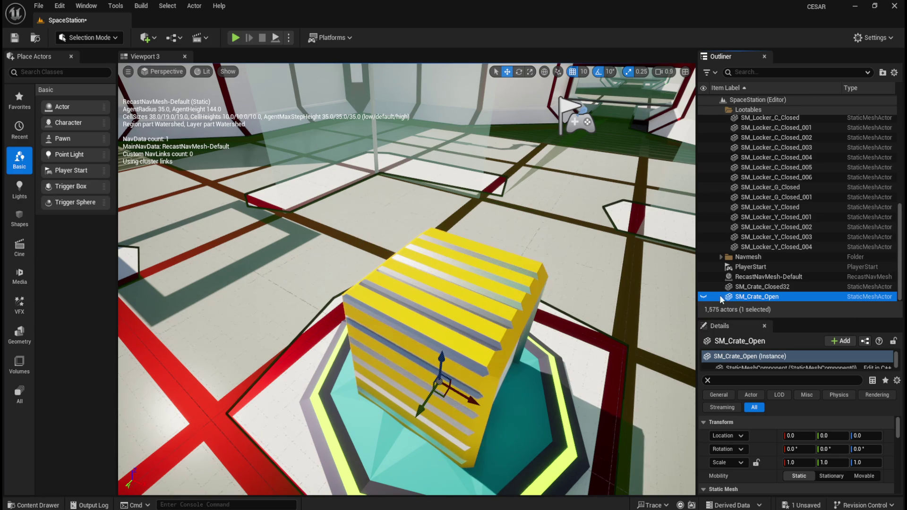
click(771, 287)
ctrl+click(772, 298)
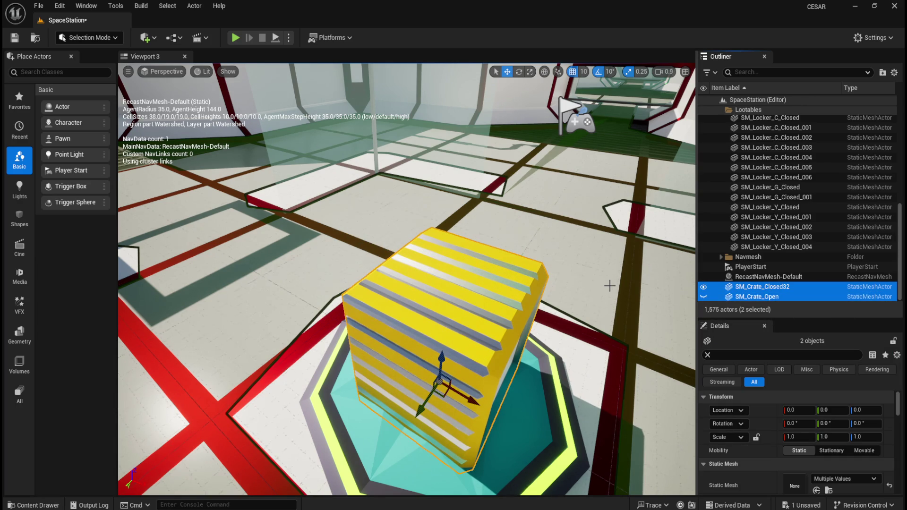
key(Delete)
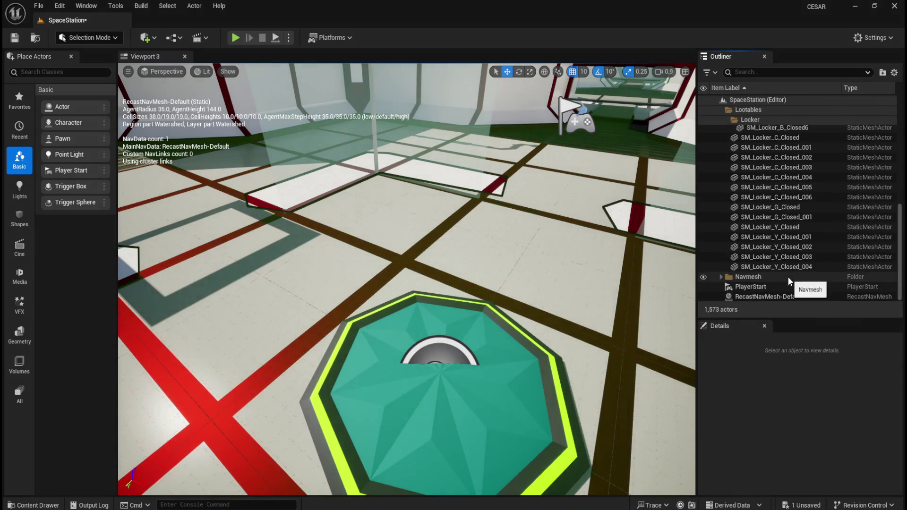
key(ctrl+s)
scroll(489, 265, down, 5)
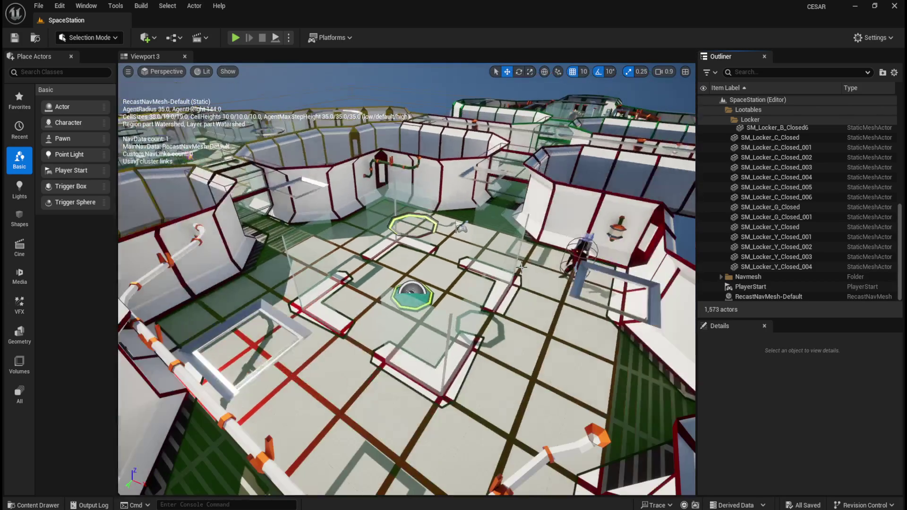
scroll(489, 266, down, 5)
Step: Browse the Content Drawer to Lootables/Closed and toggle the navigation mesh text
key(ctrl+space)
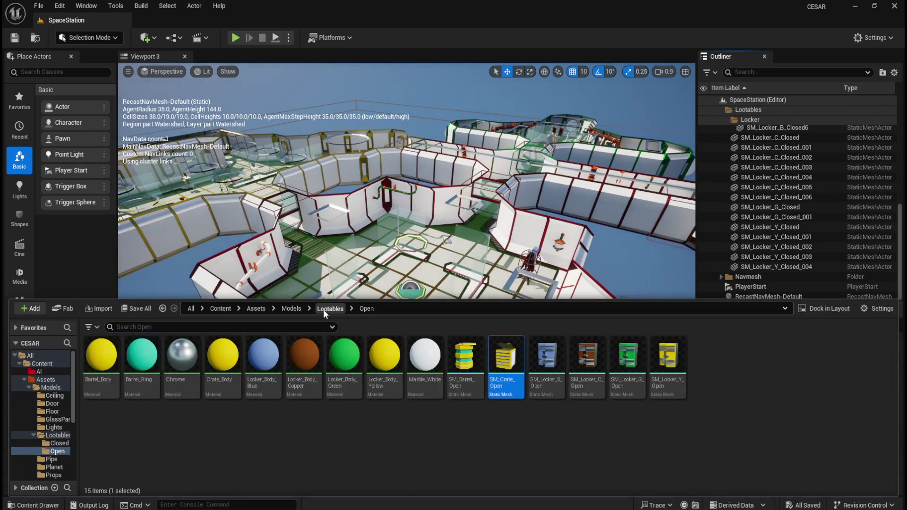
click(327, 309)
double_click(101, 356)
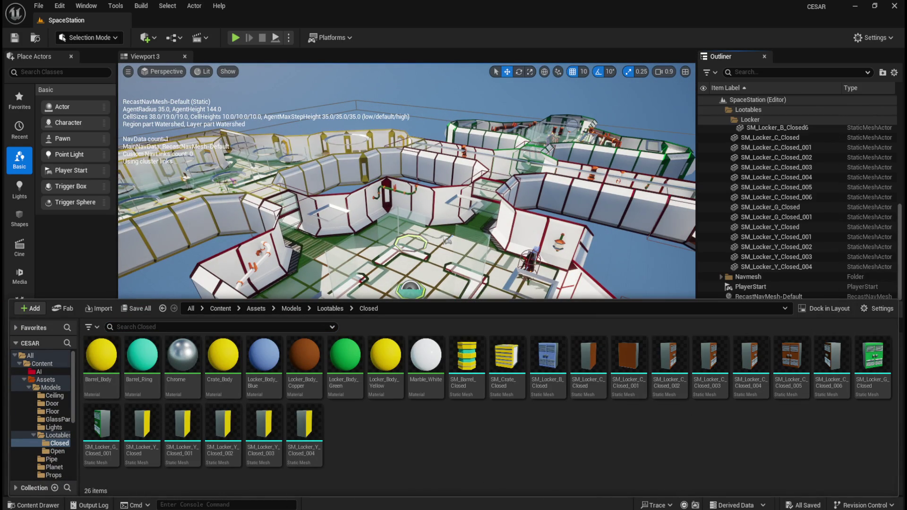
key(p)
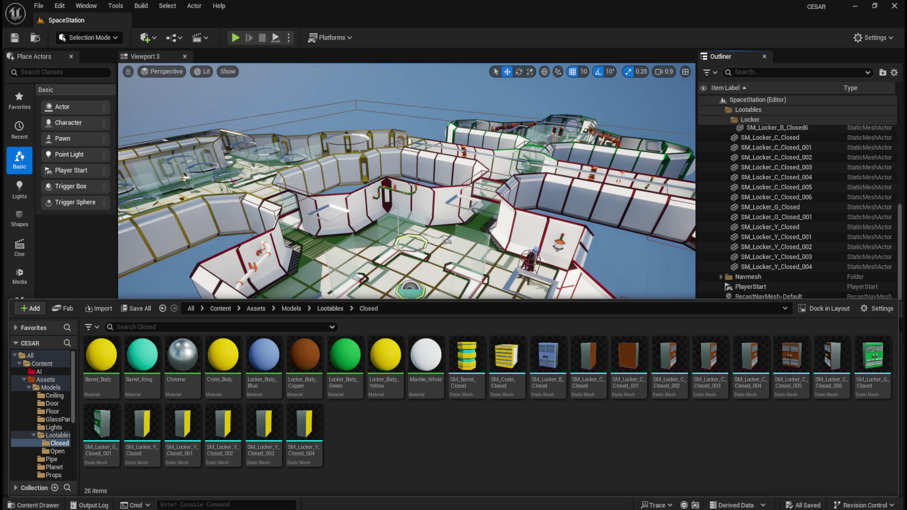
key(p)
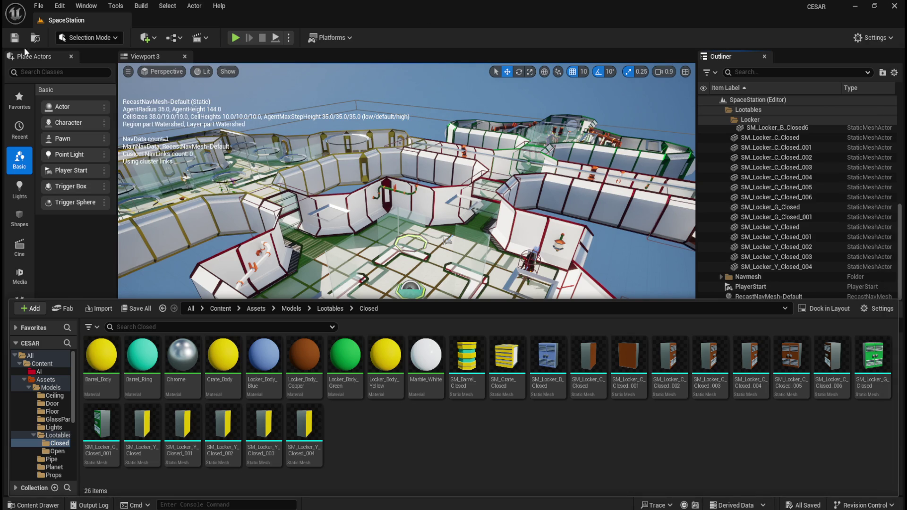
Step: Switch from Unreal Engine to Blender's CESAR scene
click(37, 7)
click(91, 149)
key(ctrl+space)
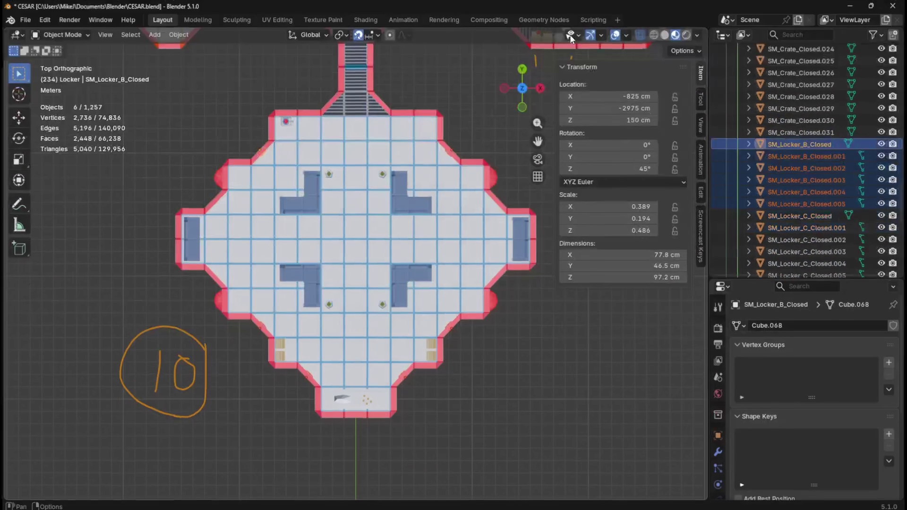
Step: Duplicate SM_Locker_C_Closed in place and move the copy into the UnrealEngine Locker collection
click(848, 6)
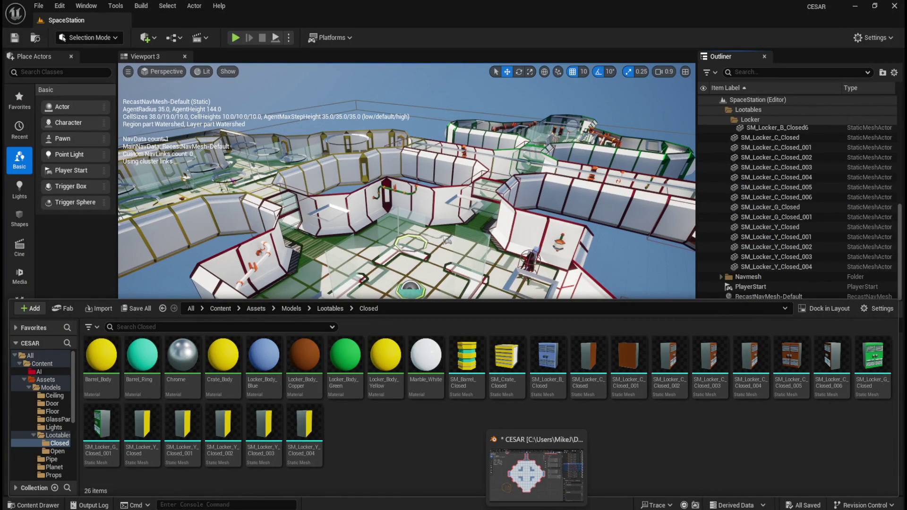
click(537, 468)
click(787, 216)
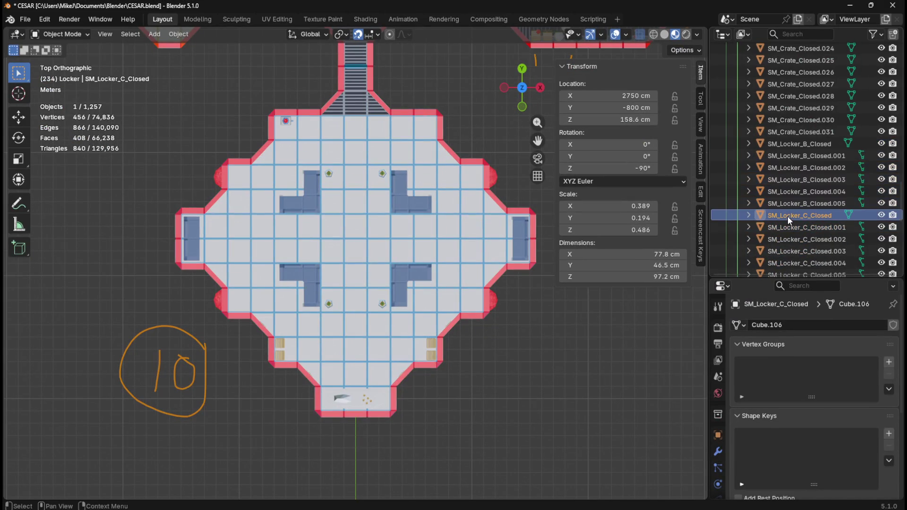
scroll(837, 217, down, 5)
scroll(828, 186, down, 5)
scroll(819, 191, down, 2)
scroll(819, 187, up, 5)
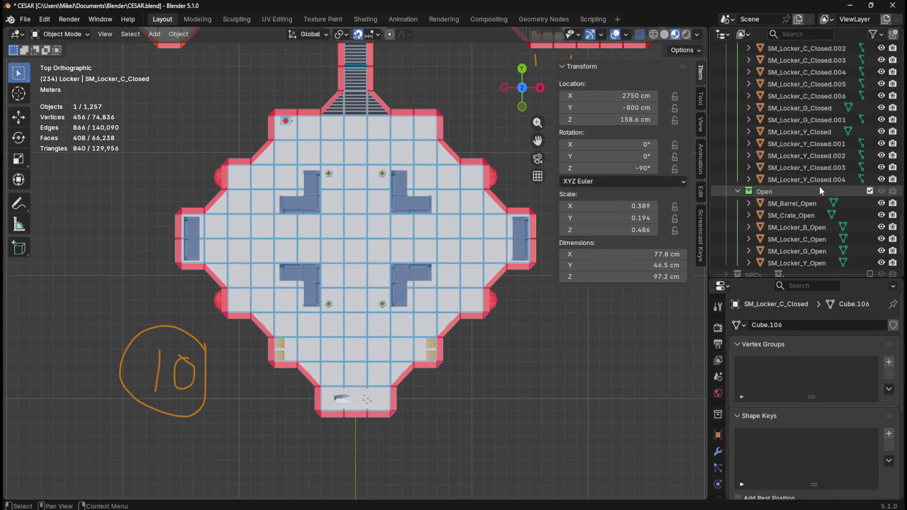
scroll(819, 187, up, 5)
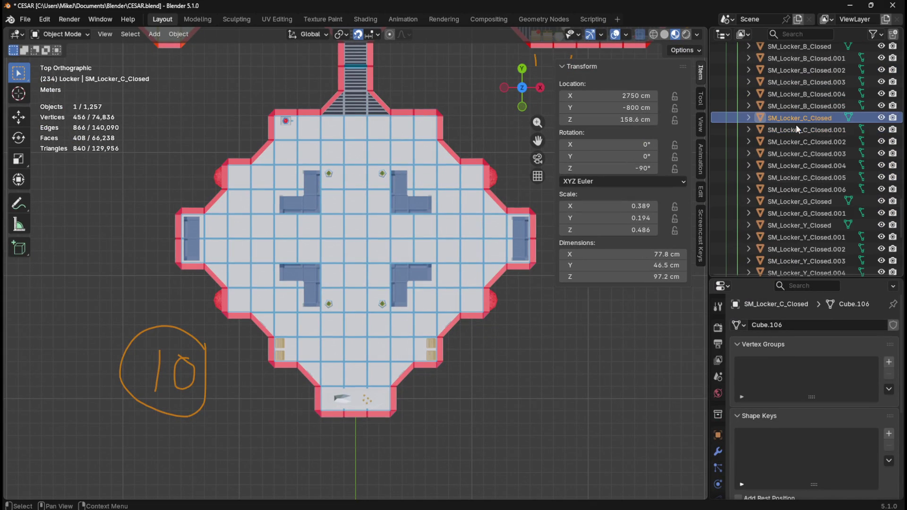
key(shift+d)
right_click(371, 203)
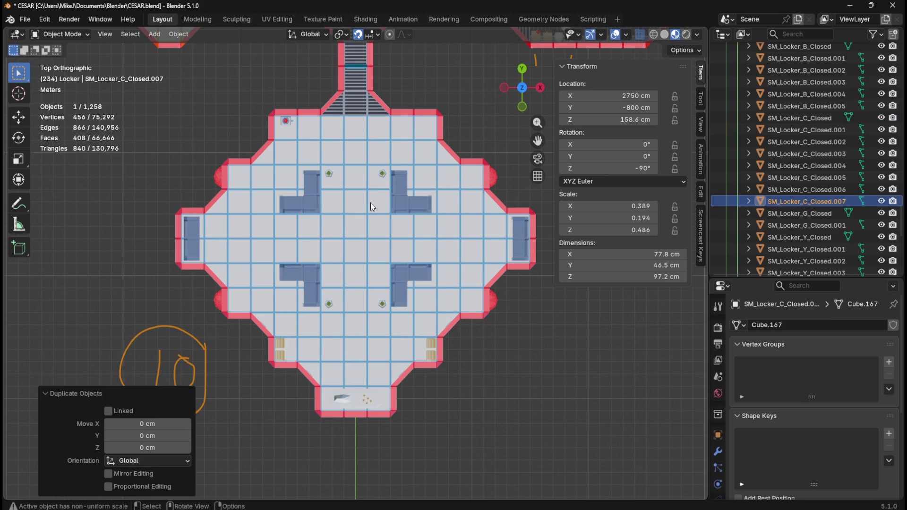
key(m)
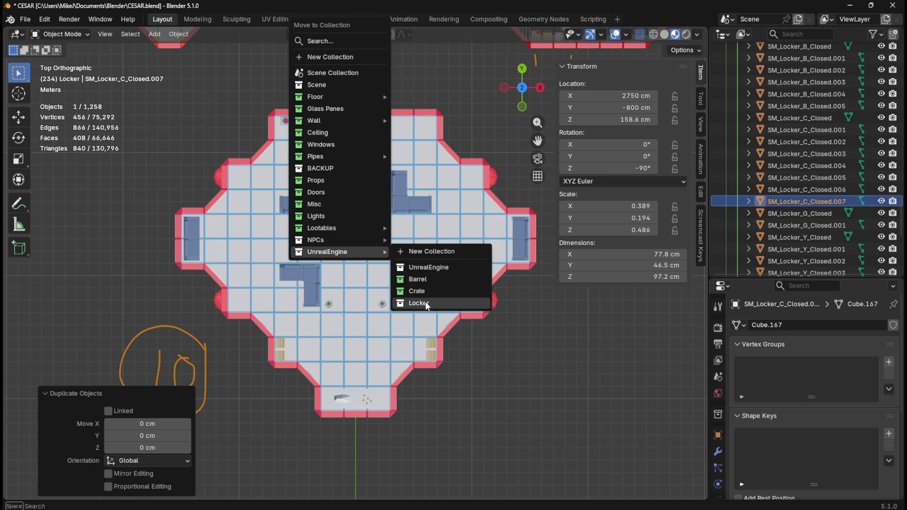
click(426, 301)
scroll(780, 221, down, 4)
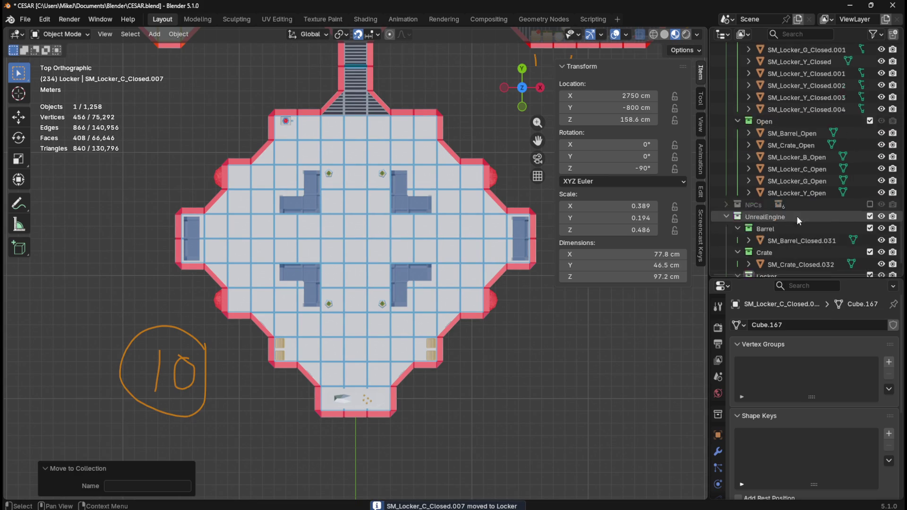
scroll(797, 216, down, 3)
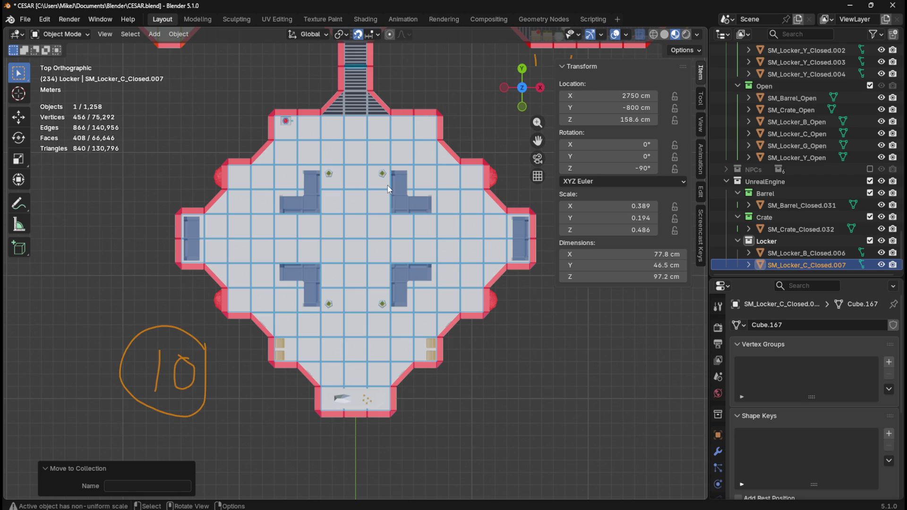
key(KP_Decimal)
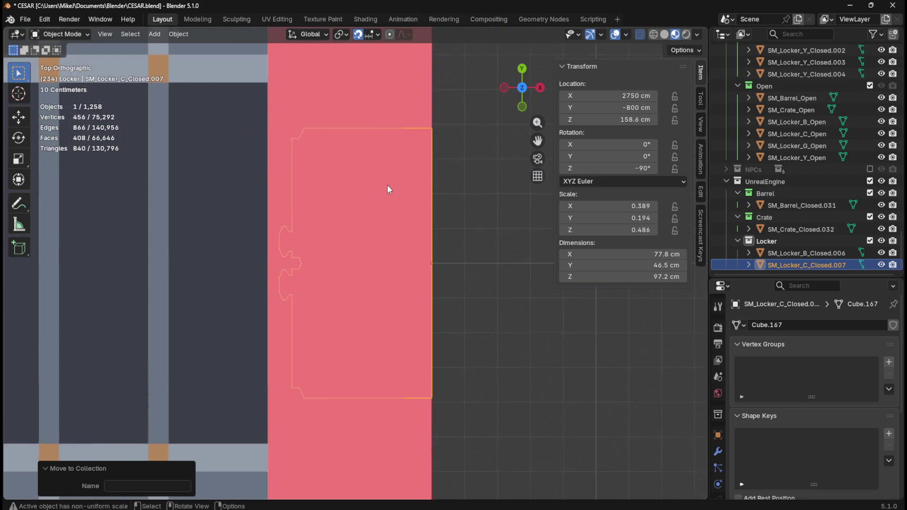
scroll(388, 188, down, 2)
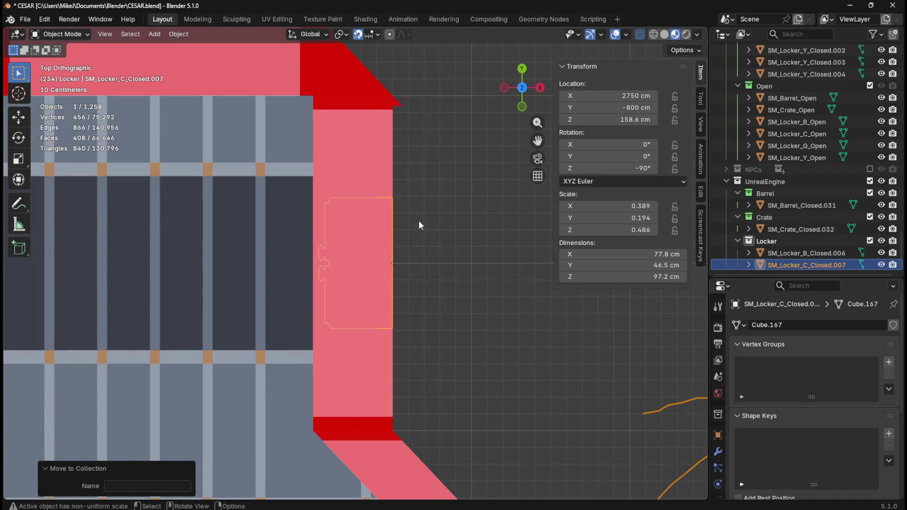
scroll(418, 225, down, 3)
scroll(420, 220, down, 3)
scroll(429, 214, down, 3)
scroll(411, 211, up, 2)
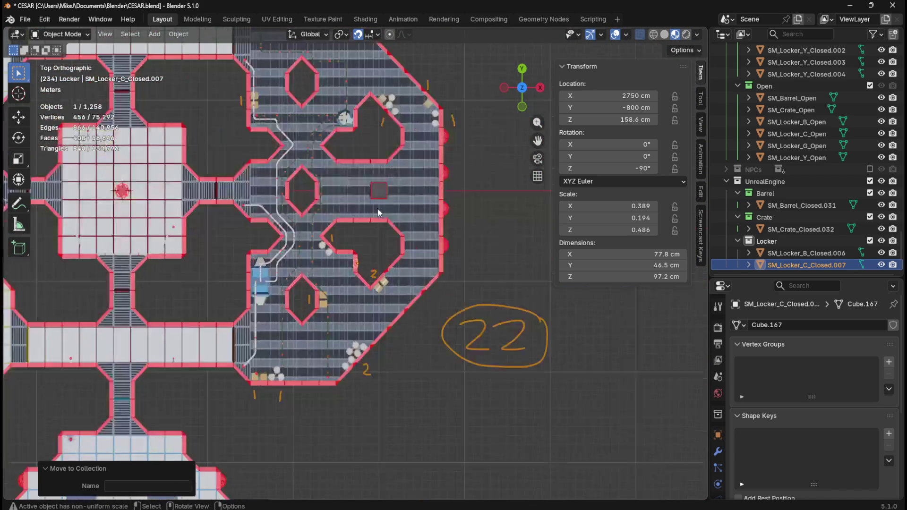
scroll(378, 209, up, 5)
Step: Snap the locker copy to the 3D cursor at the origin and zero its Z rotation, checking from the front
key(shift+s)
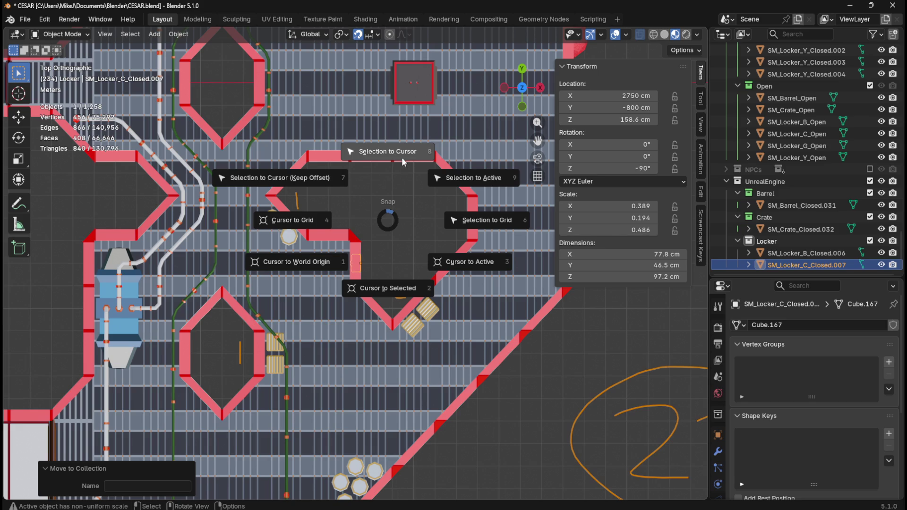
click(402, 160)
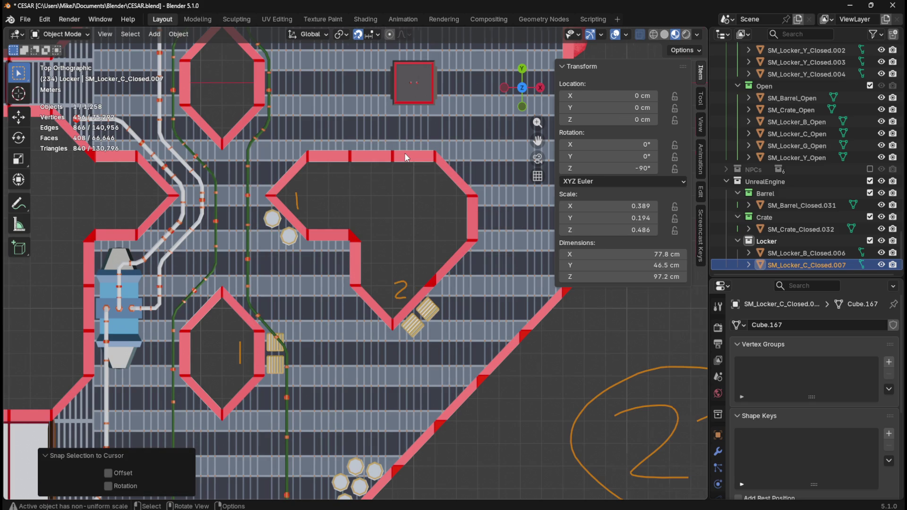
key(KP_Decimal)
click(632, 168)
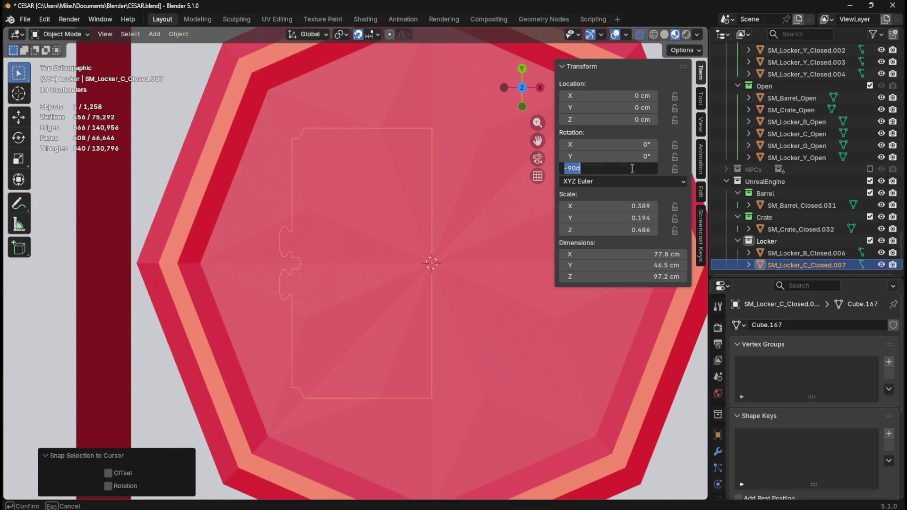
text(0)
key(Return)
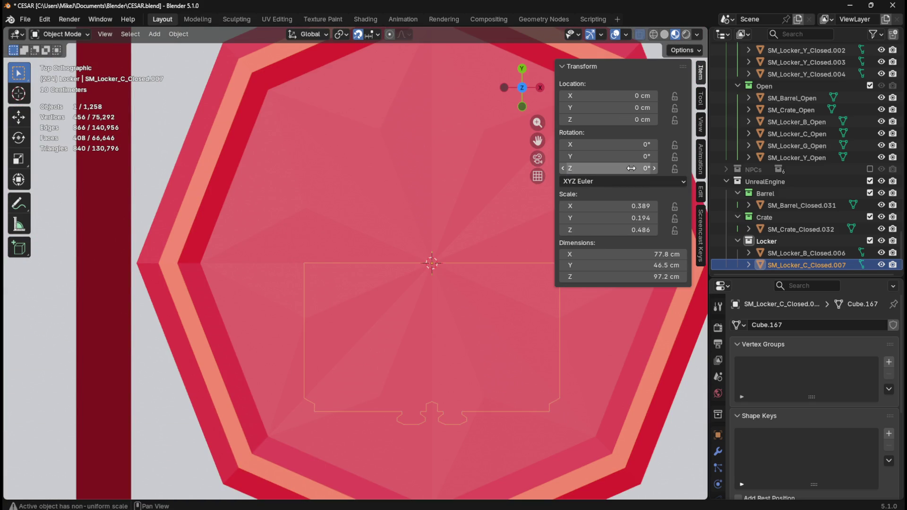
key(KP_1)
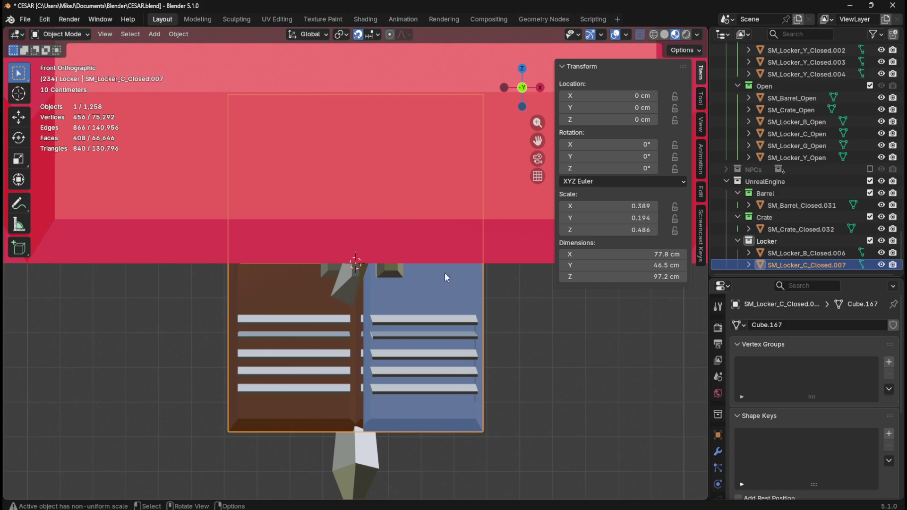
mouse_move(457, 310)
mouse_down()
mouse_move(516, 353)
mouse_move(475, 330)
mouse_up()
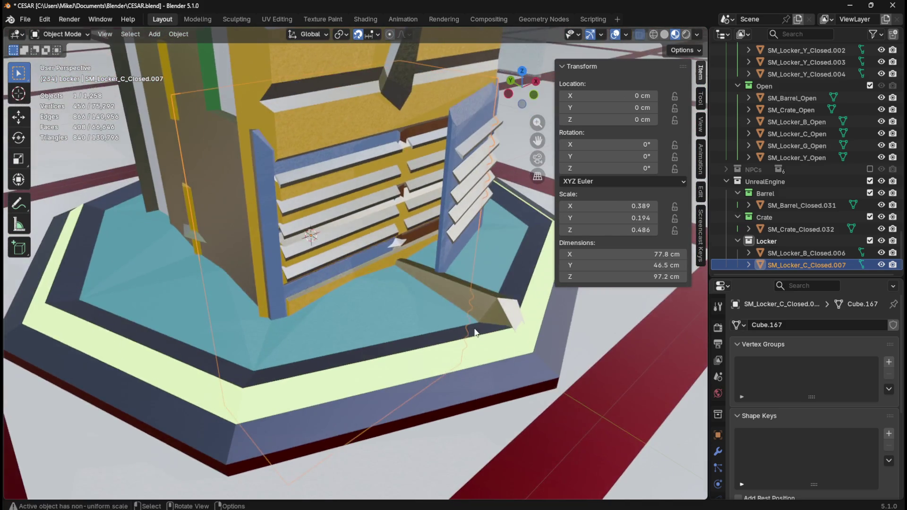
scroll(475, 330, down, 3)
drag(440, 299, 463, 308)
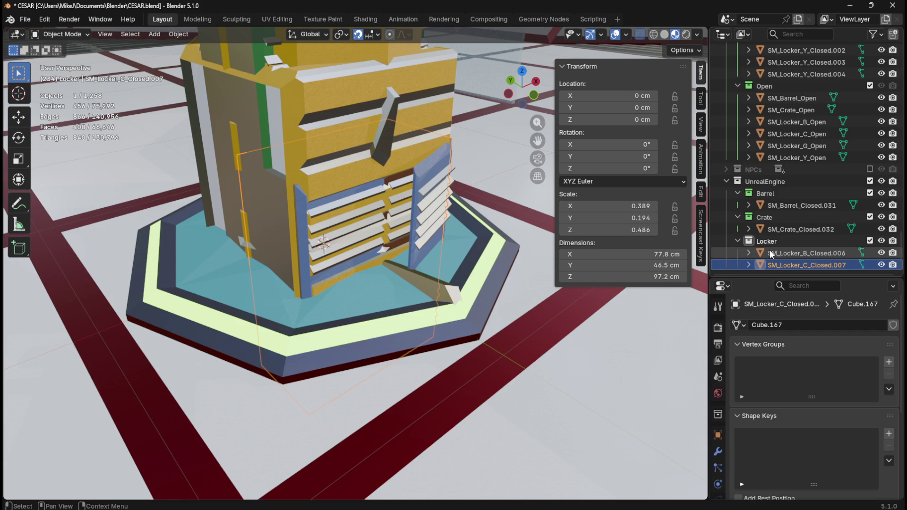
click(31, 20)
mouse_move(44, 199)
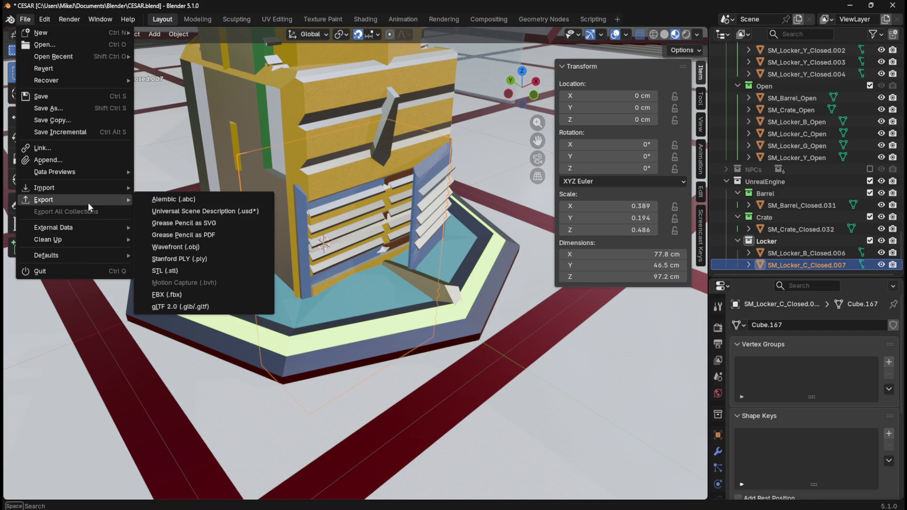
Step: Export the selection as FBX, renaming the file to SM_Locker_C_Closed in the CESAR folder
click(184, 292)
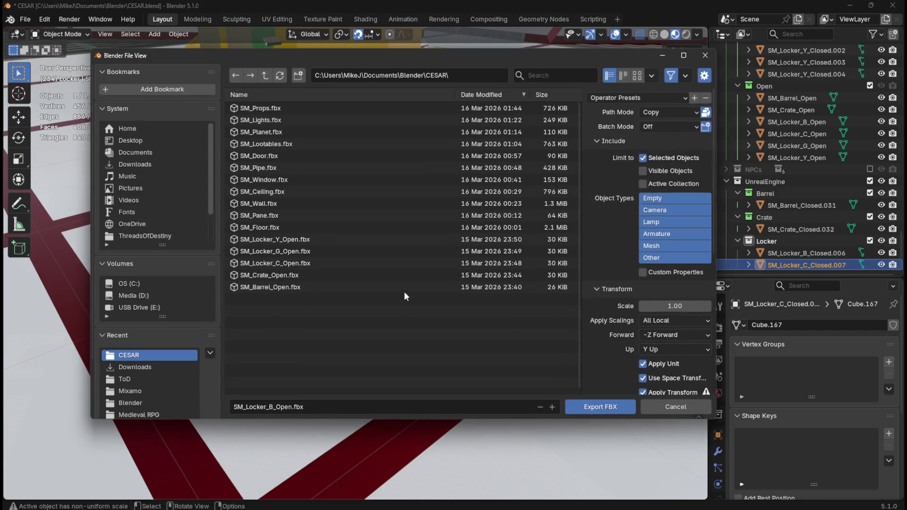
click(320, 404)
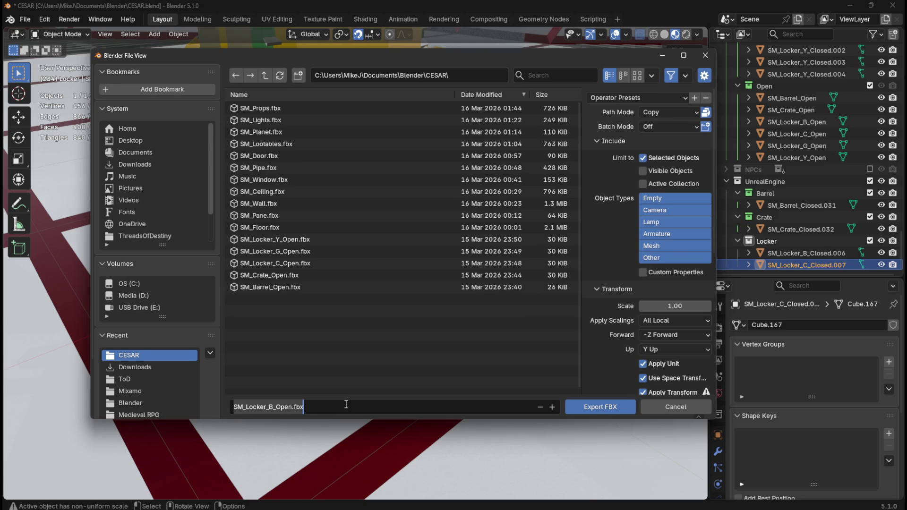
click(345, 404)
key(Left)
key(Left)
key(Left)
key(Left)
key(Left)
key(Left)
key(Left)
key(Left)
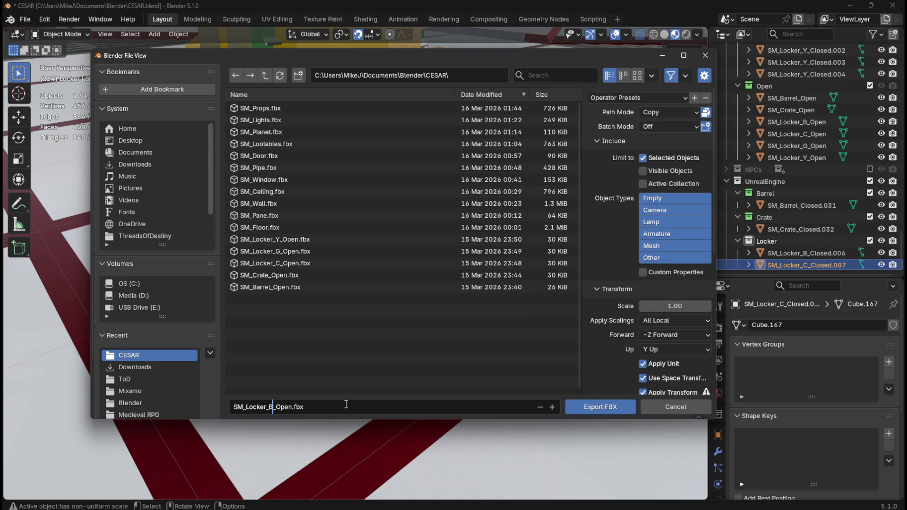
key(BackSpace)
text(C)
key(shift+Right)
key(shift+Right)
key(shift+Right)
key(shift+Right)
key(shift+Right)
key(shift+Right)
key(shift+Right)
key(shift+Right)
text(Closed)
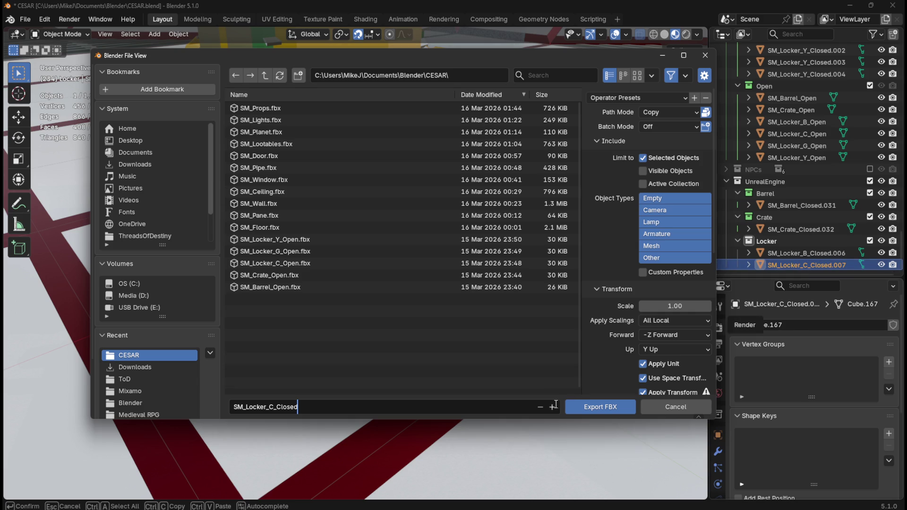
click(584, 407)
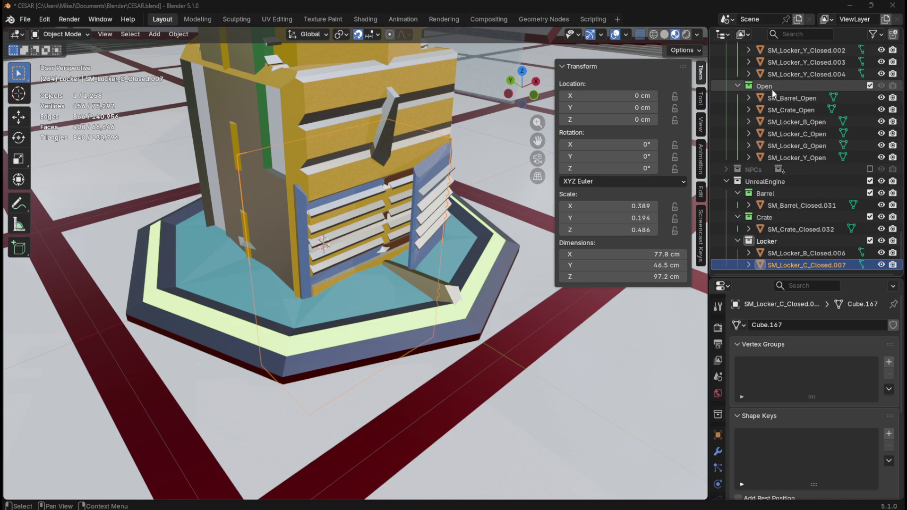
Step: Inspect the closed locker isolated in X-ray edit mode, then isolate SM_Locker_C_Open and edit its mesh
drag(330, 227, 441, 223)
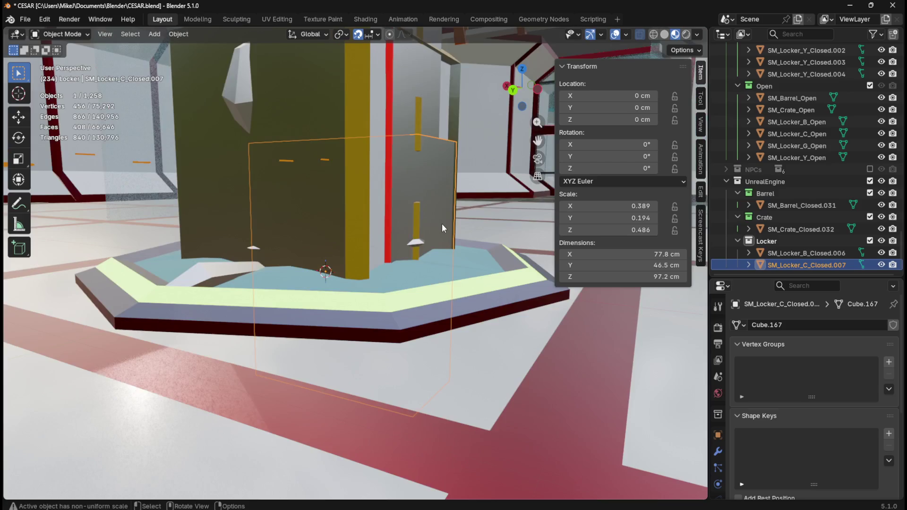
key(KP_Divide)
key(alt+z)
key(Tab)
mouse_move(274, 253)
mouse_down()
mouse_move(400, 262)
mouse_move(231, 251)
mouse_move(391, 251)
mouse_move(310, 257)
mouse_move(288, 288)
mouse_move(247, 277)
mouse_up()
scroll(248, 277, down, 3)
key(Tab)
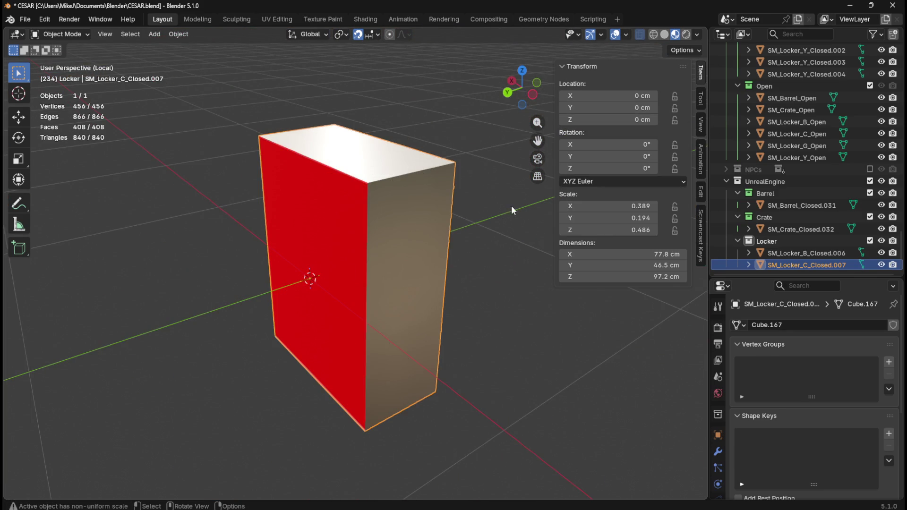
key(KP_Divide)
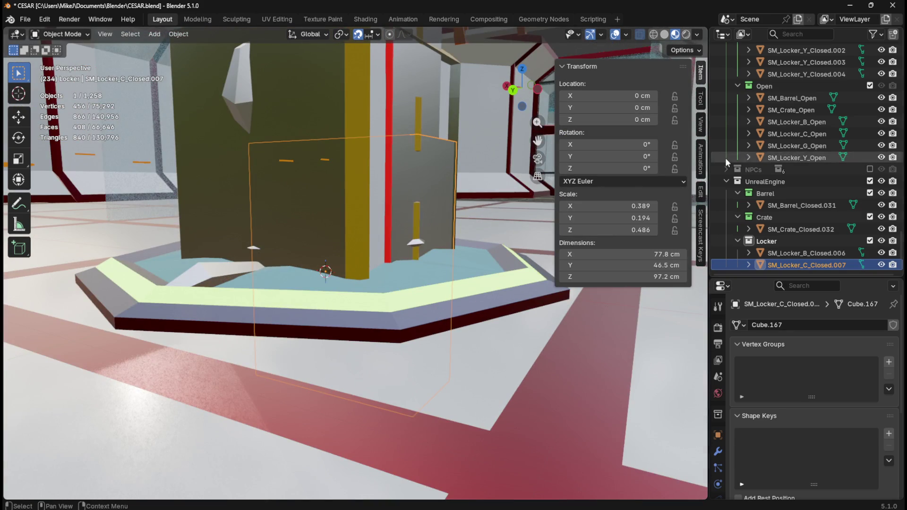
click(800, 134)
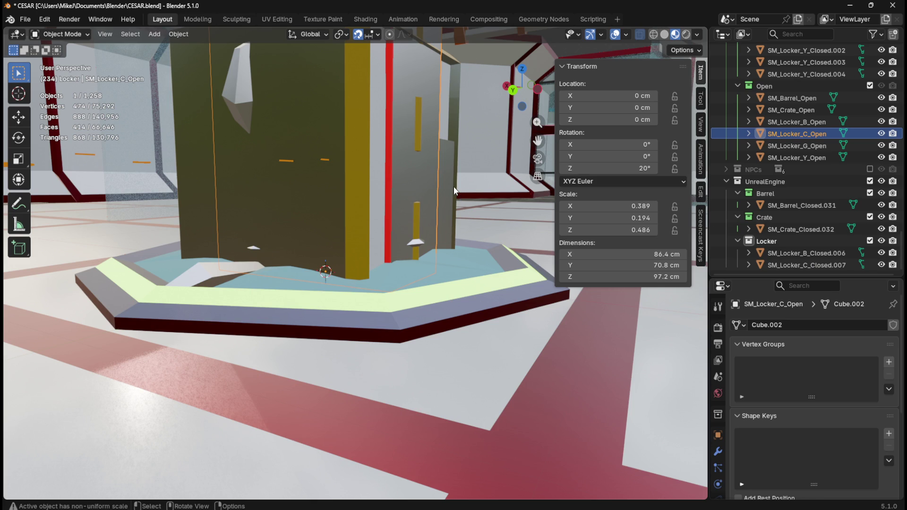
key(KP_Divide)
key(Tab)
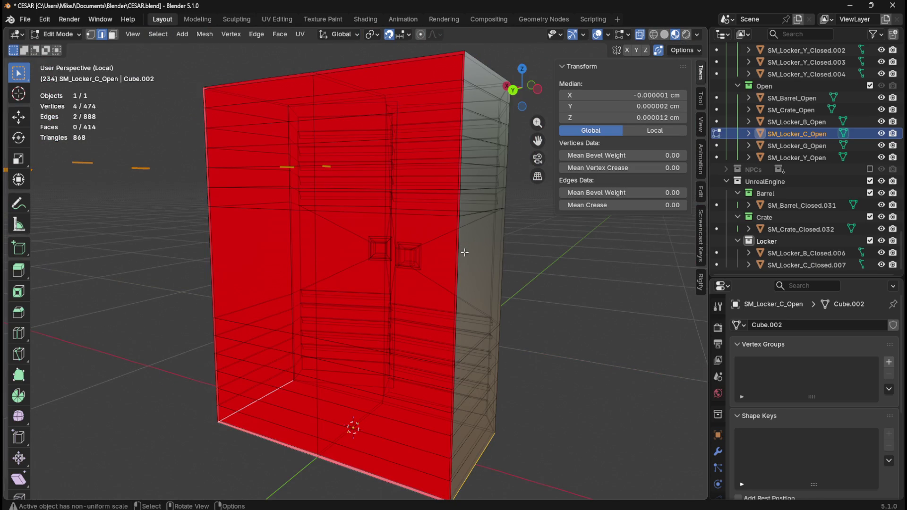
Step: Select the red front face's edges, snap the 3D cursor to them and set the locker's origin there
click(456, 257)
drag(392, 256, 510, 276)
click(502, 236)
mouse_move(419, 255)
mouse_down()
mouse_move(290, 259)
mouse_move(239, 238)
mouse_up()
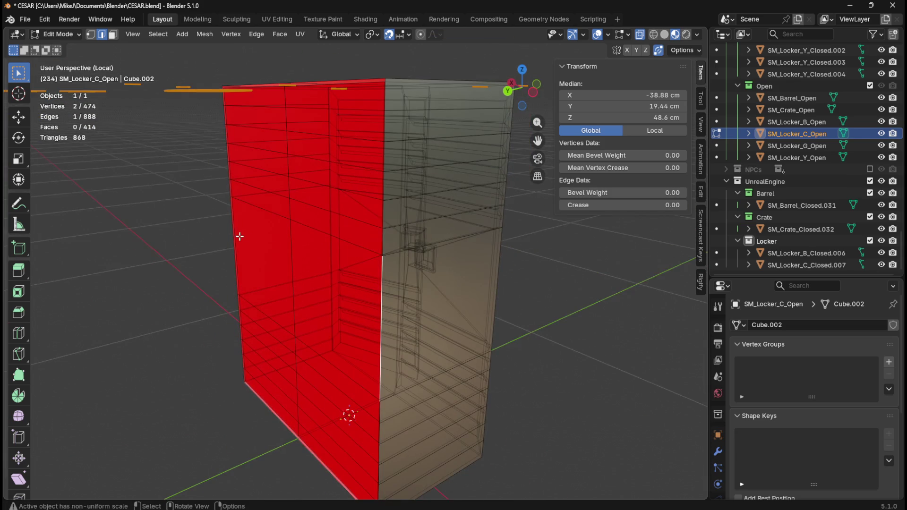
key(shift)
shift+click(233, 240)
scroll(264, 239, up, 2)
scroll(264, 238, up, 1)
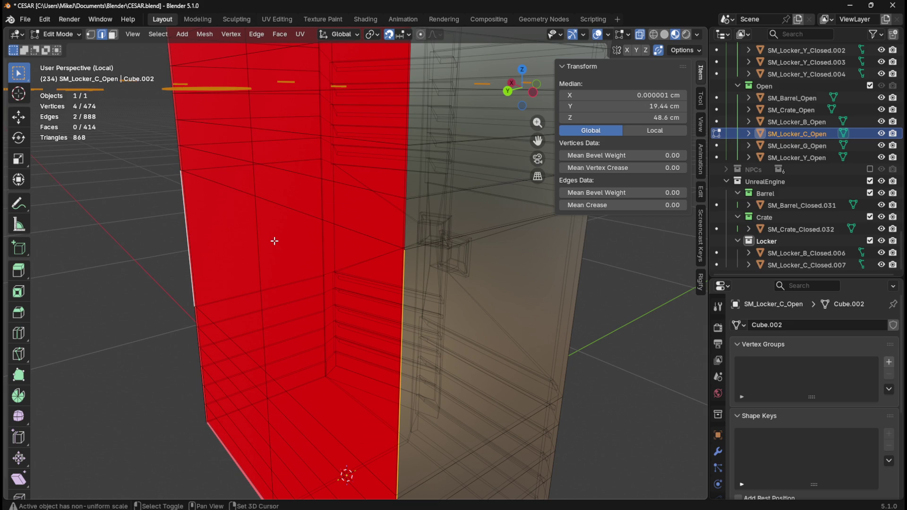
key(shift+s)
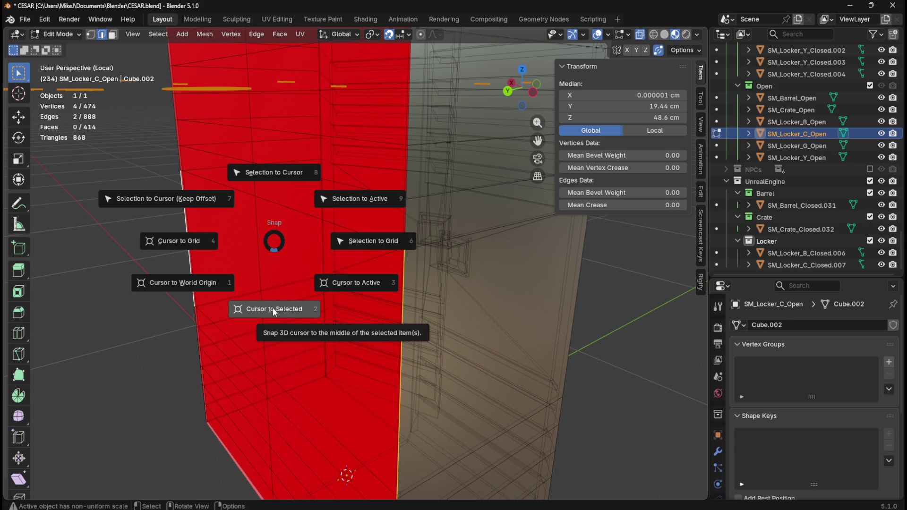
click(273, 308)
key(Tab)
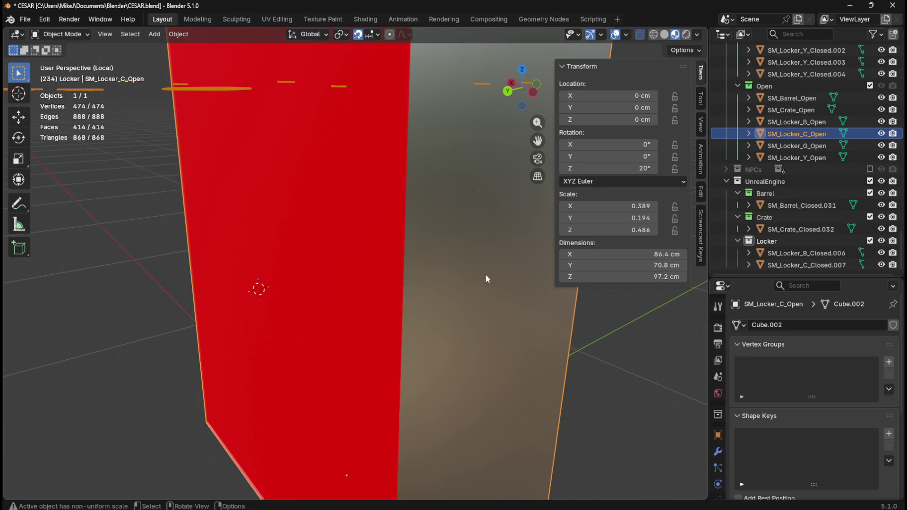
right_click(463, 272)
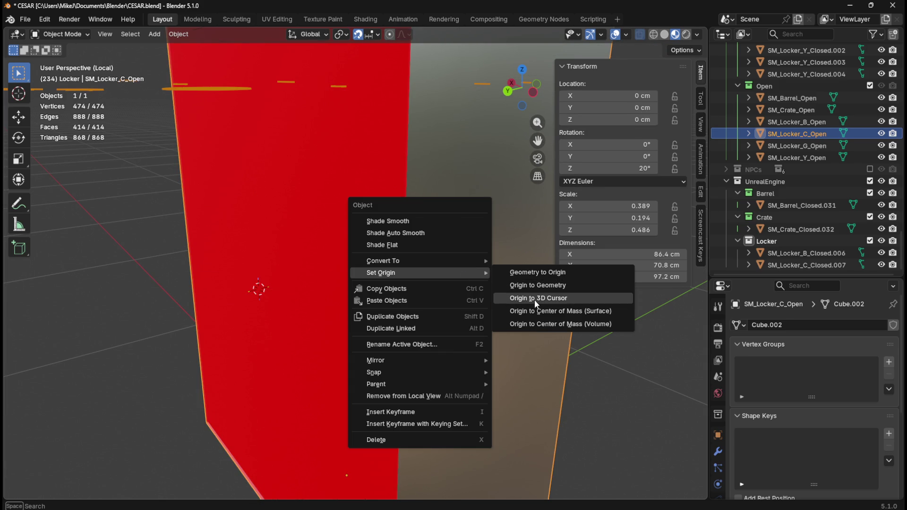
click(534, 300)
Step: Send the cursor to the world origin, snap the open locker onto it, and isolate it with SM_Locker_C_Closed.007
key(shift+s)
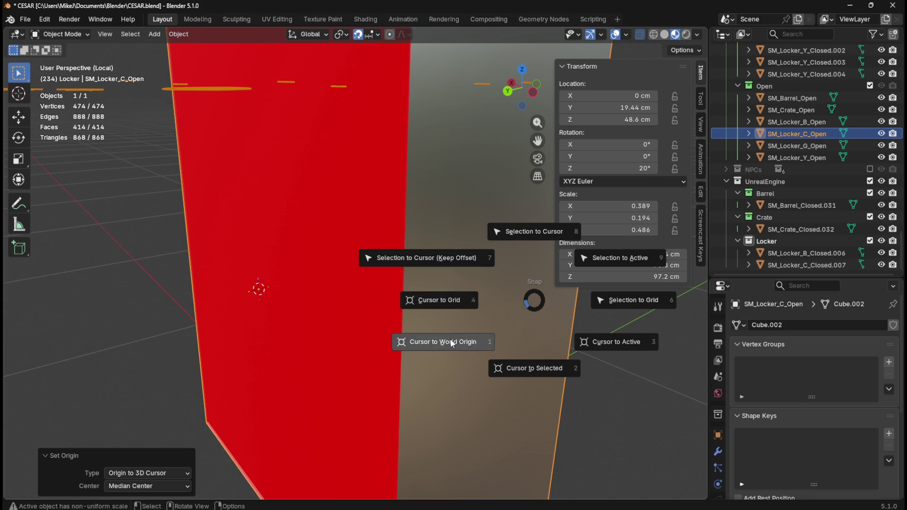
click(450, 343)
key(KP_Divide)
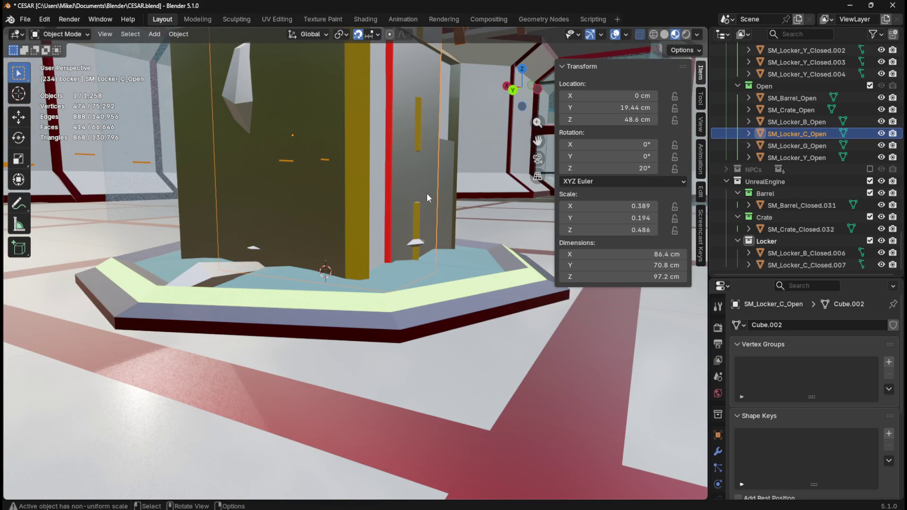
key(shift+s)
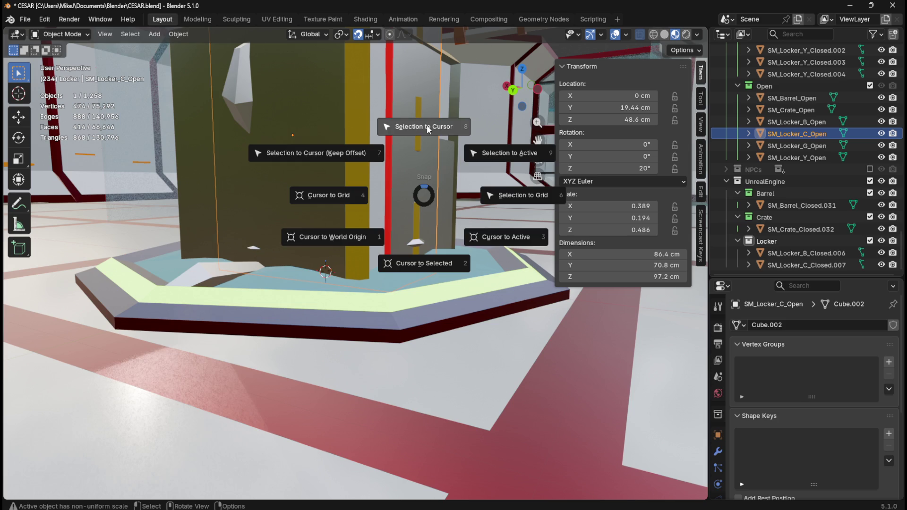
click(426, 129)
mouse_move(479, 253)
mouse_down()
mouse_move(290, 269)
mouse_move(299, 268)
mouse_up()
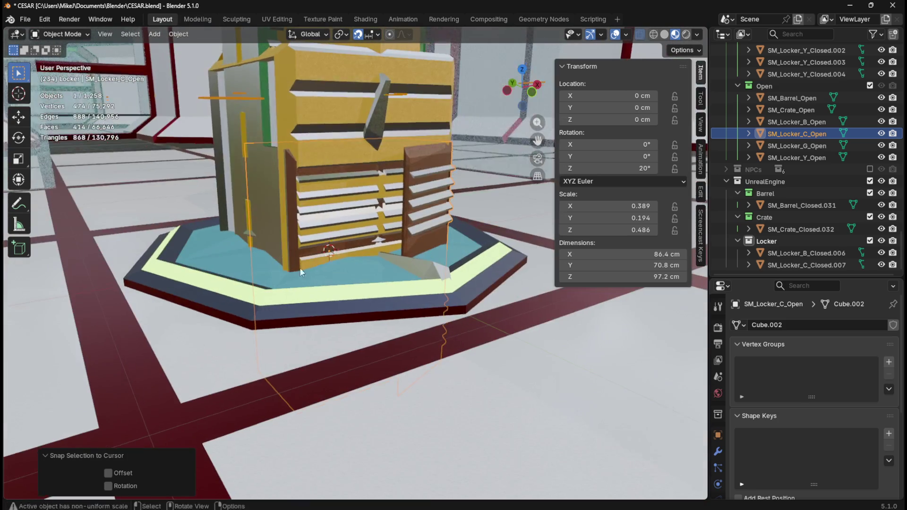
click(797, 135)
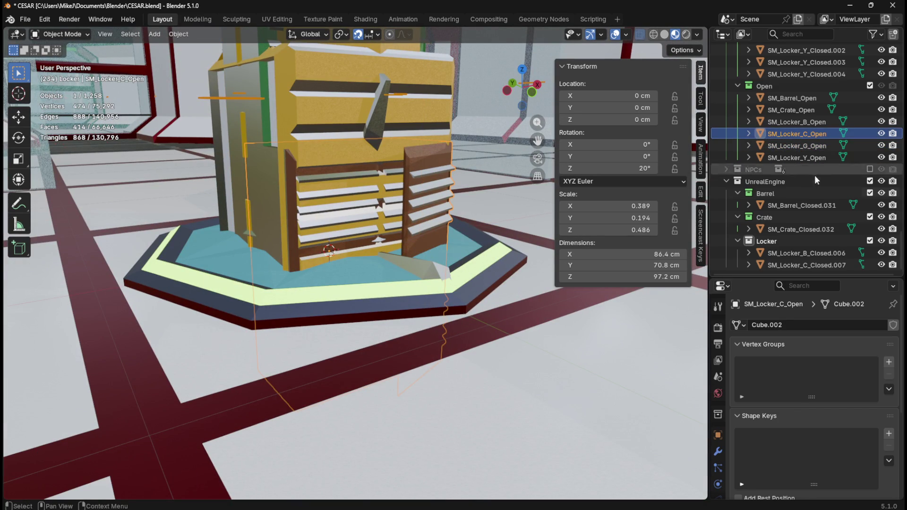
ctrl+click(785, 266)
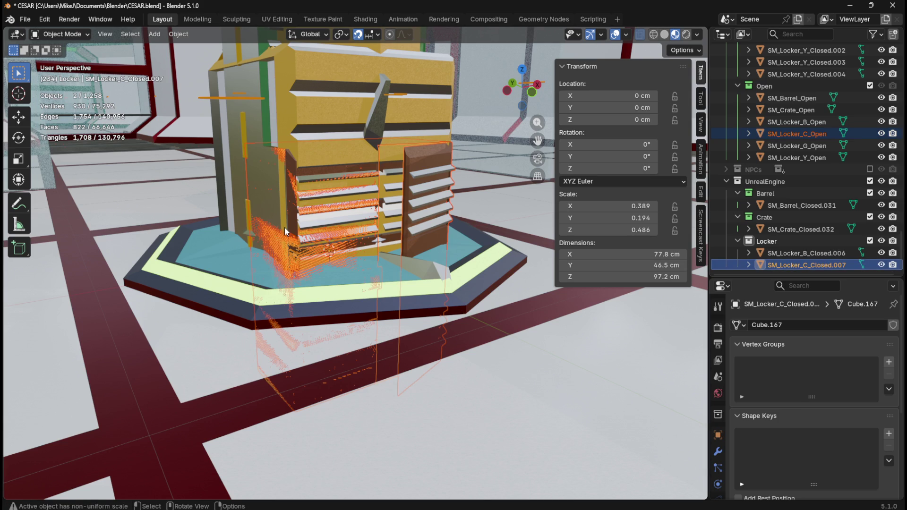
key(KP_Divide)
mouse_move(481, 243)
mouse_down()
mouse_move(607, 207)
mouse_move(435, 226)
mouse_up()
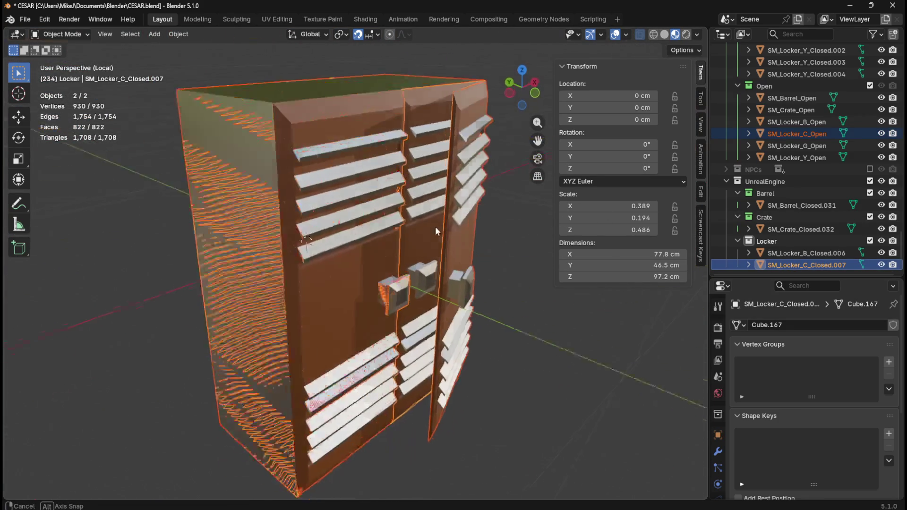
Step: Toggle each locker's visibility to compare their overlap, then leave Local View with SM_Locker_C_Open selected
click(880, 133)
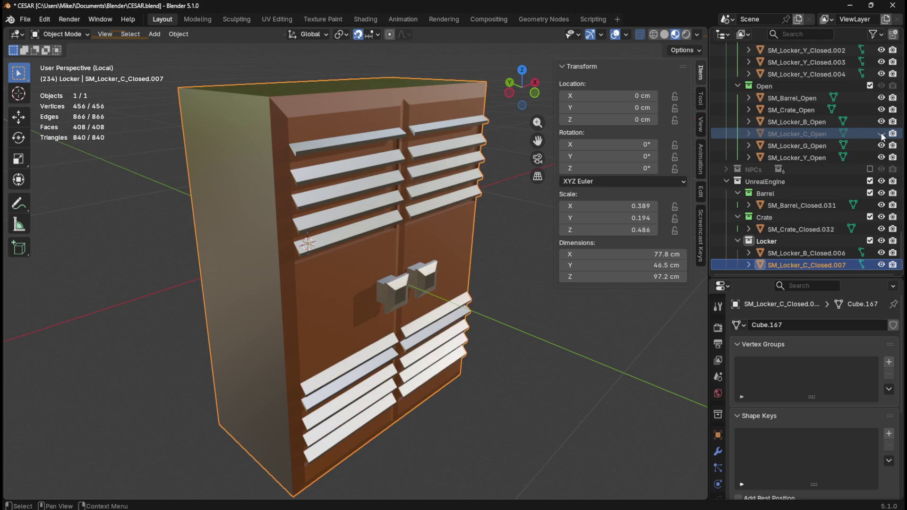
click(880, 134)
click(882, 134)
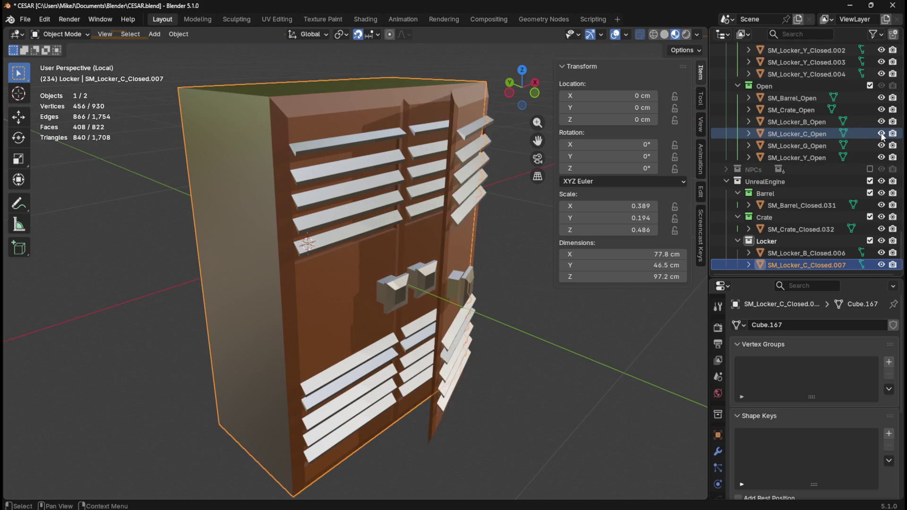
click(882, 134)
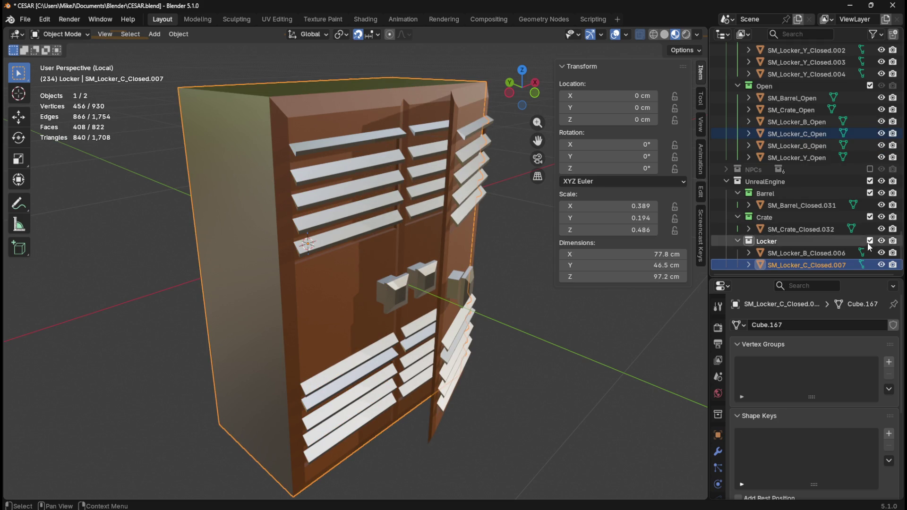
click(881, 265)
click(881, 265)
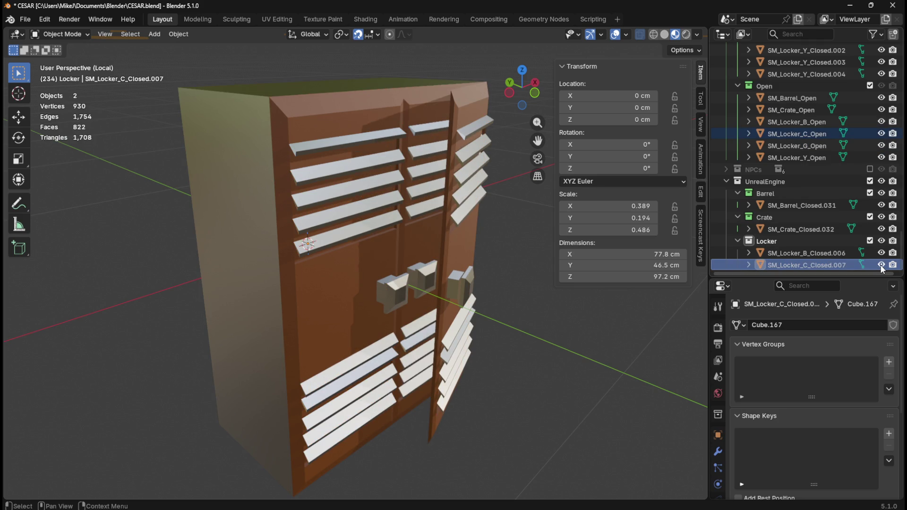
click(880, 265)
click(881, 265)
click(881, 266)
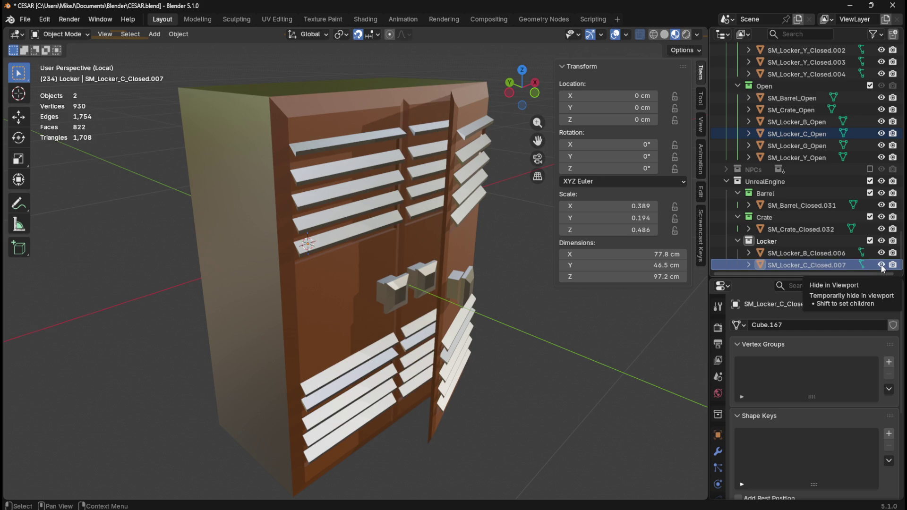
click(799, 134)
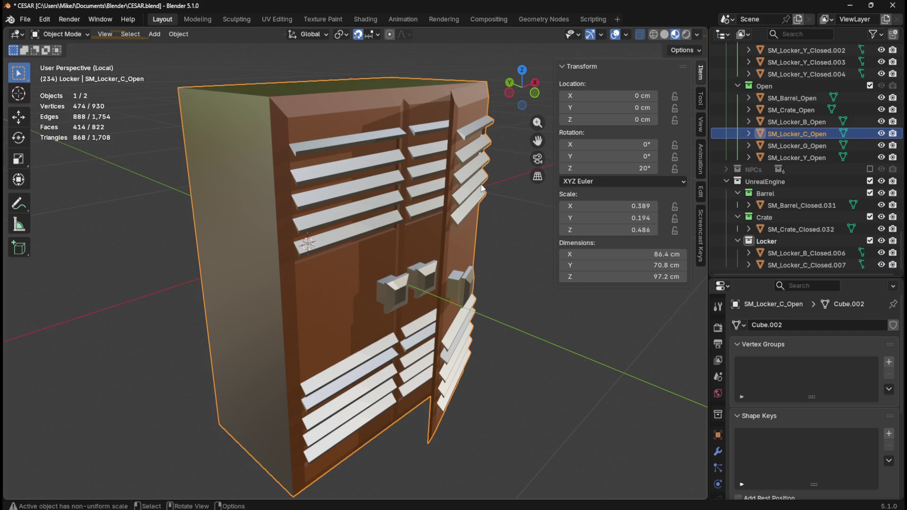
key(KP_Divide)
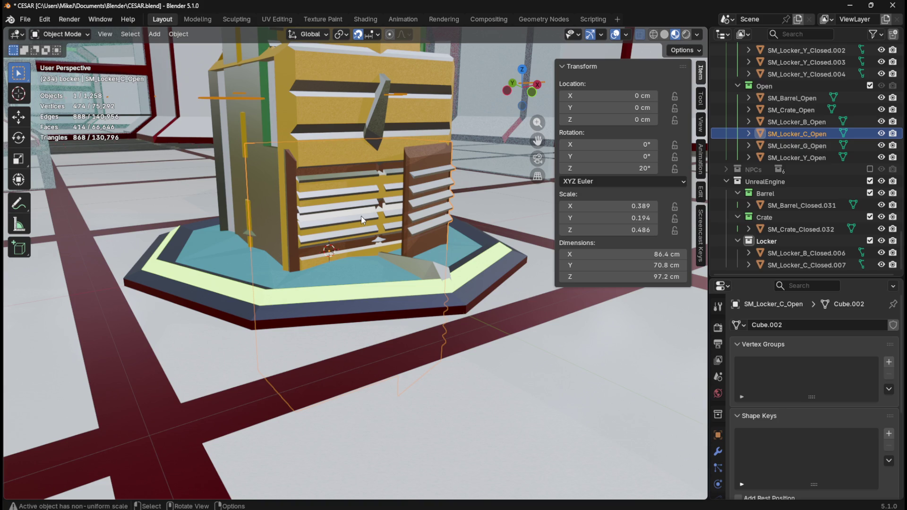
Step: Copy the object name and export the selection as SM_Locker_C_Open.fbx, overwriting the existing file
key(F2)
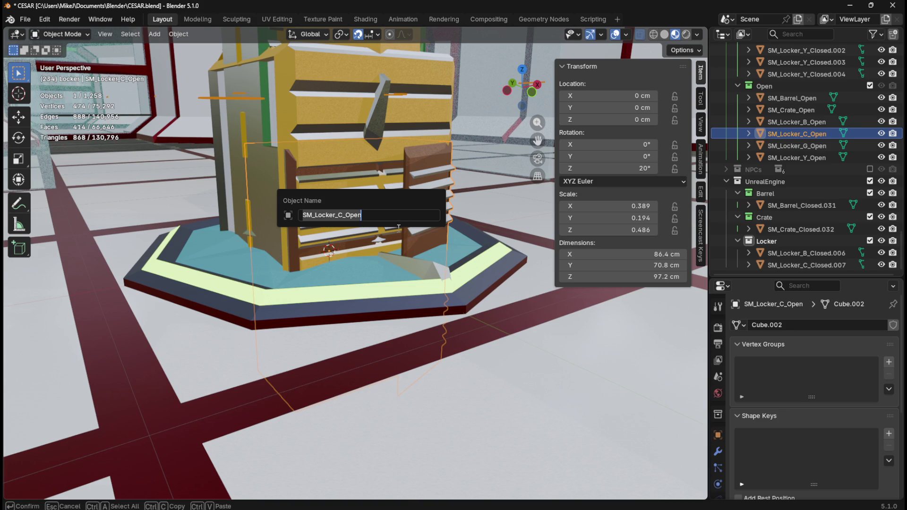
key(Return)
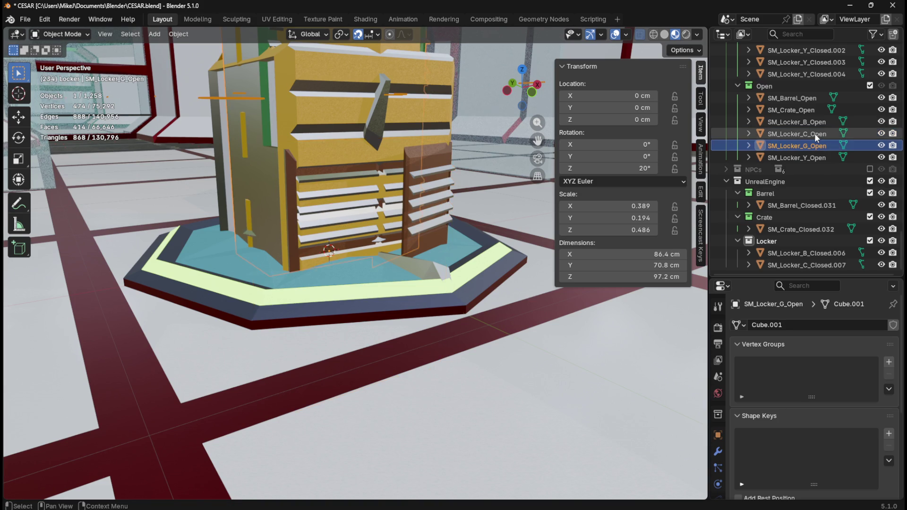
click(25, 18)
mouse_move(43, 199)
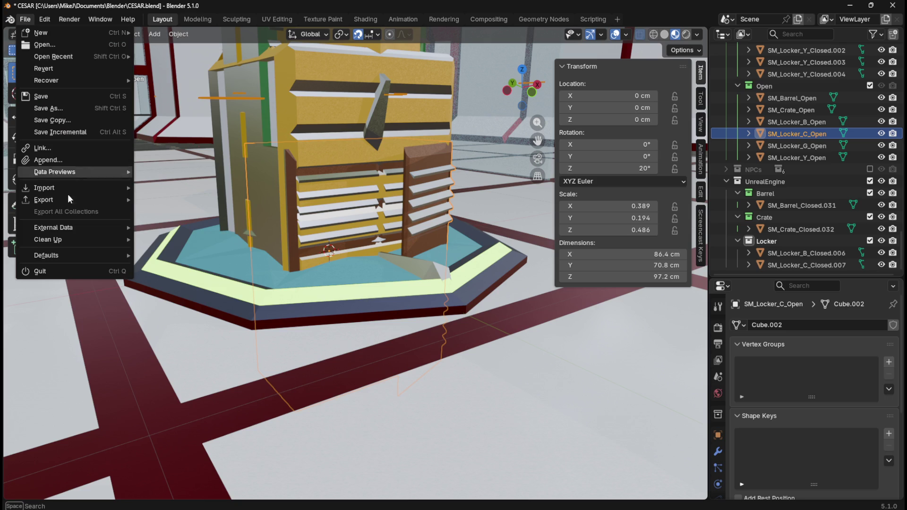
click(170, 293)
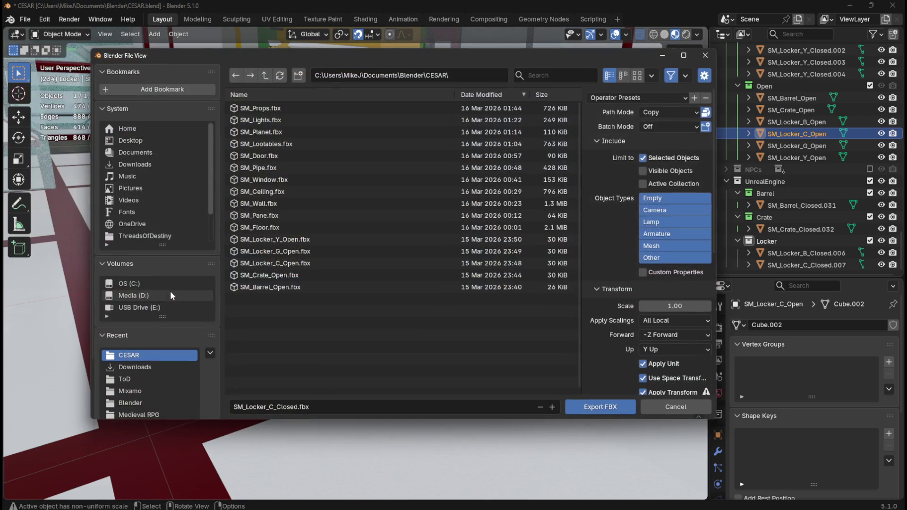
click(339, 406)
text(SM_Locker_C_Open)
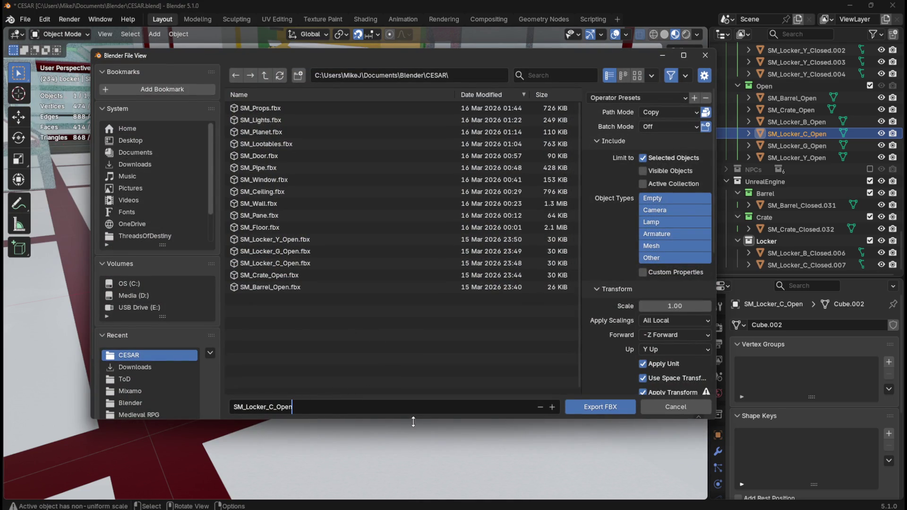
click(597, 407)
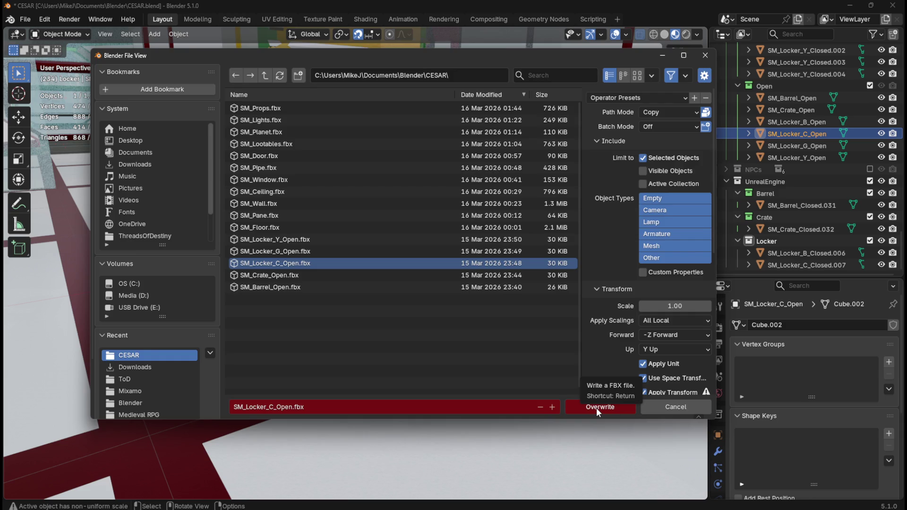
click(596, 408)
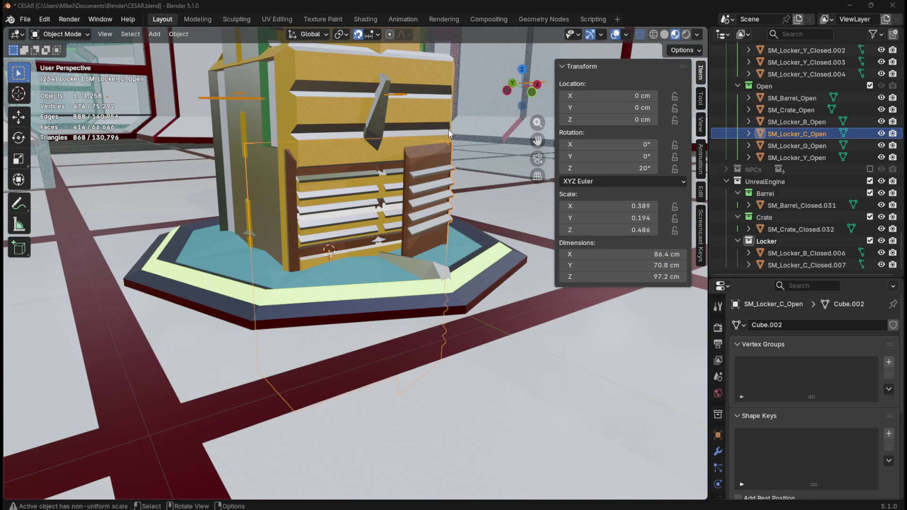
drag(692, 7, 906, 49)
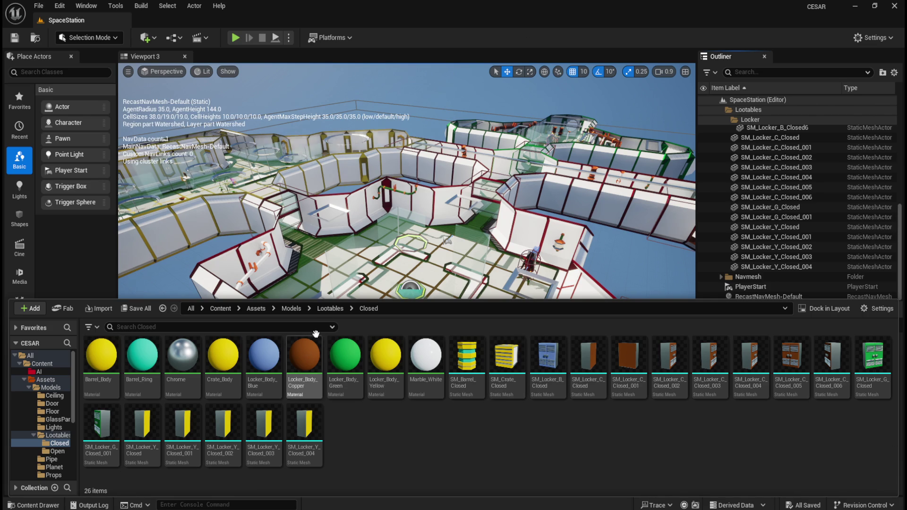
Step: Browse up to Lootables, enter the Open folder and open the reimported SM_Locker_C_Open mesh
key(alt+Left)
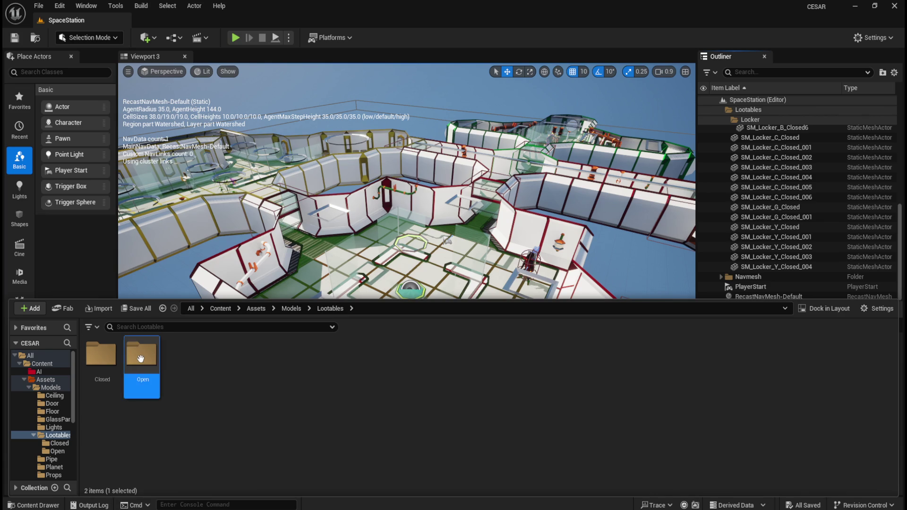
double_click(141, 358)
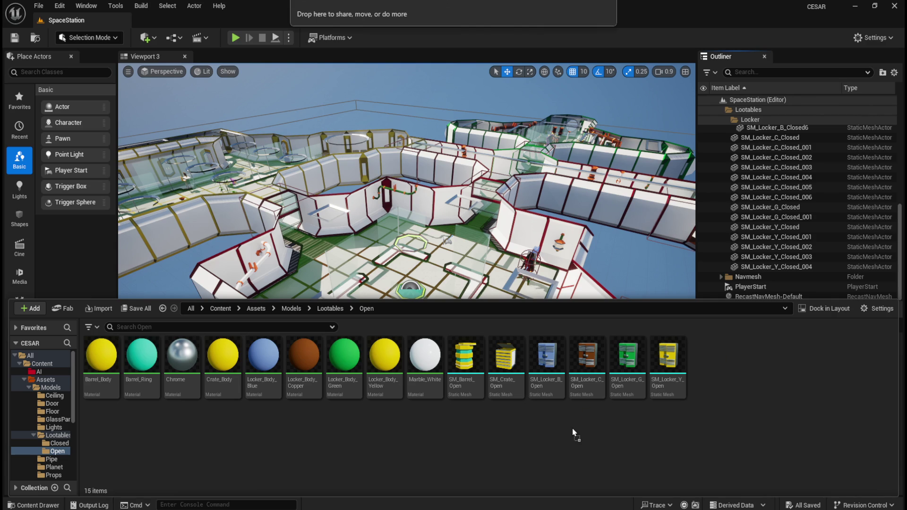
drag(679, 378, 573, 431)
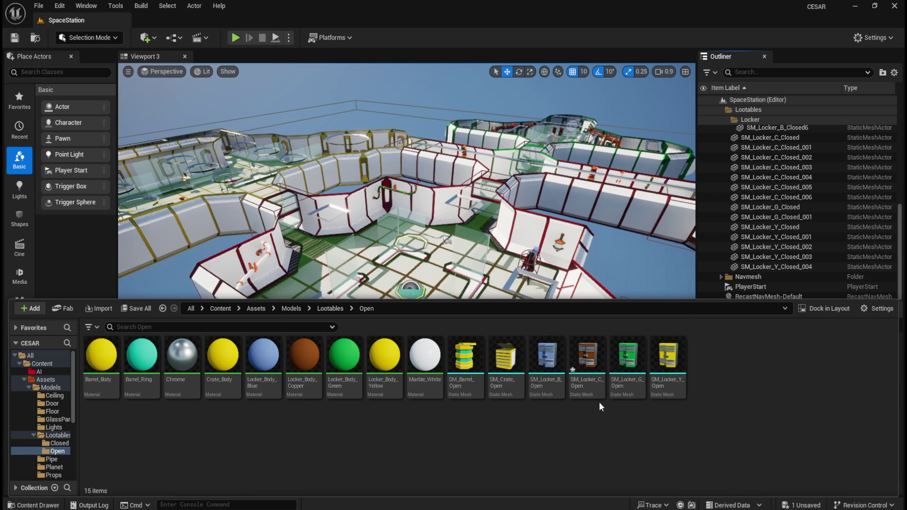
double_click(594, 369)
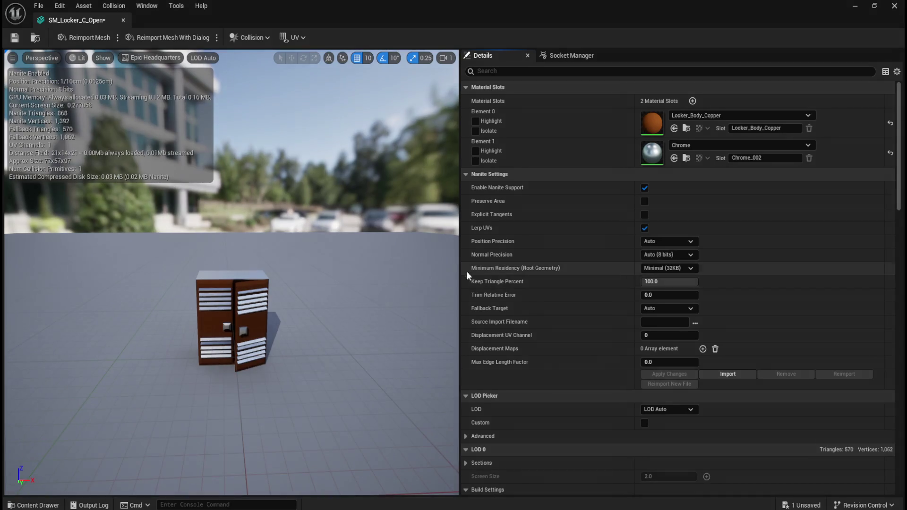
Step: Orbit the copper open locker in the Static Mesh editor, save it and close the editor
mouse_move(256, 324)
mouse_down()
mouse_move(284, 325)
mouse_move(267, 300)
mouse_move(234, 315)
mouse_move(197, 306)
mouse_move(301, 280)
mouse_up()
scroll(273, 289, up, 2)
scroll(274, 288, up, 3)
scroll(274, 288, up, 3)
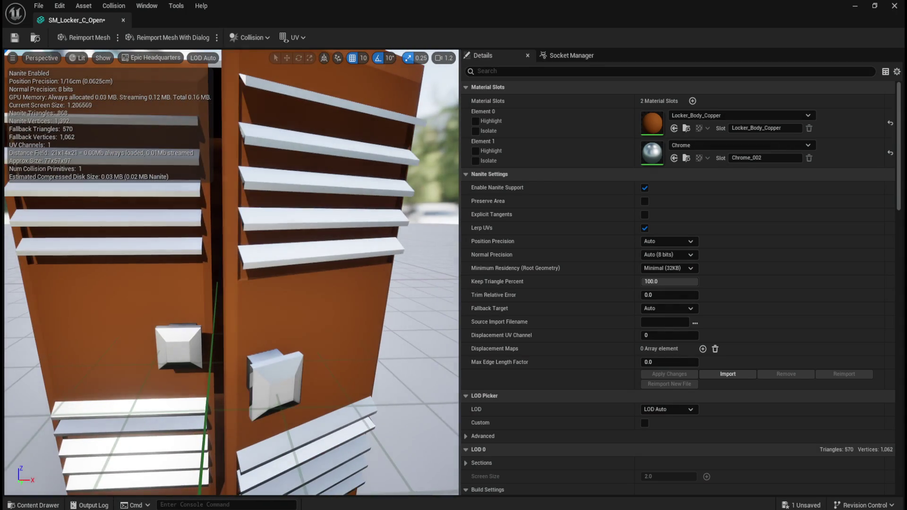
click(14, 37)
click(123, 20)
key(ctrl+space)
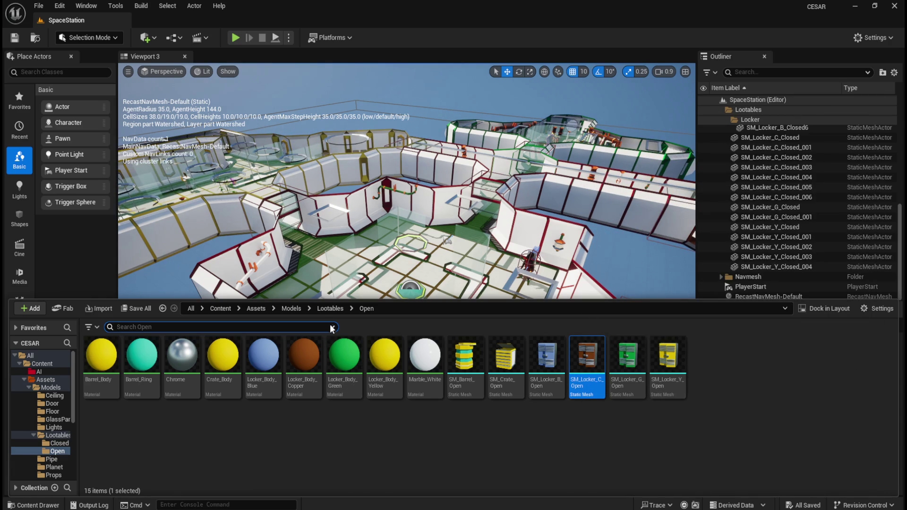
Step: Browse to the Closed folder, then select SM_Locker_C_Closed through _006 in the Outliner and delete them
click(330, 308)
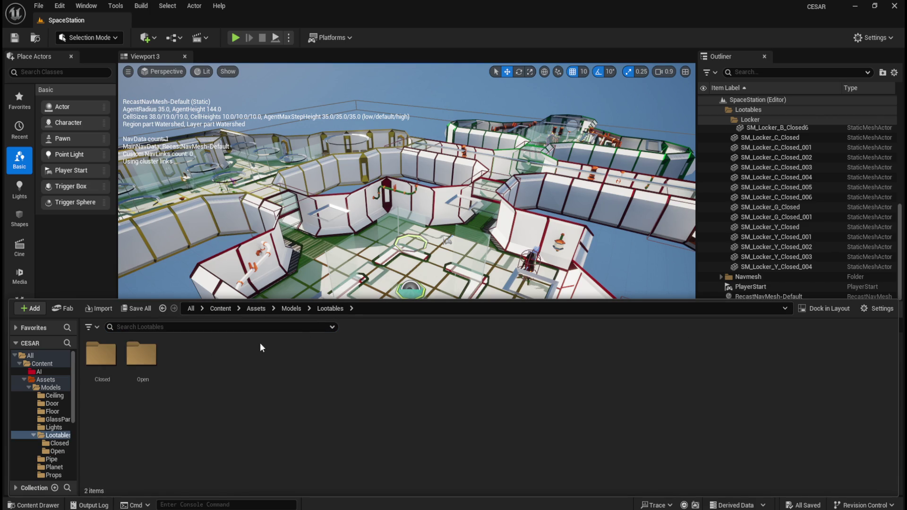
double_click(93, 352)
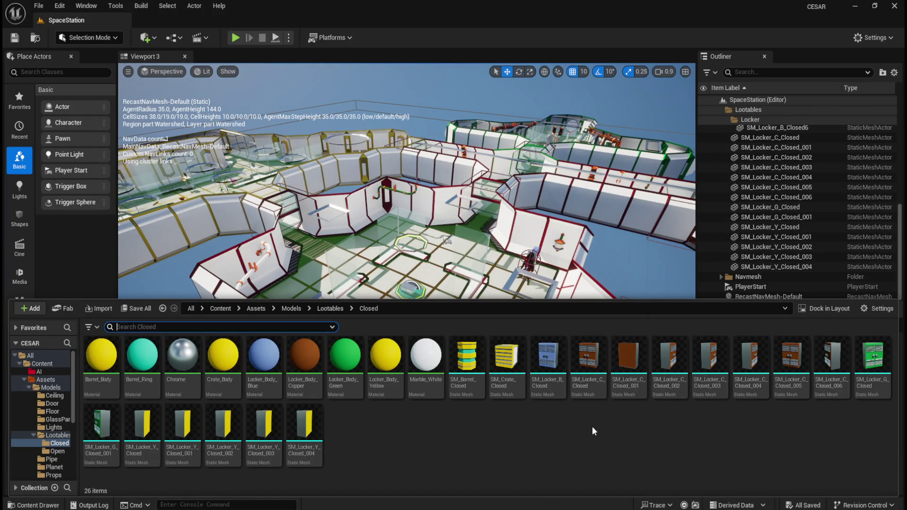
key(ctrl+space)
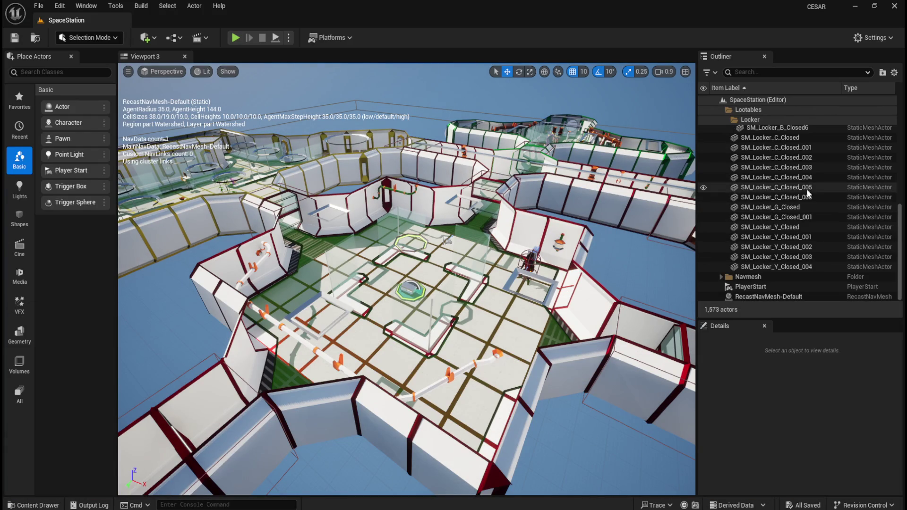
scroll(779, 213, up, 1)
click(786, 171)
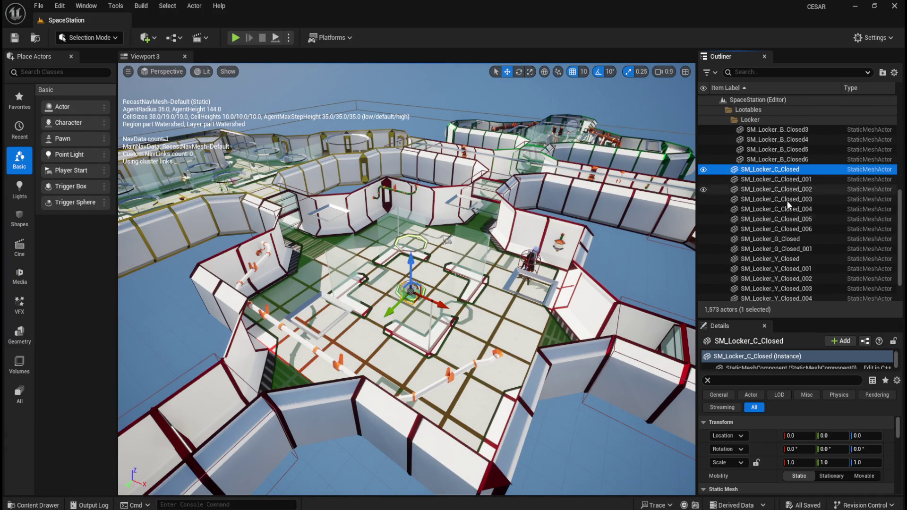
scroll(787, 213, up, 2)
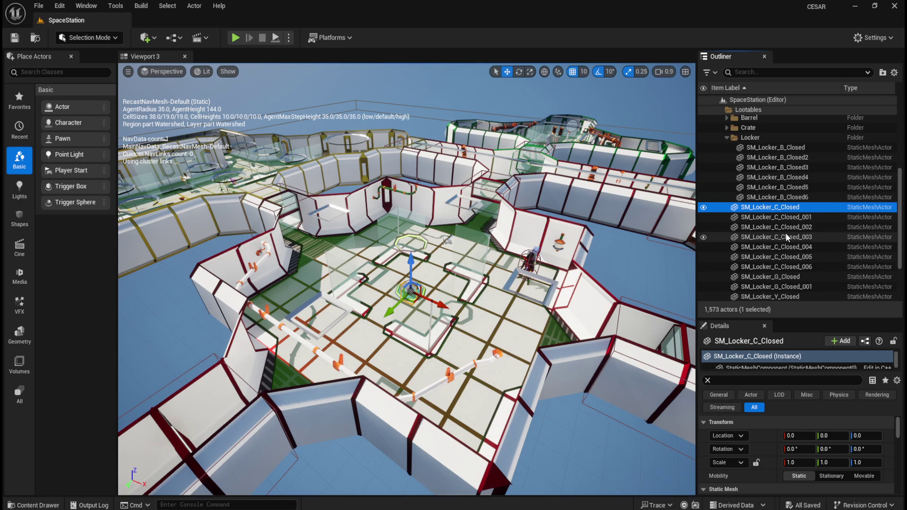
scroll(786, 234, down, 1)
shift+click(788, 252)
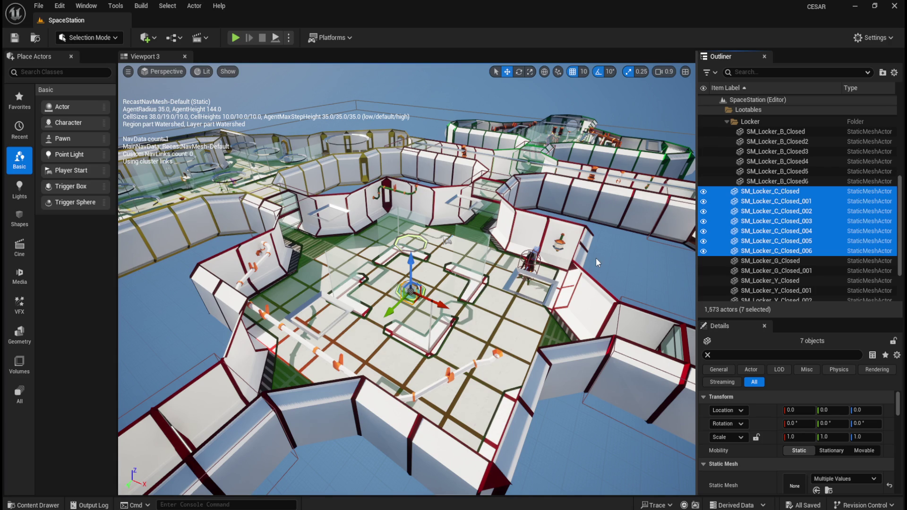
key(Delete)
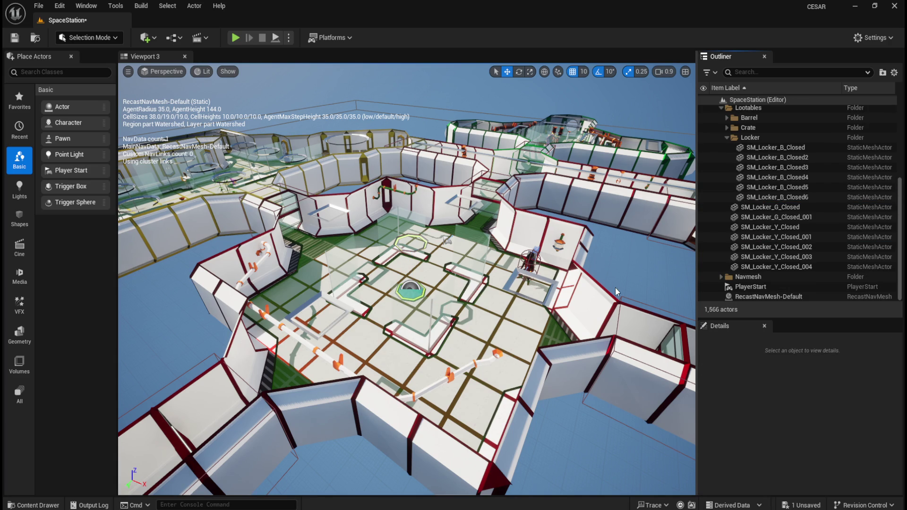
Step: Save All, delete the duplicate assets SM_Locker_C_Closed_001–_006, and drag SM_Locker_C_Closed into the level
click(39, 6)
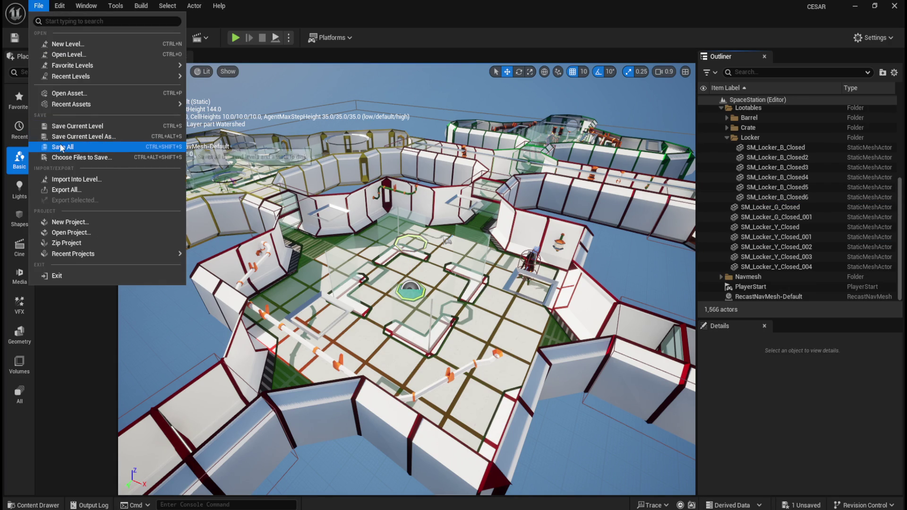
click(62, 148)
key(ctrl+space)
click(599, 380)
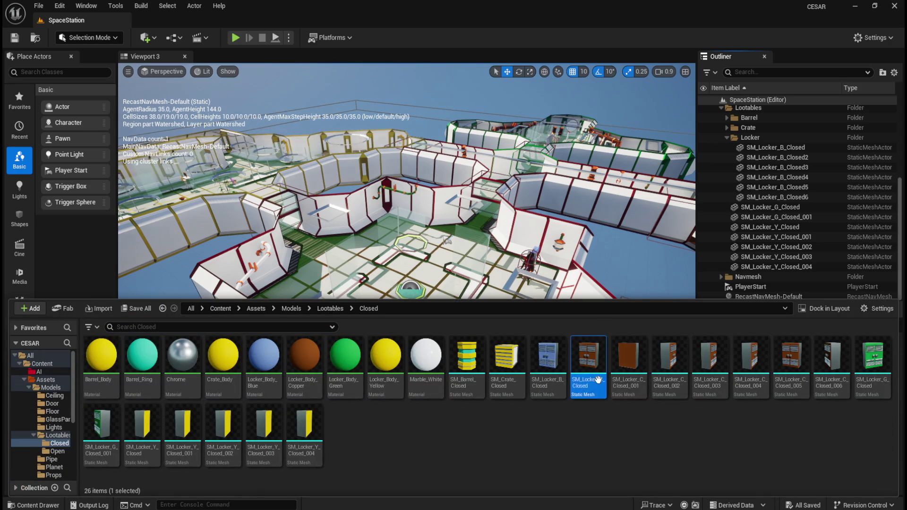
click(627, 361)
shift+click(832, 361)
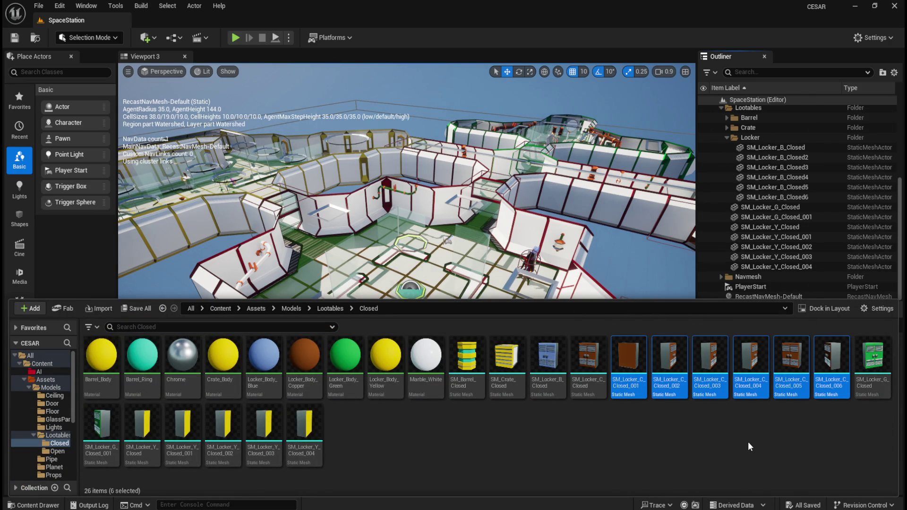
key(Delete)
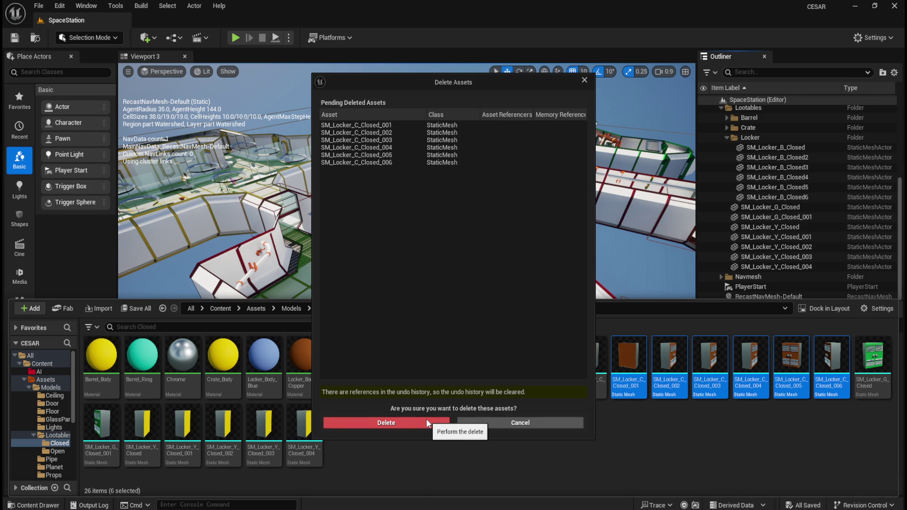
click(427, 423)
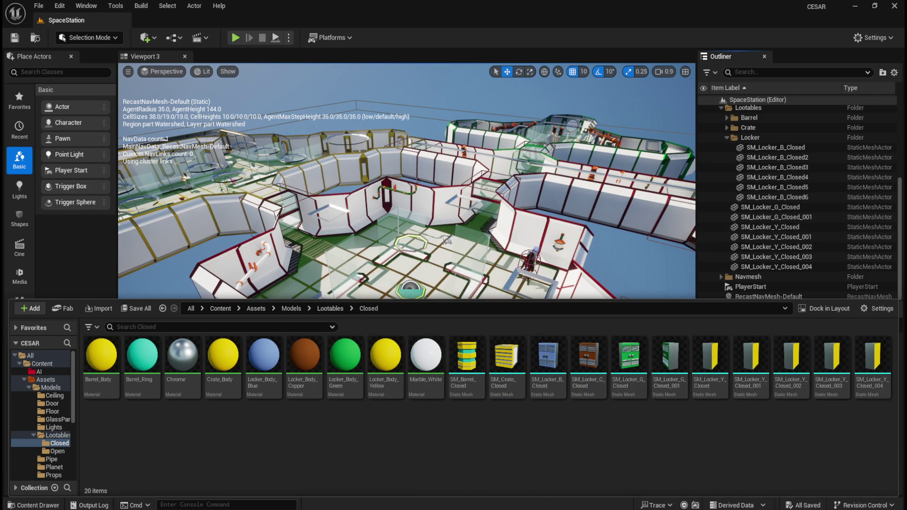
drag(588, 358, 387, 305)
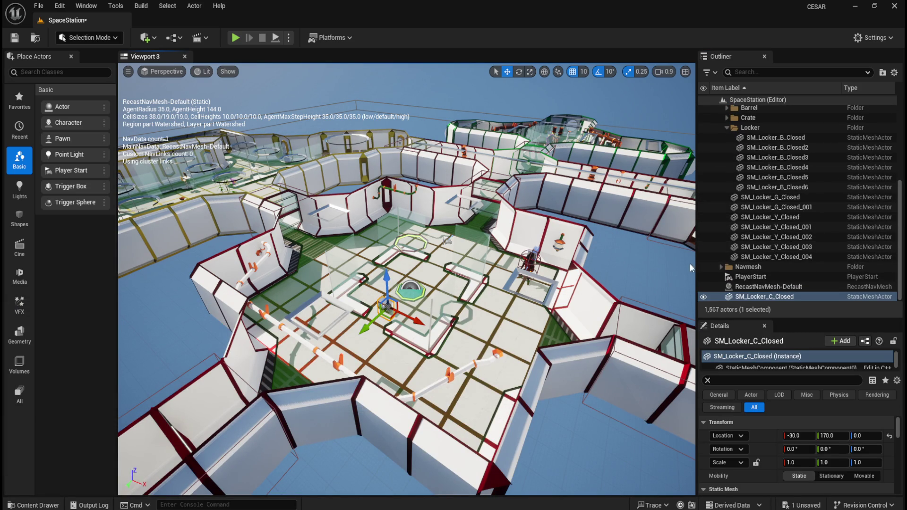
scroll(388, 307, up, 3)
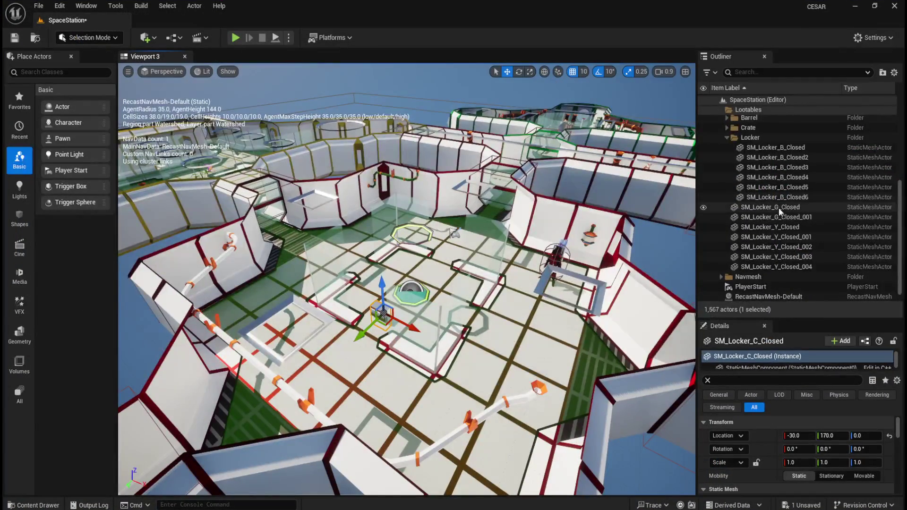
scroll(785, 264, down, 1)
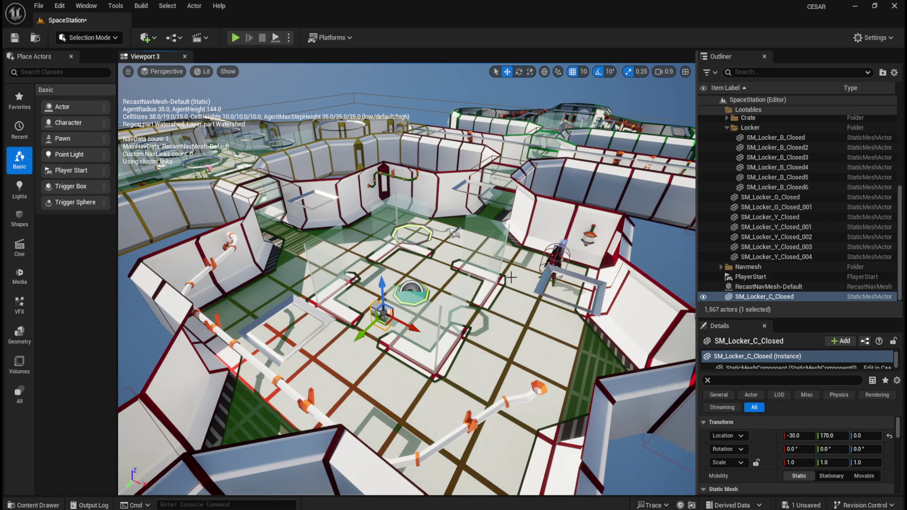
Step: Hide the navmesh text and set the locker's Location to 2750, 800, 150 with Rotation Z 90
drag(381, 300, 422, 318)
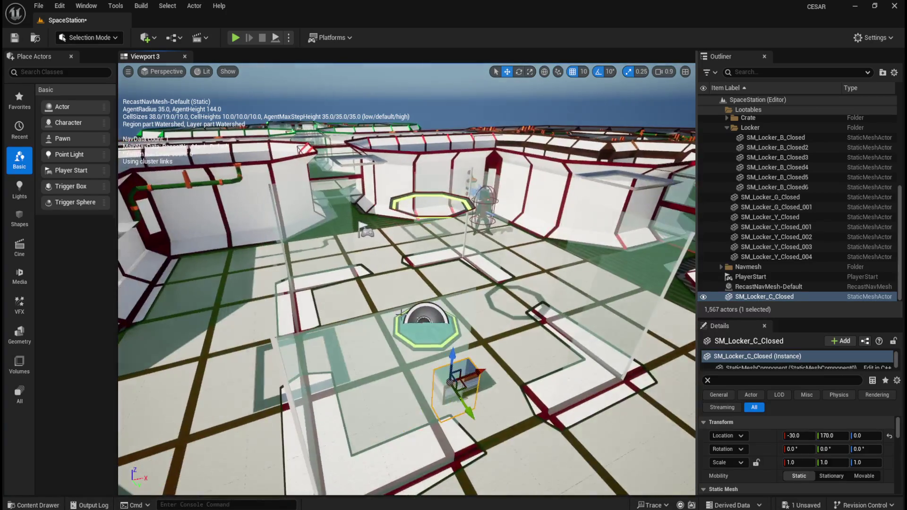
scroll(407, 313, down, 2)
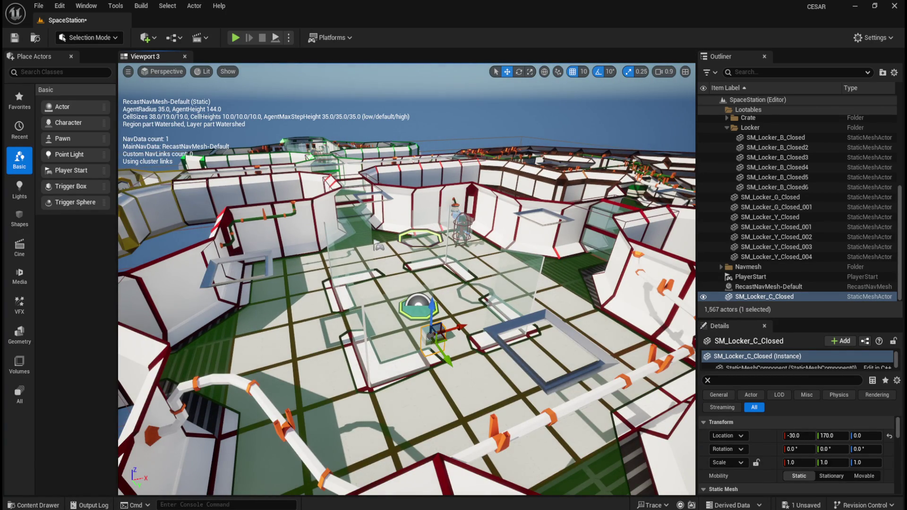
key(p)
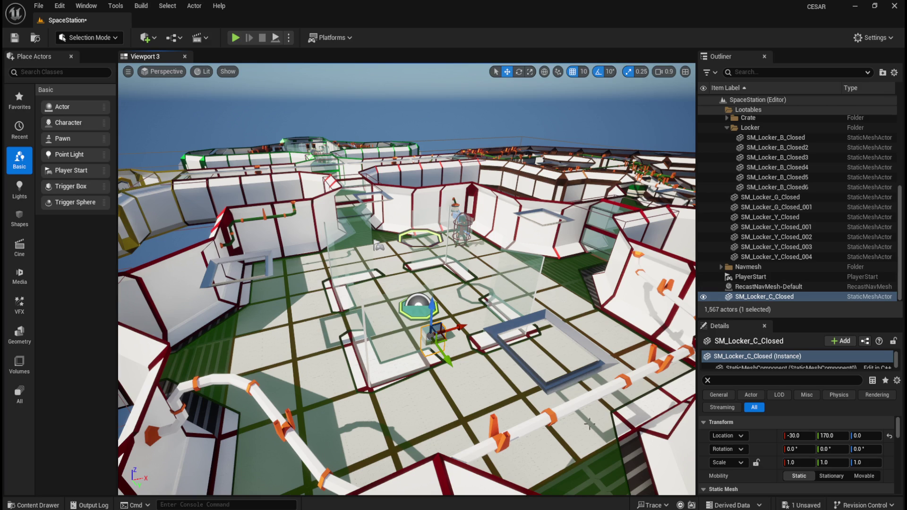
click(891, 437)
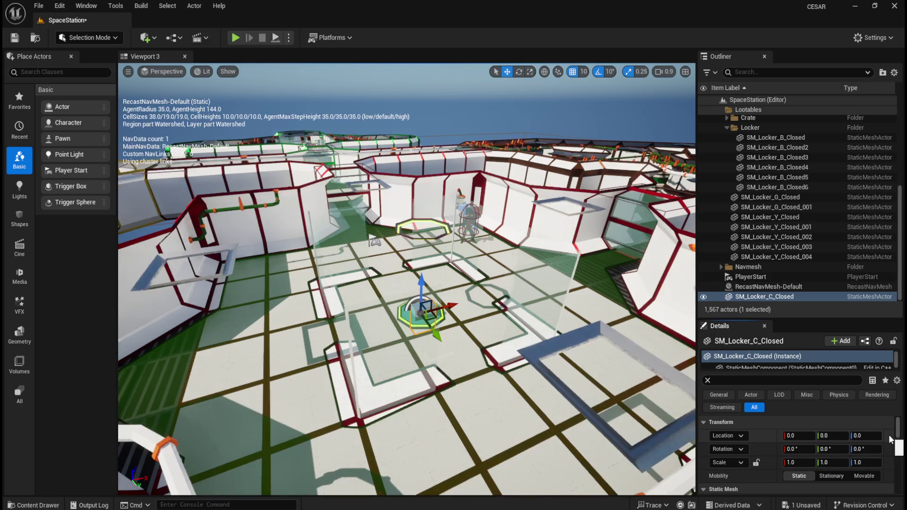
click(797, 435)
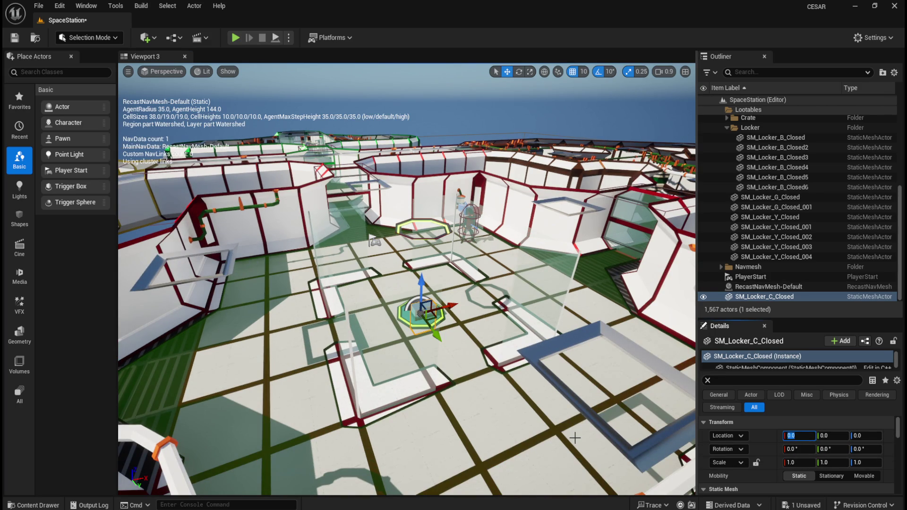
text(2750)
key(Tab)
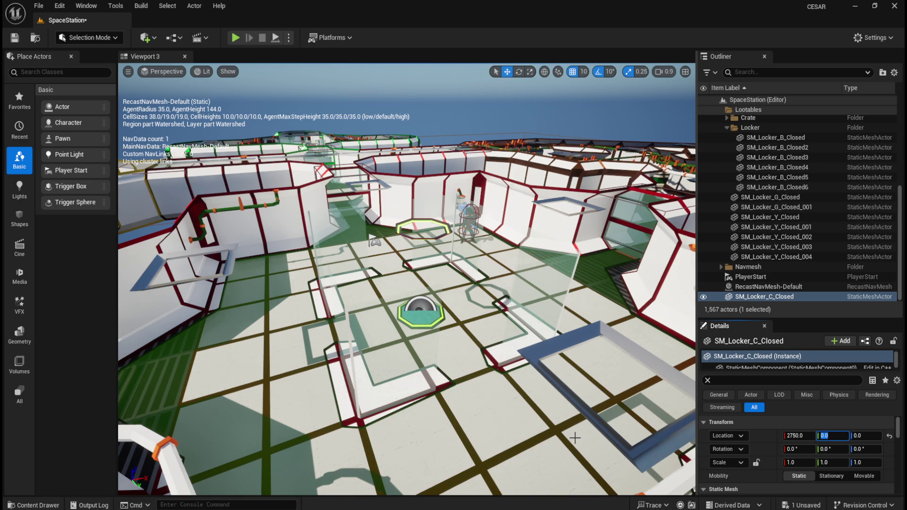
text(80)
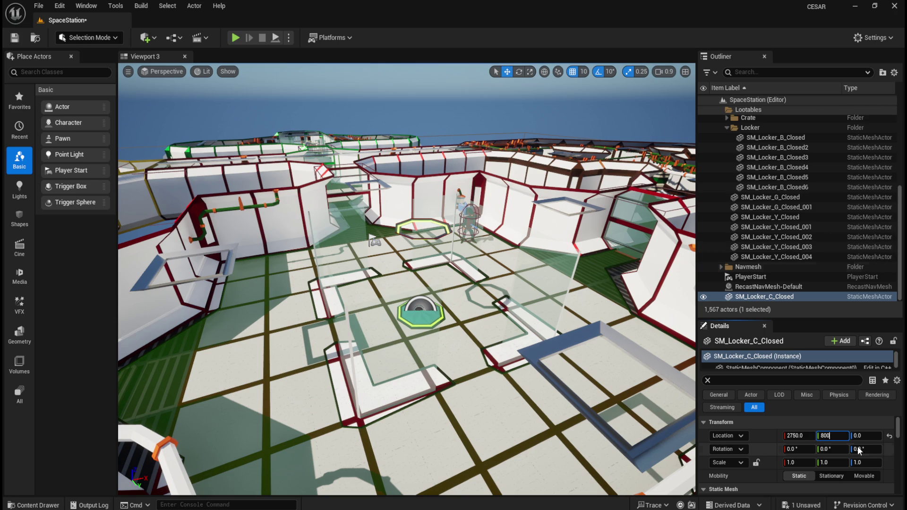
click(866, 437)
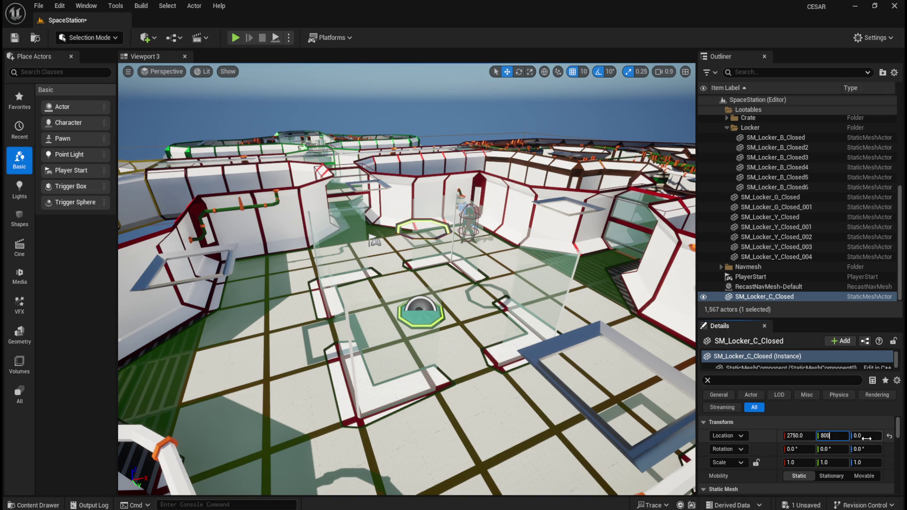
text(150)
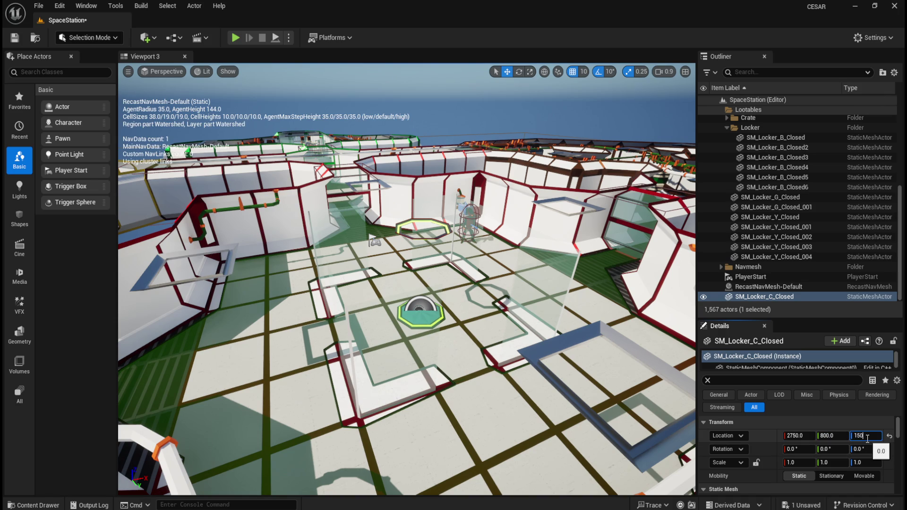
key(Tab)
key(Tab)
key(Tab)
key(Tab)
text(90)
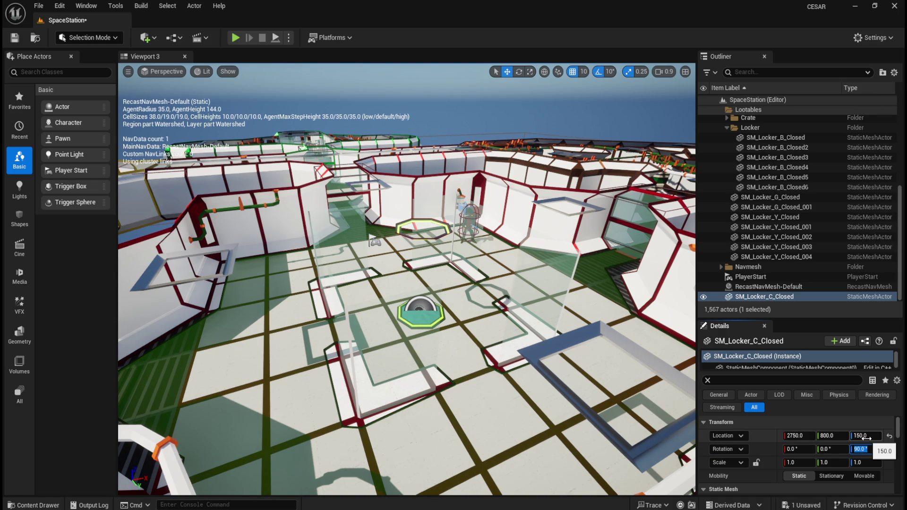
Step: Reselect the SM_Locker_C_Closed actor in the Outliner and frame it in the viewport
click(781, 287)
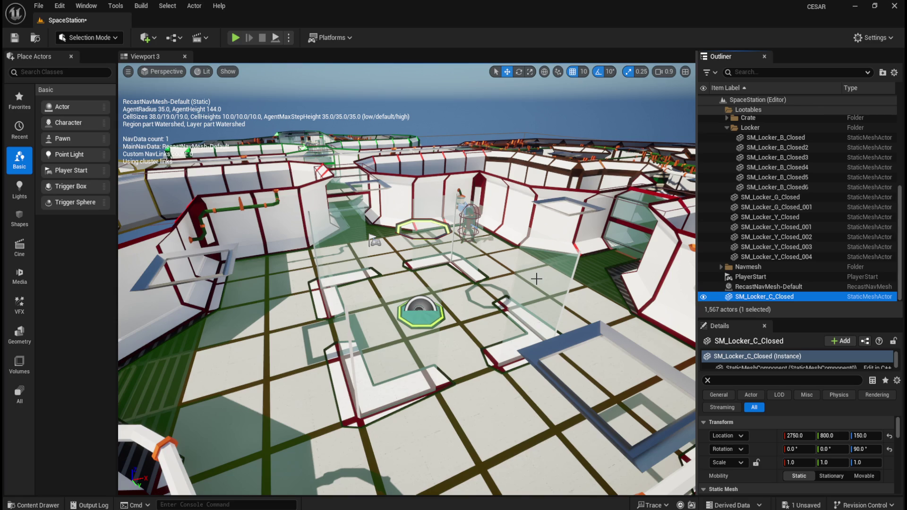
key(Up)
key(Down)
key(f)
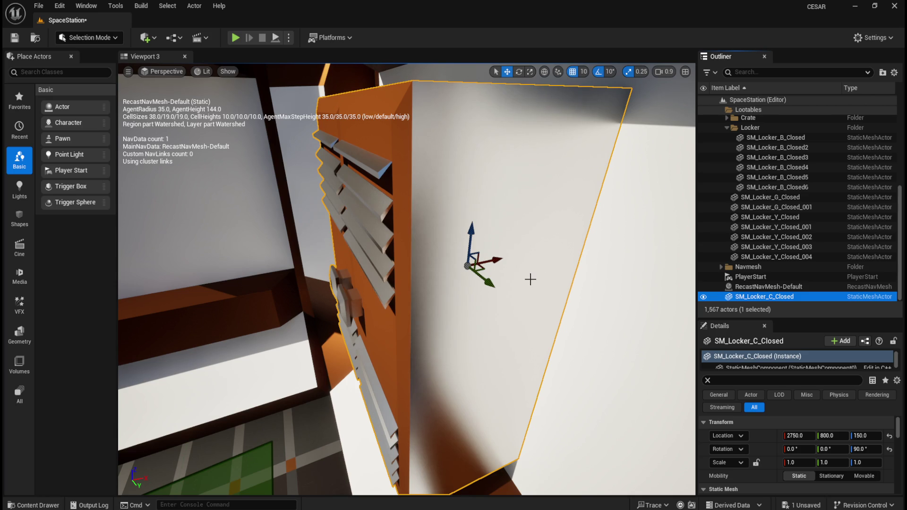
scroll(531, 279, down, 5)
mouse_move(469, 284)
mouse_down()
mouse_move(454, 334)
mouse_move(468, 298)
mouse_up()
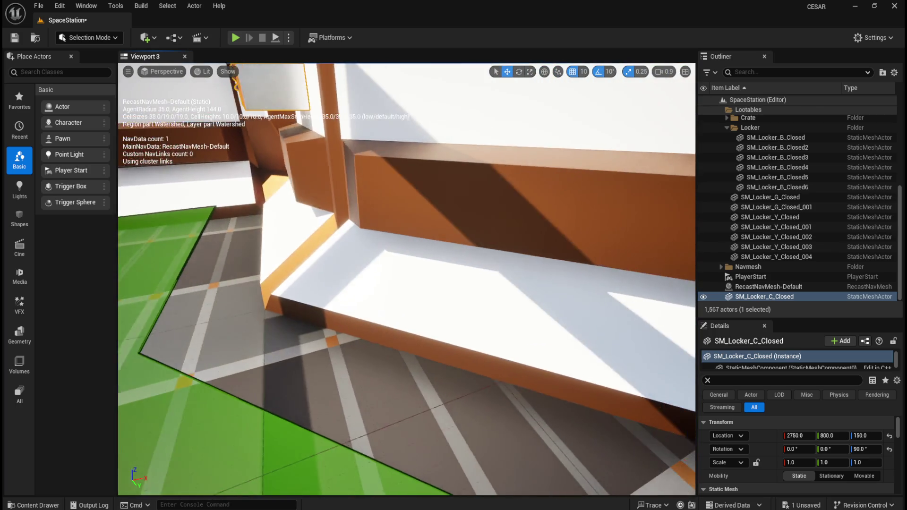
drag(468, 297, 468, 298)
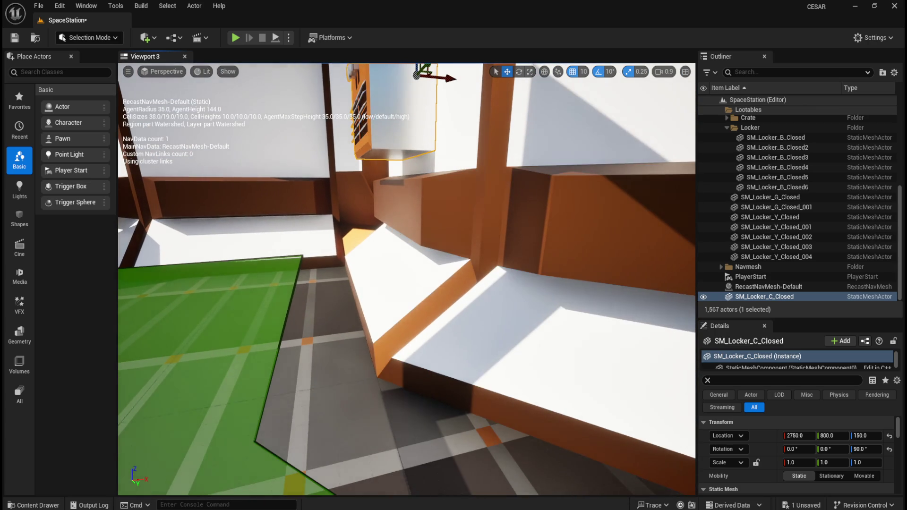
key(f)
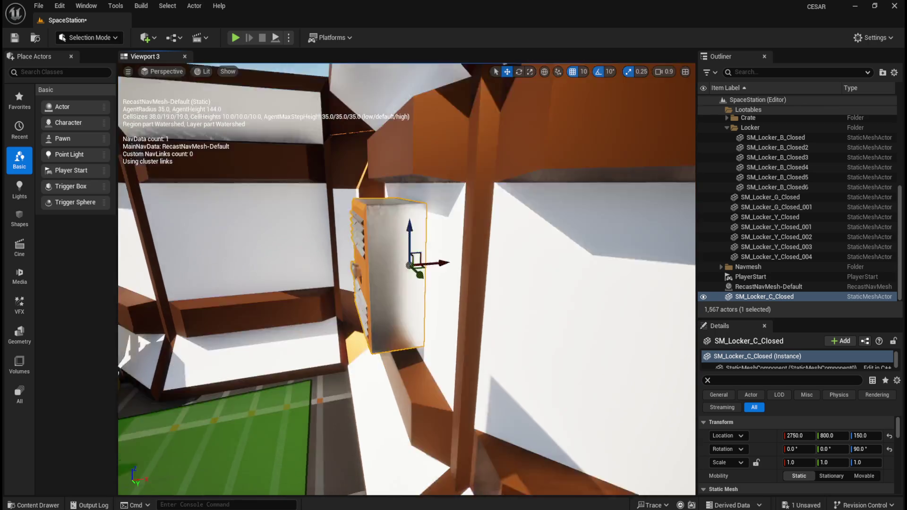
drag(407, 283, 408, 340)
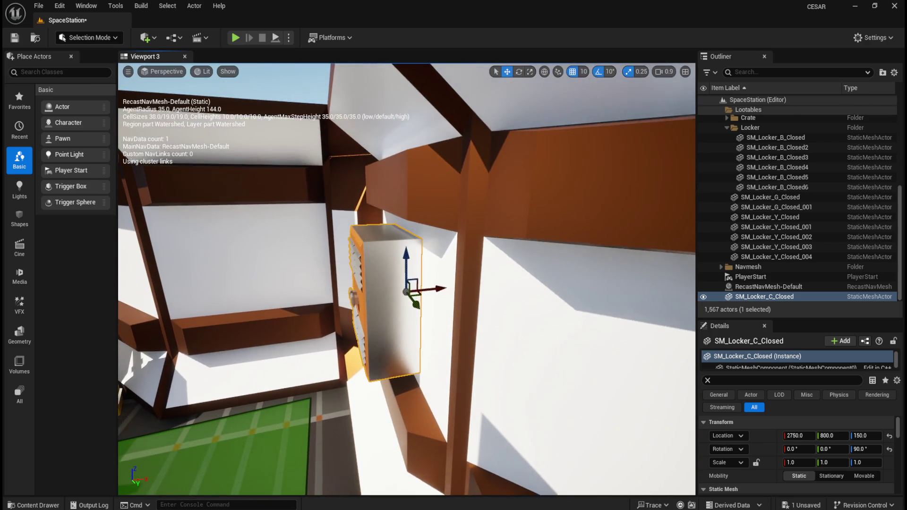
mouse_move(407, 341)
mouse_down()
mouse_move(131, 303)
mouse_move(469, 259)
mouse_move(425, 298)
mouse_move(407, 284)
mouse_up()
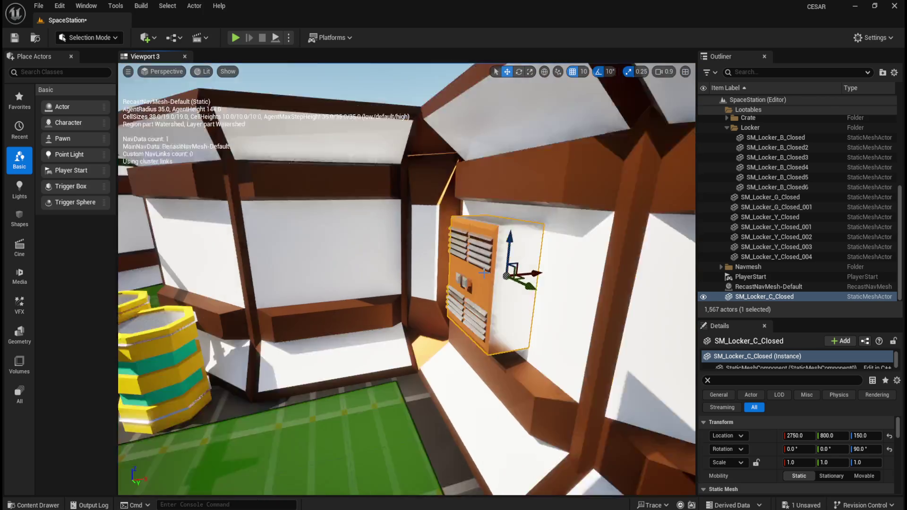
drag(407, 284, 516, 282)
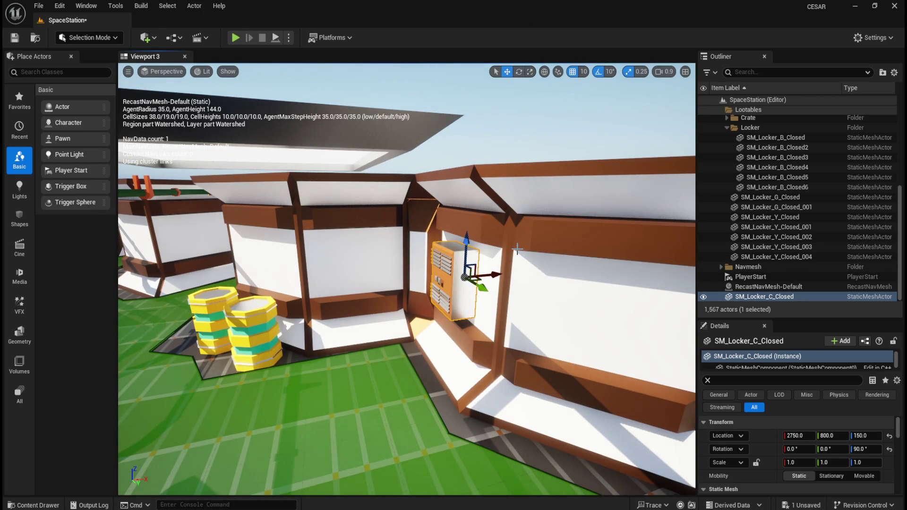
Step: Drag in SM_Locker_C_Closed2 and set it to 1600, -650, 150 with Z rotation 180
key(ctrl+space)
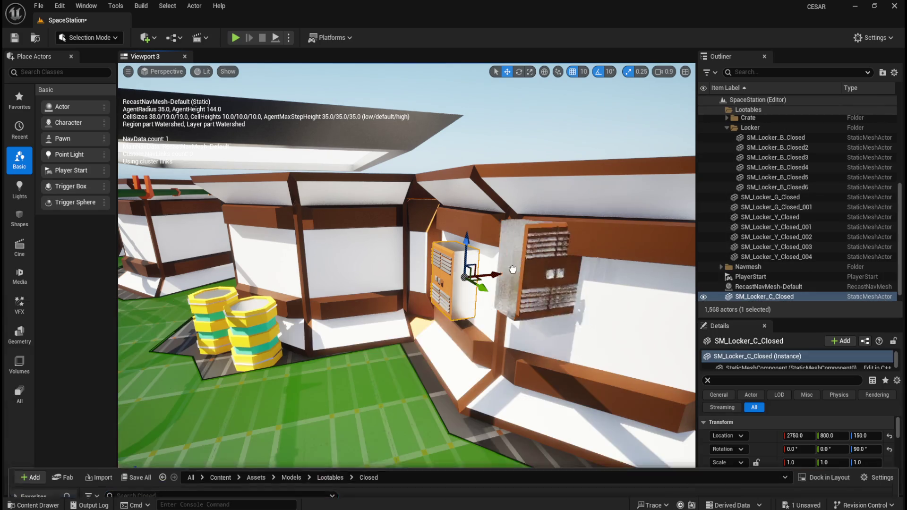
drag(588, 372, 368, 372)
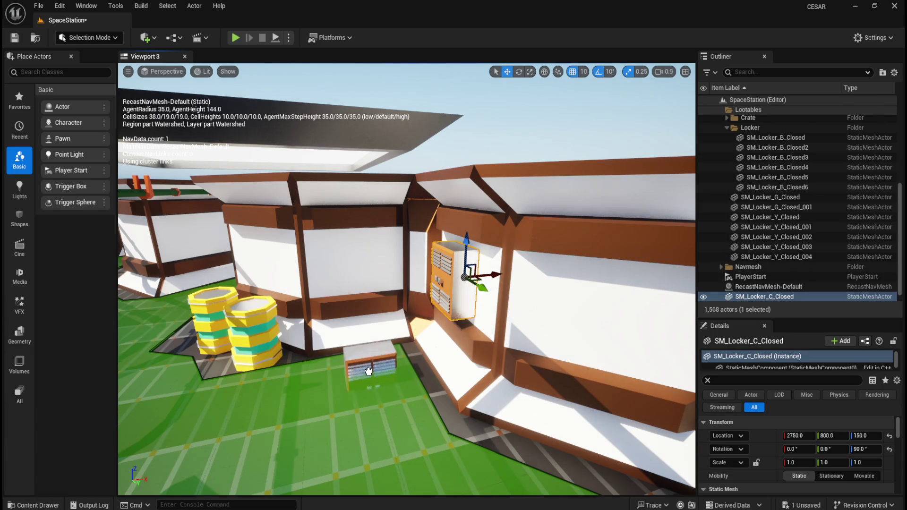
click(889, 436)
click(801, 436)
text(1600)
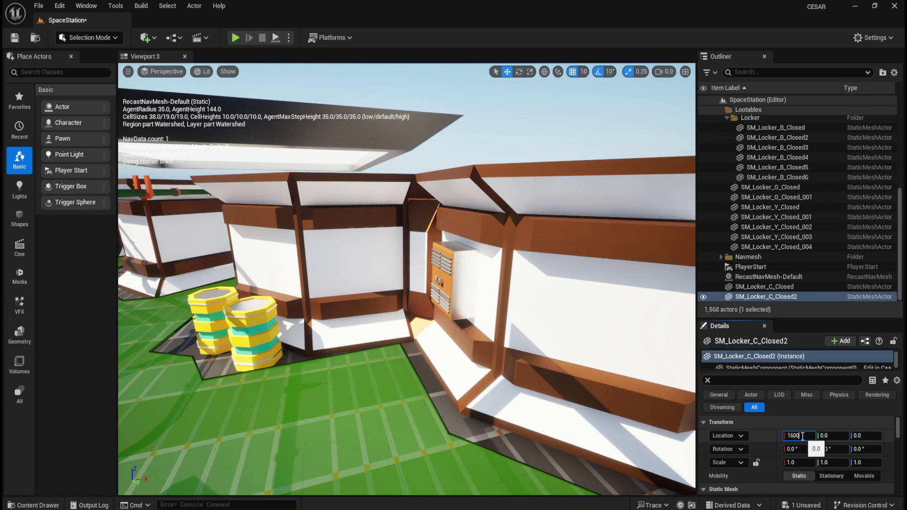
key(Tab)
text(-650)
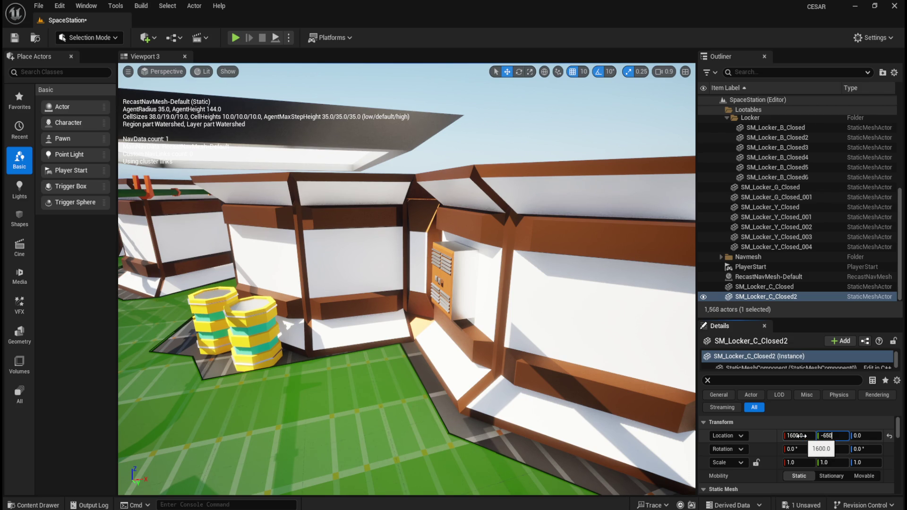
key(Tab)
text(150)
key(Tab)
key(Tab)
key(Tab)
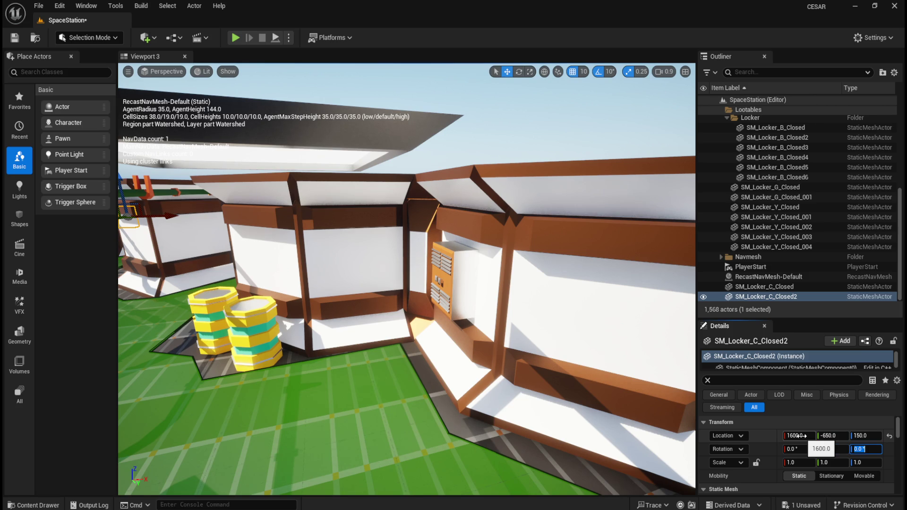
text(180)
key(Return)
double_click(786, 298)
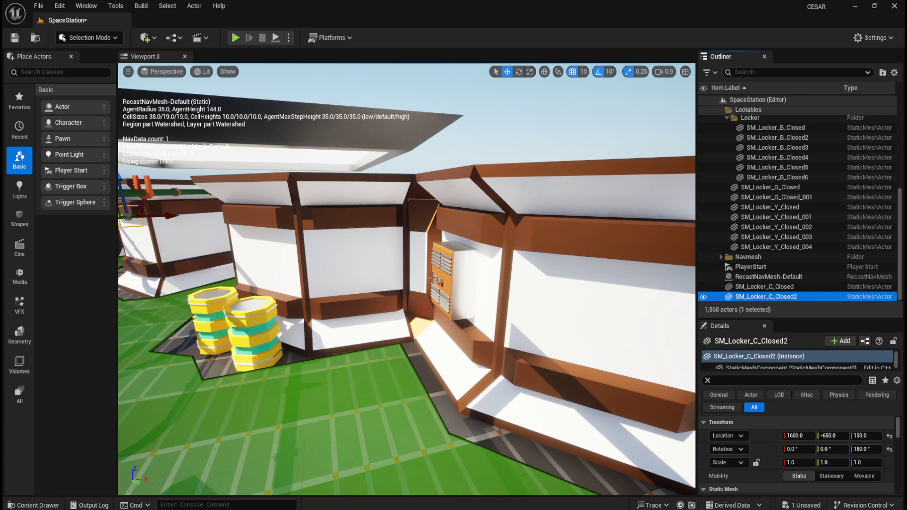
scroll(430, 276, down, 5)
scroll(426, 263, up, 5)
scroll(426, 262, down, 5)
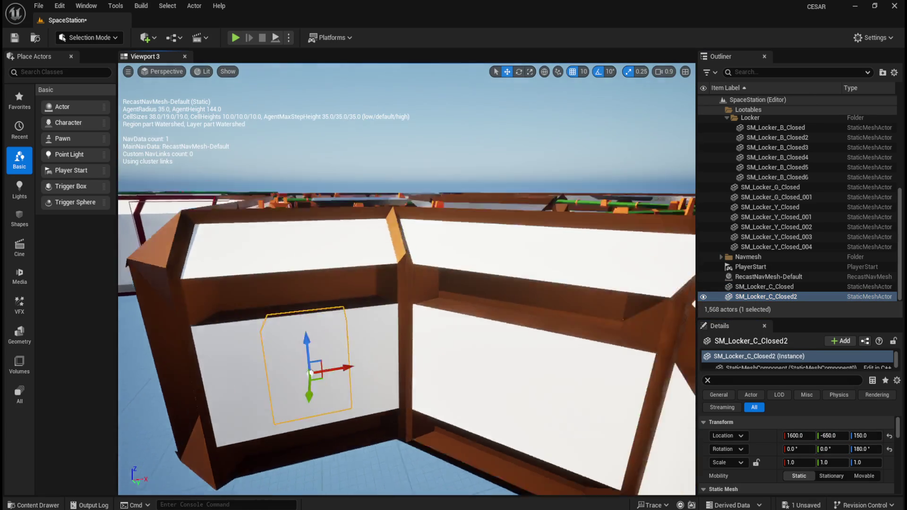
scroll(406, 280, down, 5)
scroll(407, 280, up, 5)
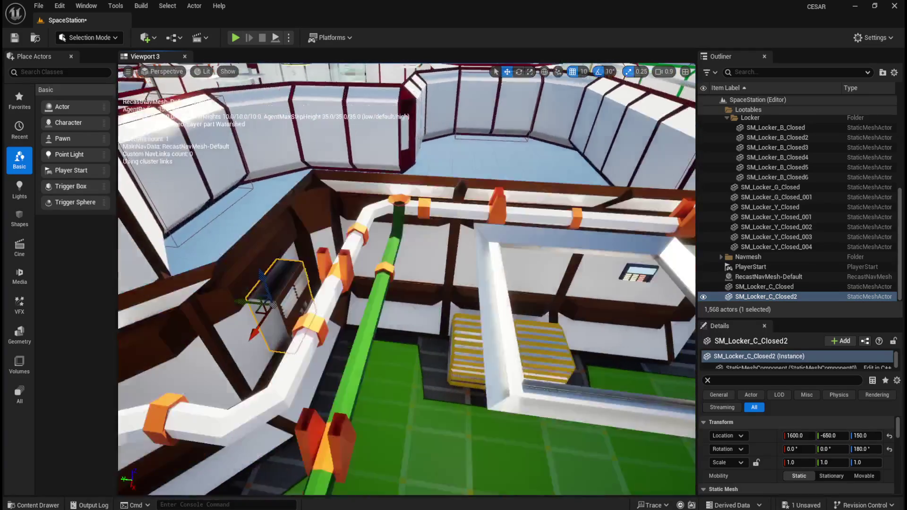
drag(567, 298, 589, 281)
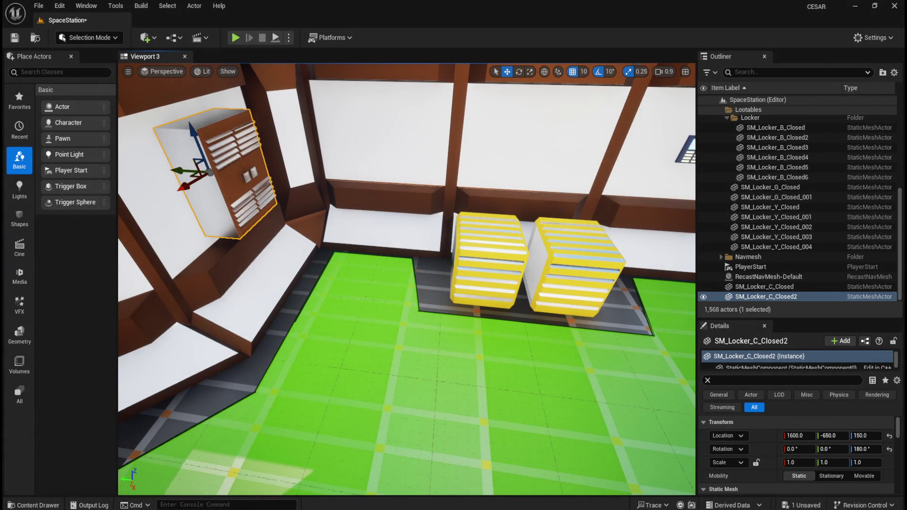
key(ctrl+space)
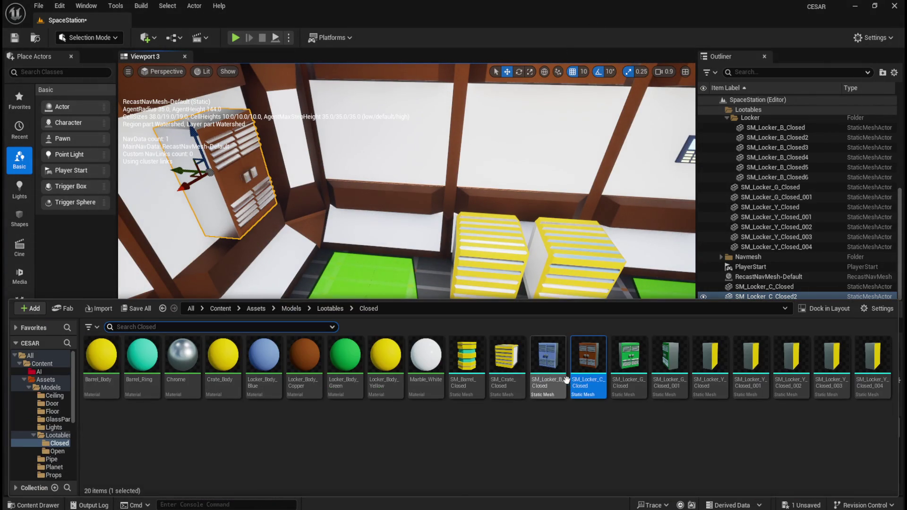
Step: Drag in SM_Locker_C_Closed3 and set it to 2250, -1200, 150 with Z rotation 270
drag(589, 362, 383, 347)
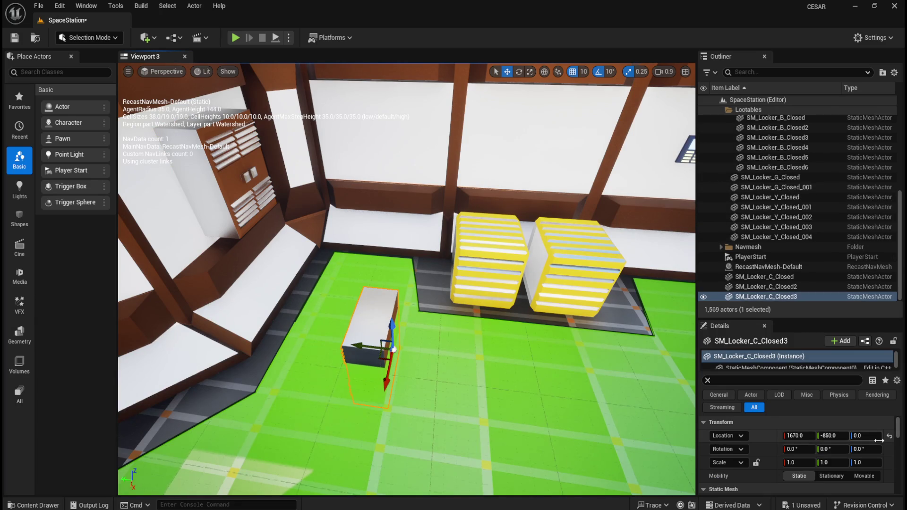
click(890, 436)
click(809, 437)
text(2250)
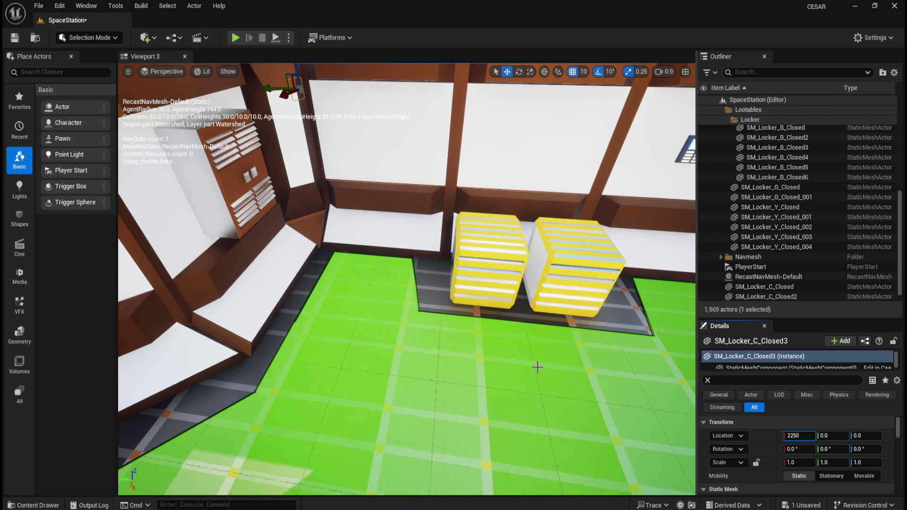
key(Tab)
text(-1200)
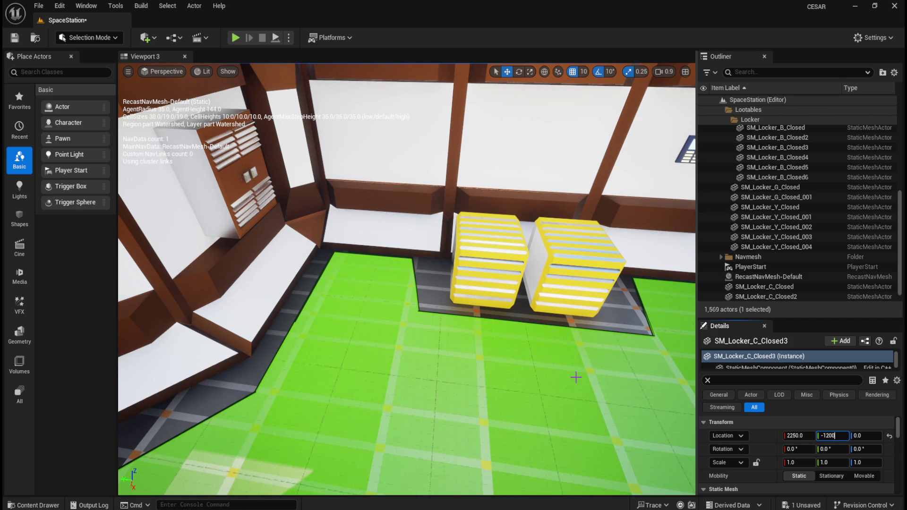
key(Tab)
key(Tab)
key(Tab)
key(Tab)
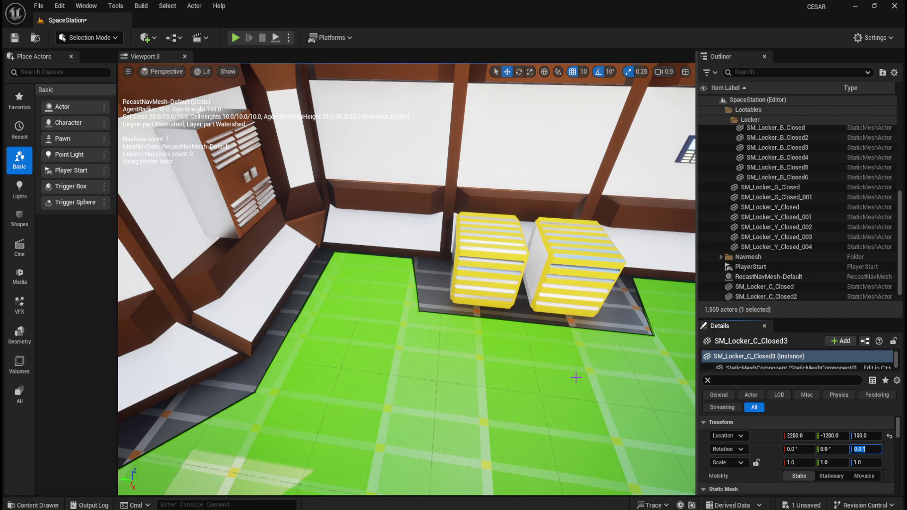
text(270)
key(Return)
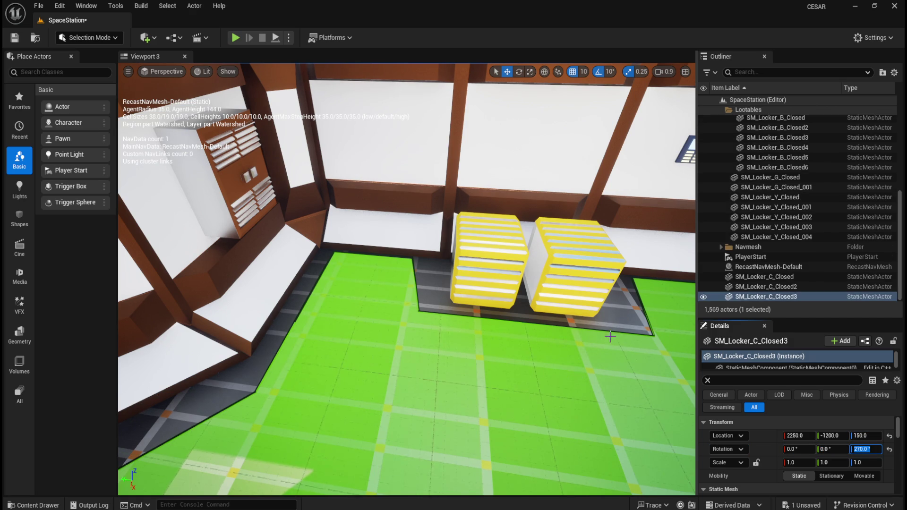
scroll(788, 222, up, 1)
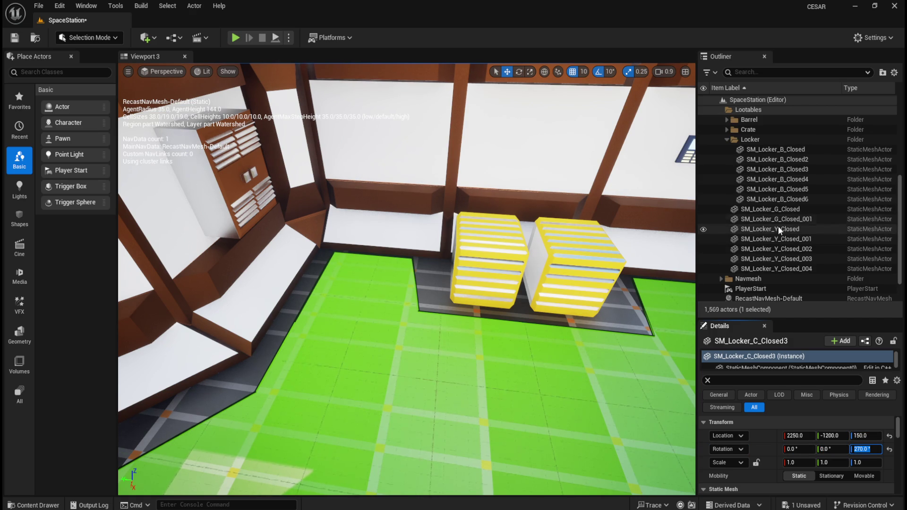
scroll(539, 258, down, 10)
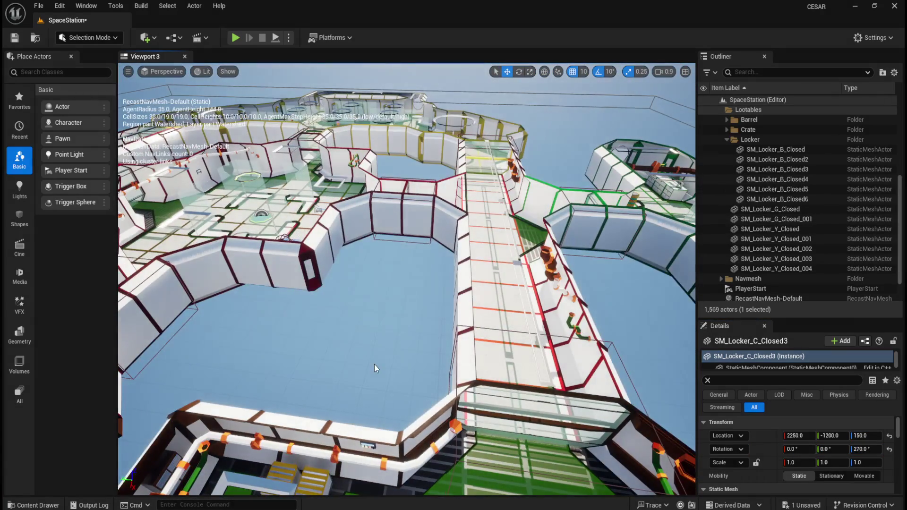
drag(376, 365, 376, 334)
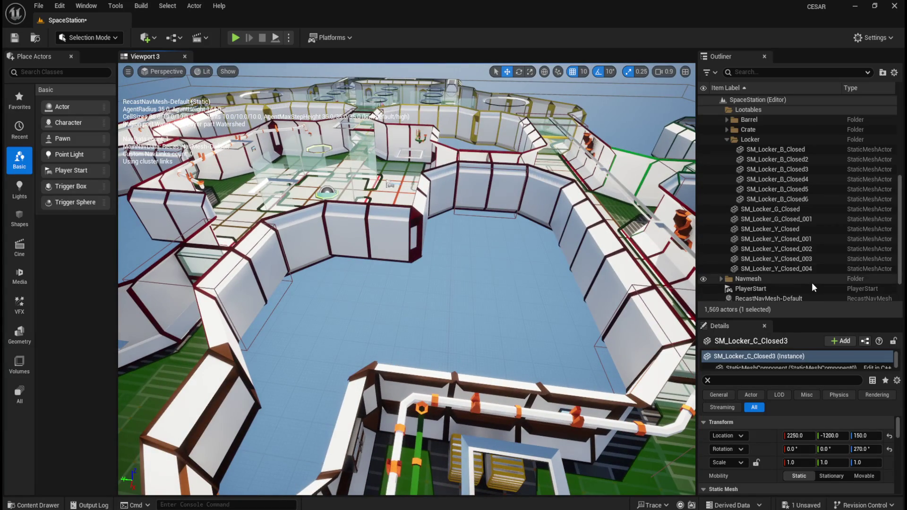
scroll(811, 283, down, 1)
Step: Frame SM_Locker_C_Closed3 from a couple of angles, then deselect it for a clean look
double_click(788, 297)
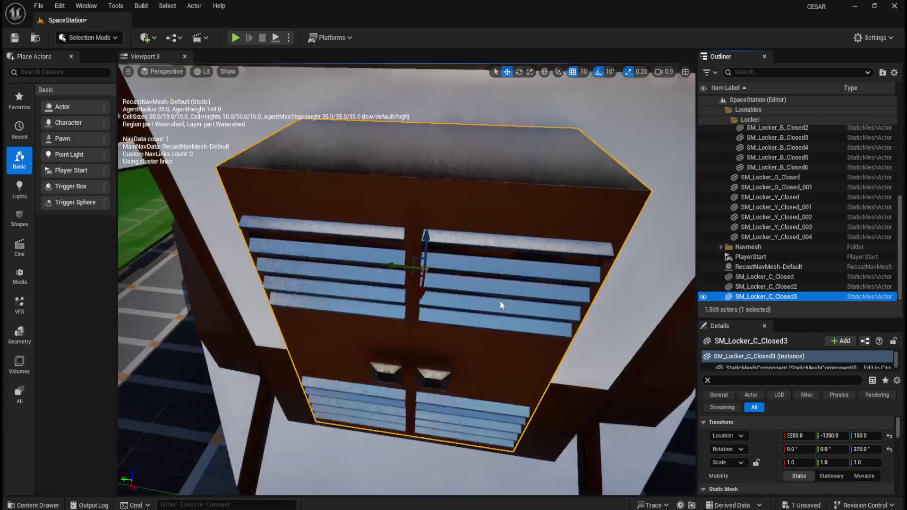
scroll(500, 304, down, 5)
drag(500, 305, 539, 305)
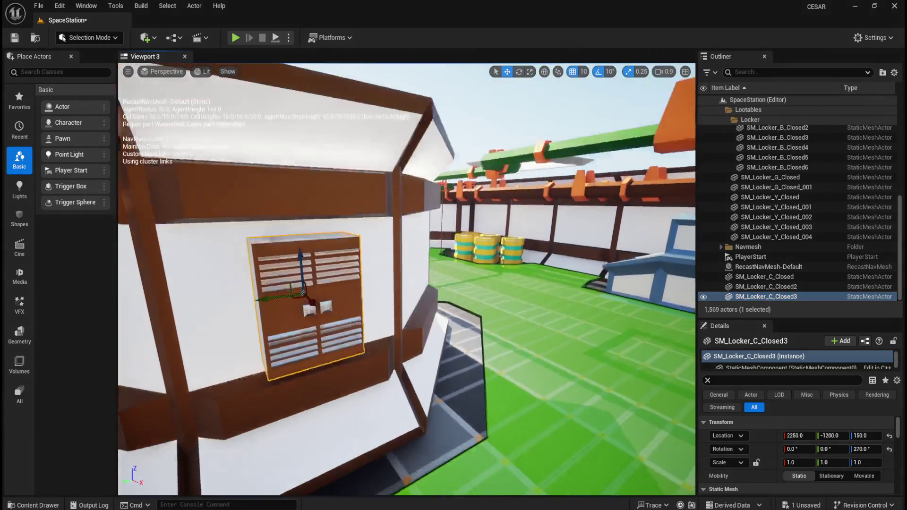
key(f)
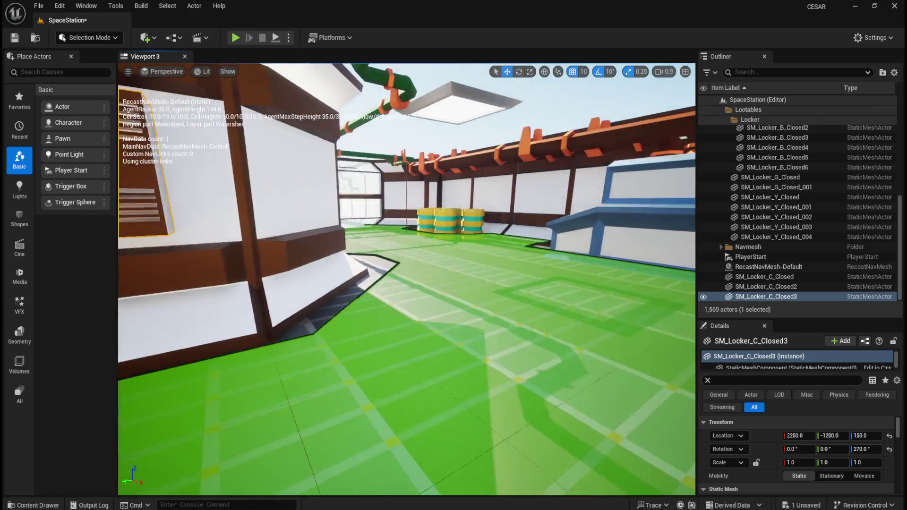
key(f)
scroll(515, 293, down, 5)
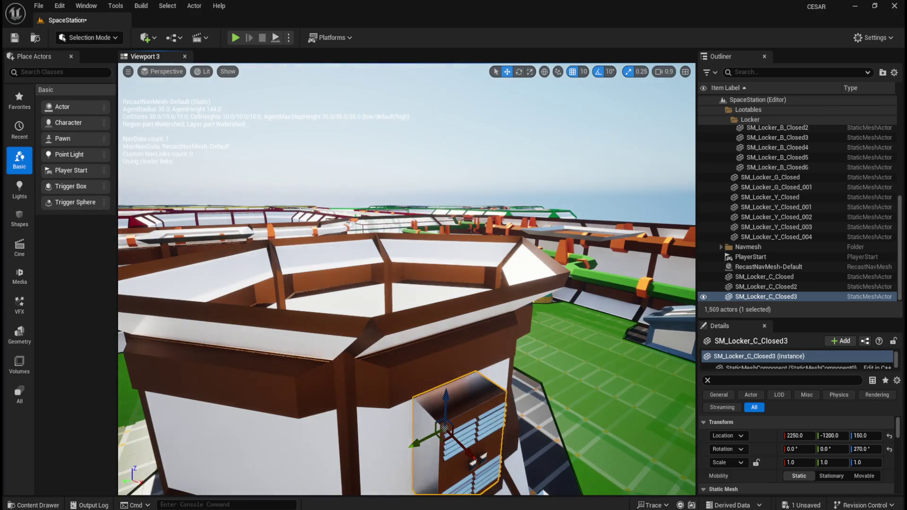
key(Escape)
scroll(520, 317, up, 2)
scroll(520, 317, up, 2)
scroll(521, 317, up, 2)
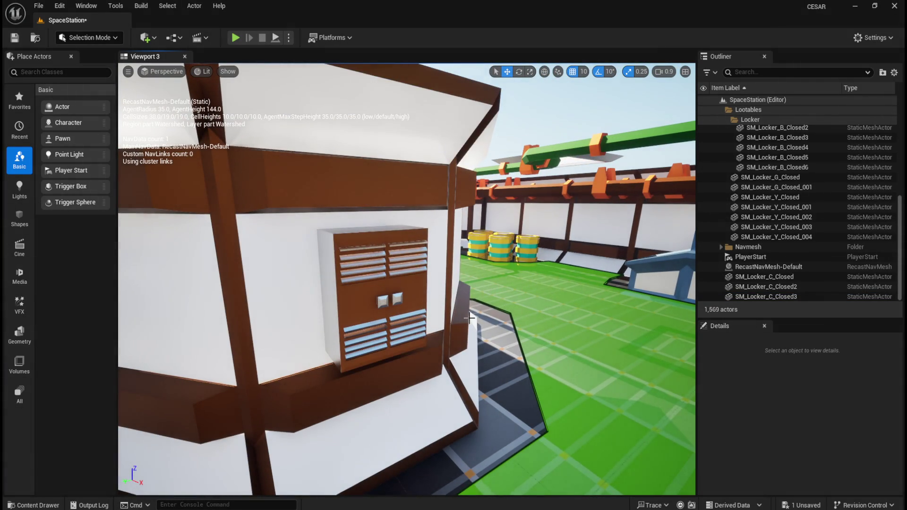
Step: Fly the camera around the wall locker to check its base, top and vent panel fit
key(q)
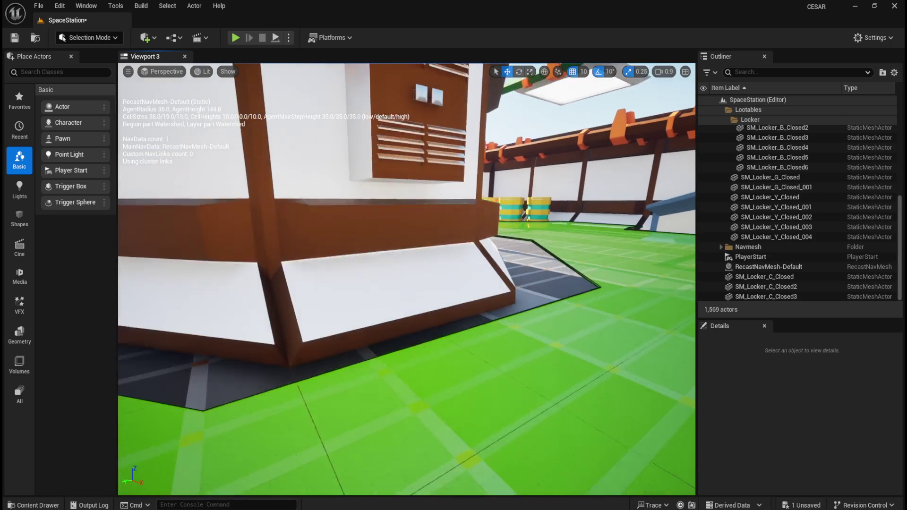
key(e)
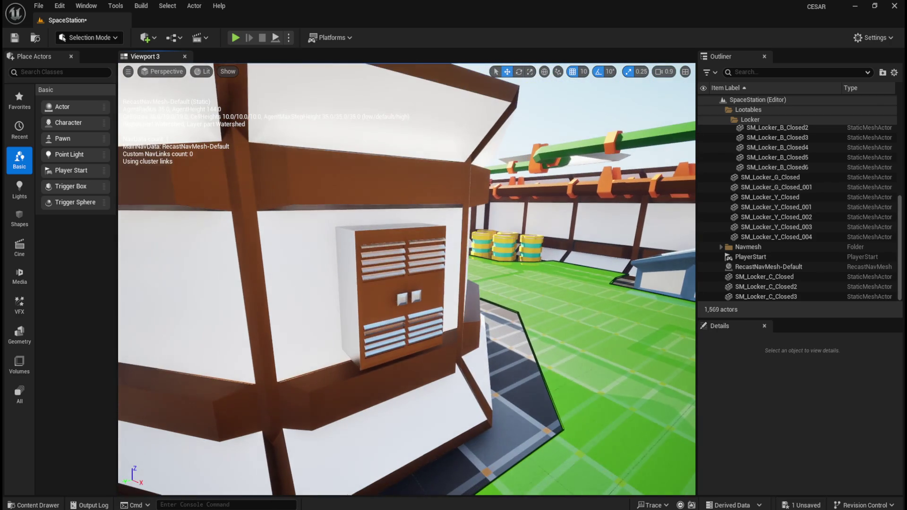
key(q)
key(e)
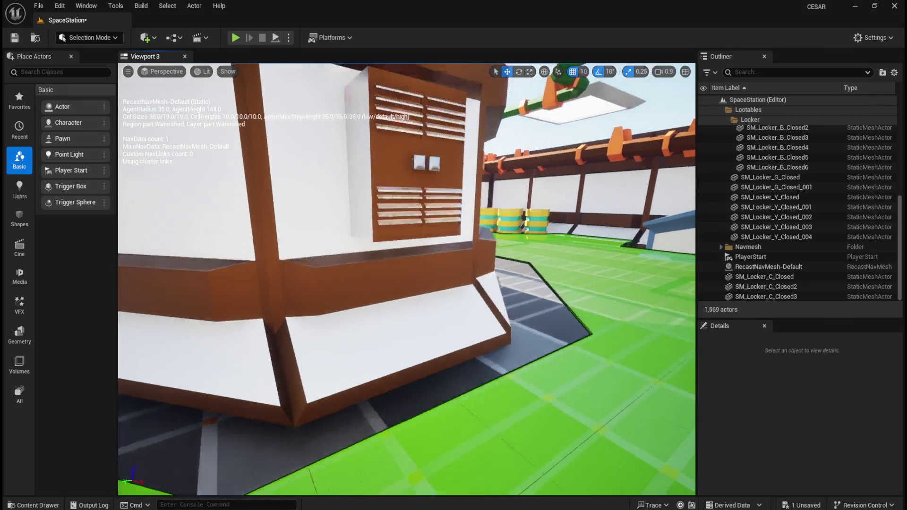
key(q)
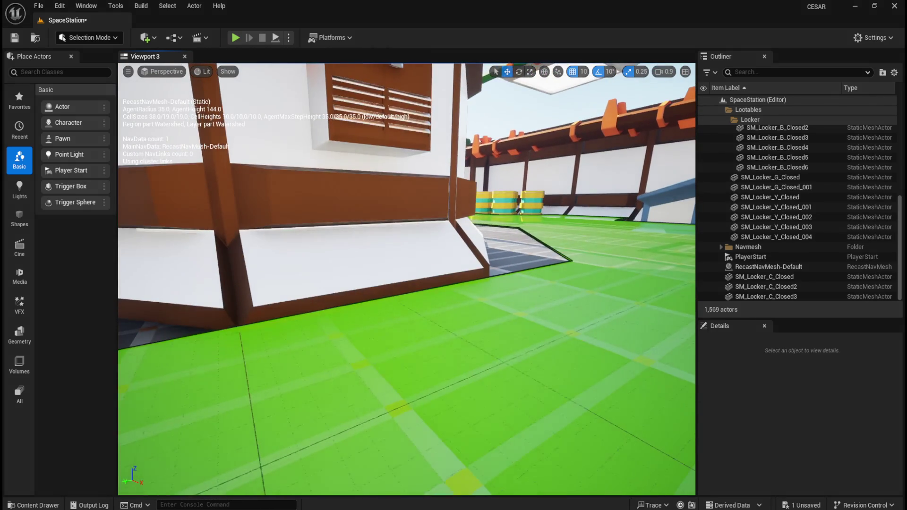
key(e)
key(e)
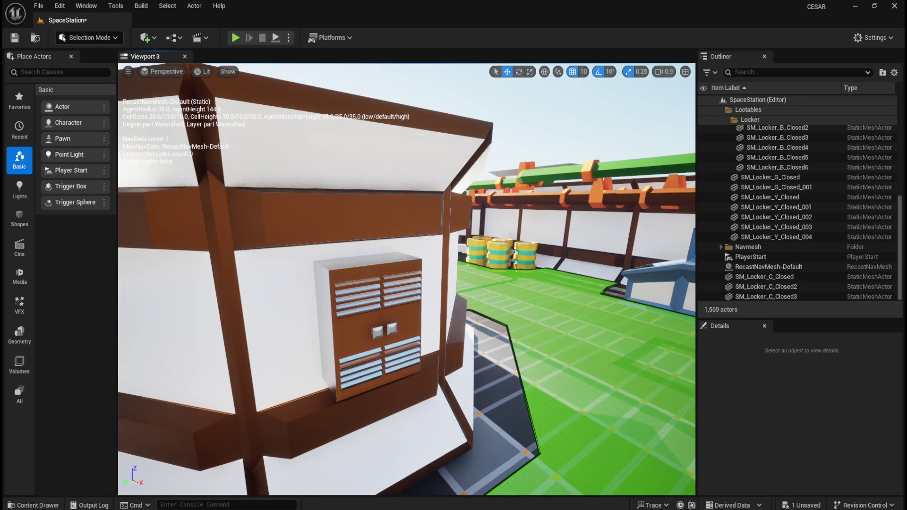
key(q)
key(e)
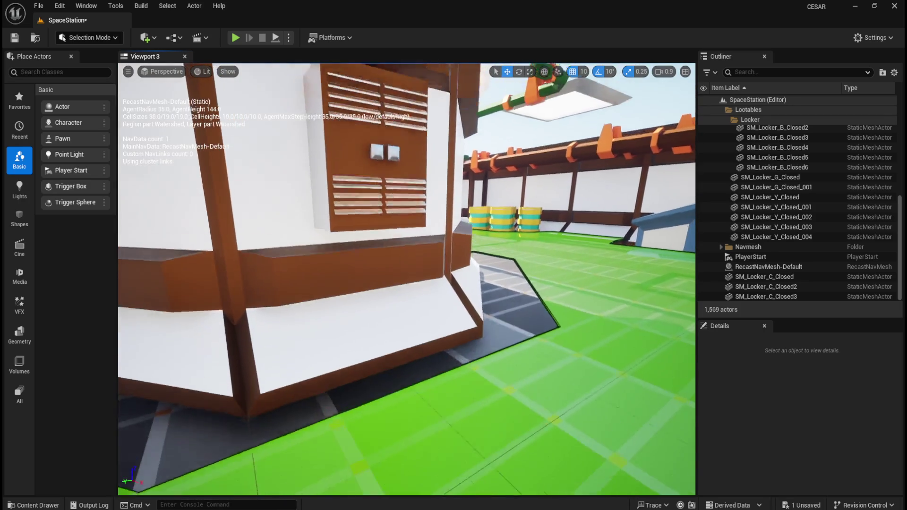
key(e)
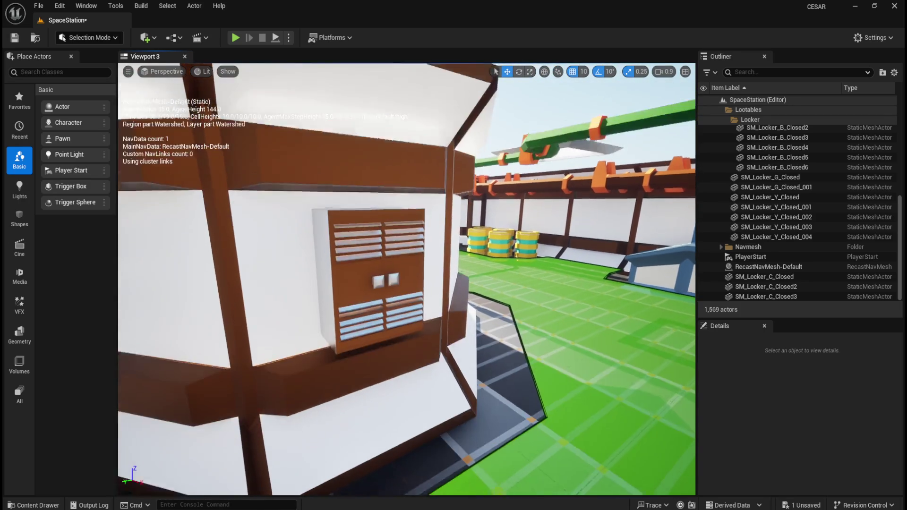
key(q)
key(e)
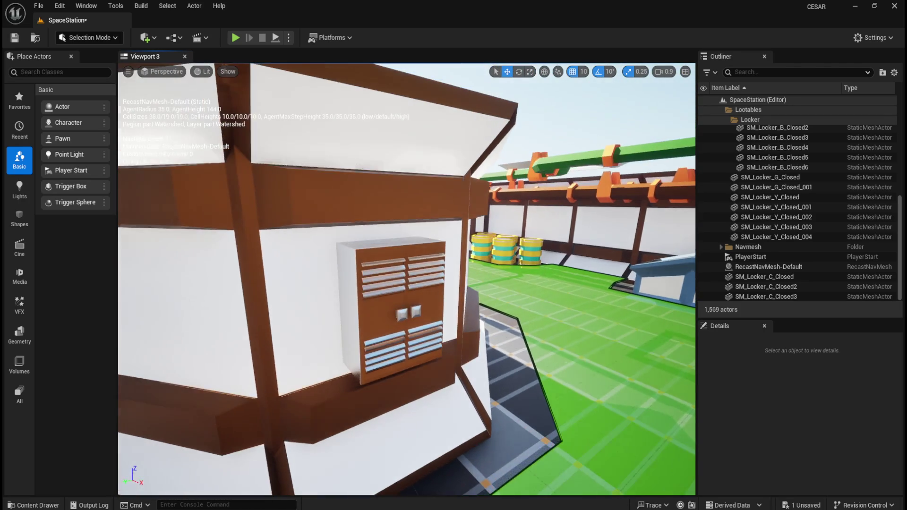
key(q)
key(e)
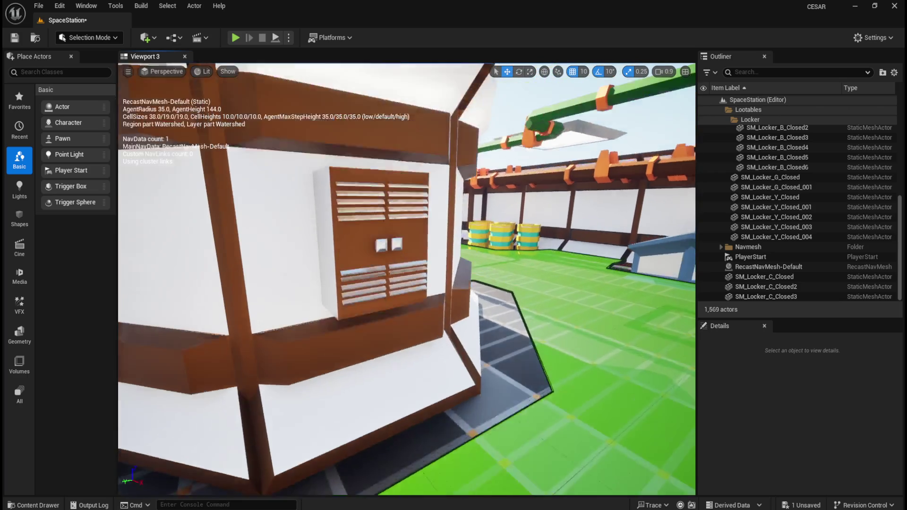
key(e)
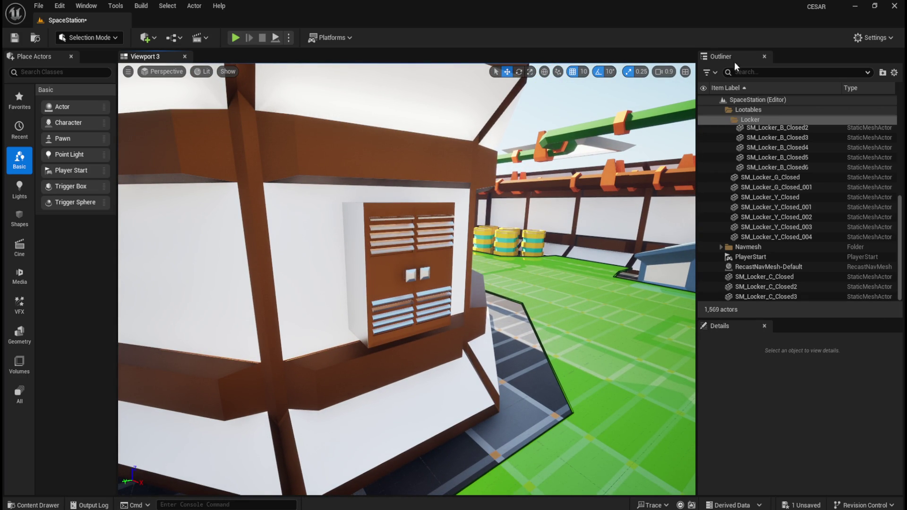
key(ctrl+space)
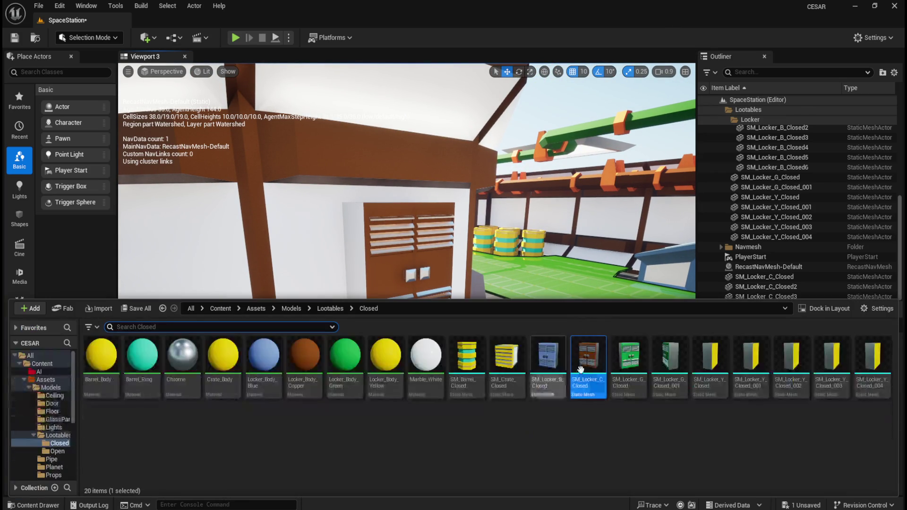
Step: Drag in SM_Locker_C_Closed4 and set it to 3250, -600, 150 with Z rotation 270
drag(566, 260, 577, 304)
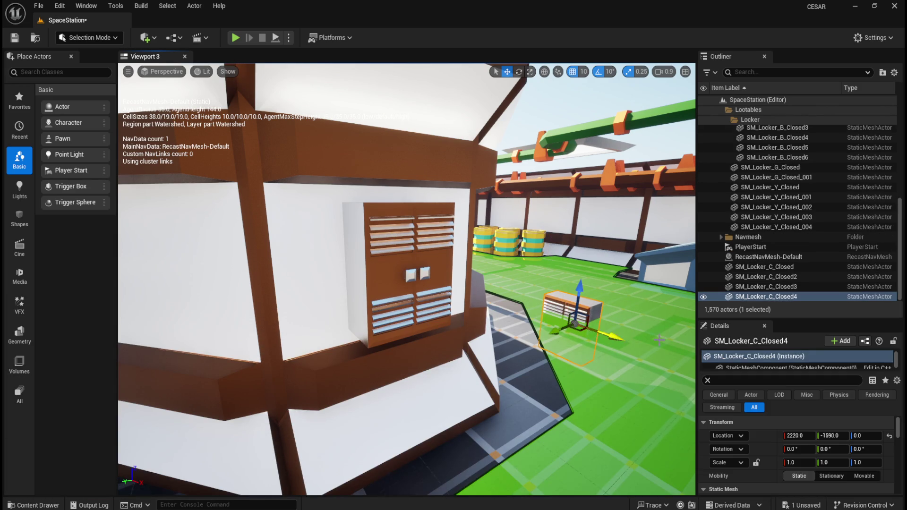
click(889, 435)
click(809, 437)
text(3250)
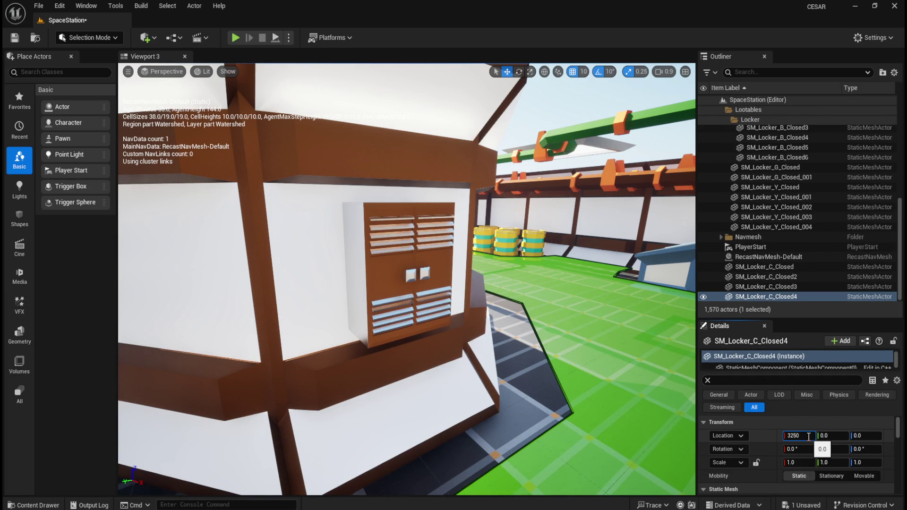
key(Tab)
key(Tab)
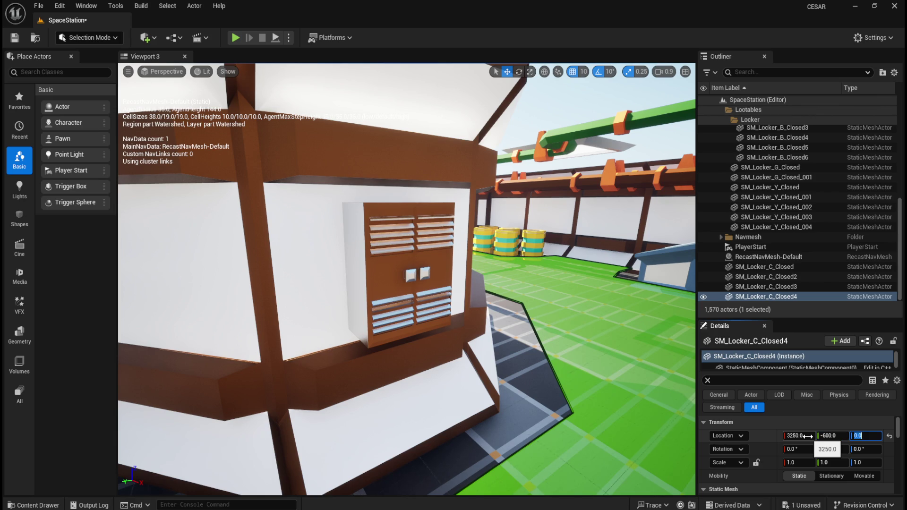
text(150)
key(Tab)
key(Tab)
key(Tab)
key(Tab)
text(0)
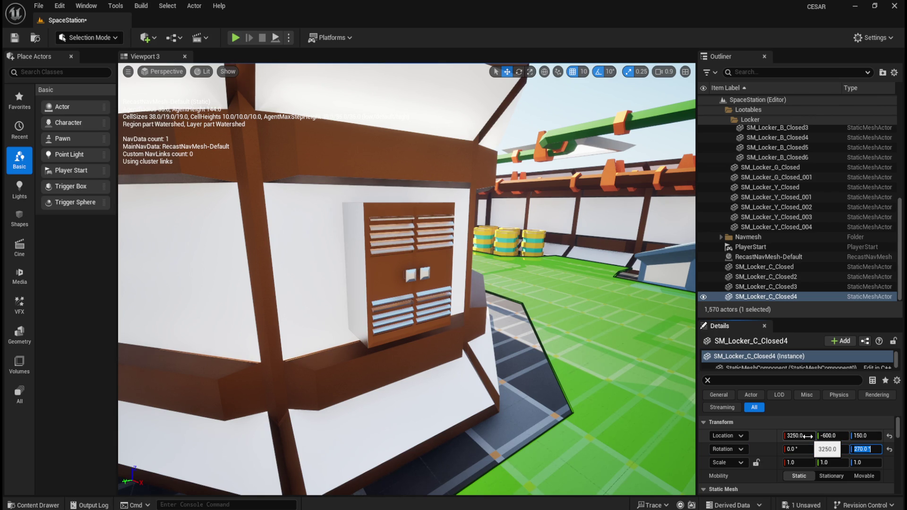
key(Return)
Step: Frame the fourth locker to check it, then drop a fifth C locker into the level
click(772, 297)
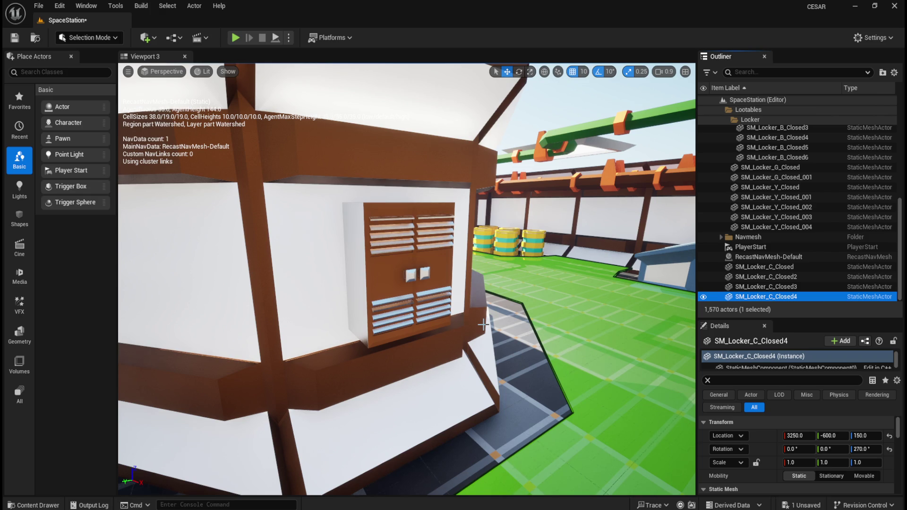
key(f)
scroll(483, 325, down, 3)
scroll(483, 324, up, 2)
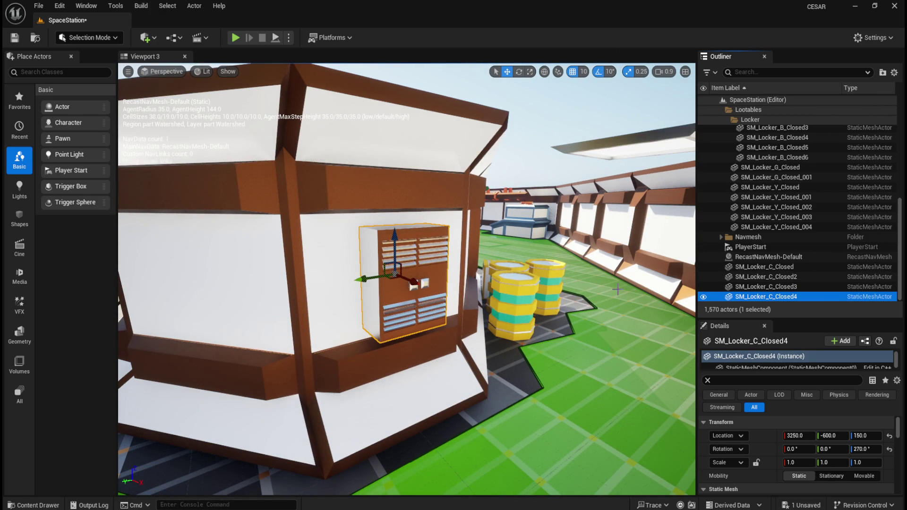
key(ctrl+space)
drag(587, 376, 591, 358)
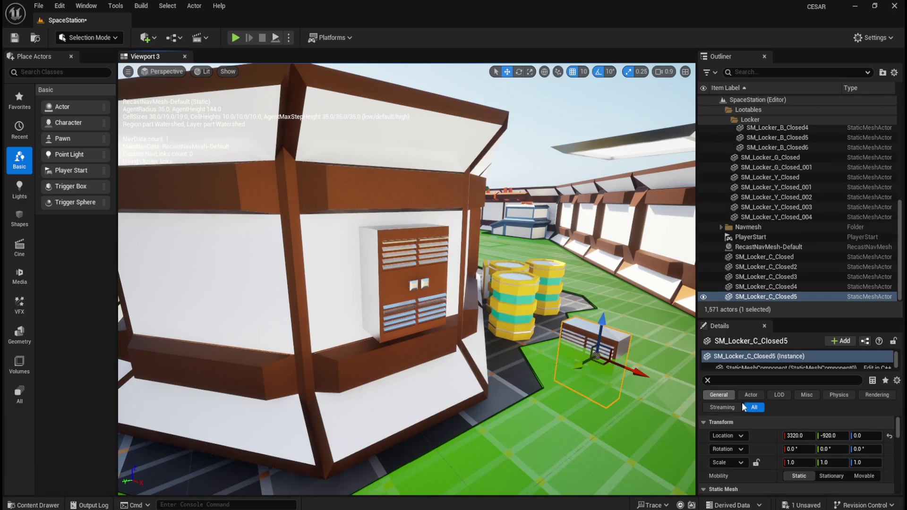
Step: Set SM_Locker_C_Closed5 to 3250, 600, 150 with Z rotation 270
click(889, 436)
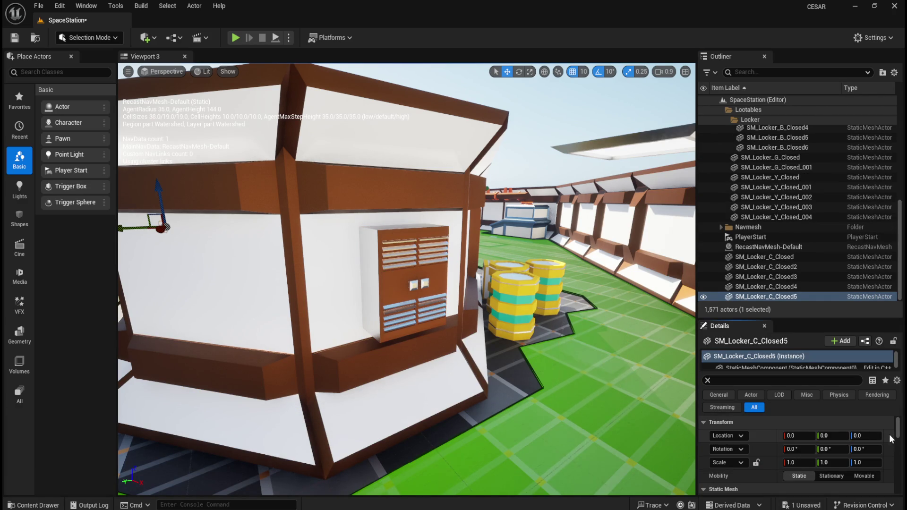
click(807, 436)
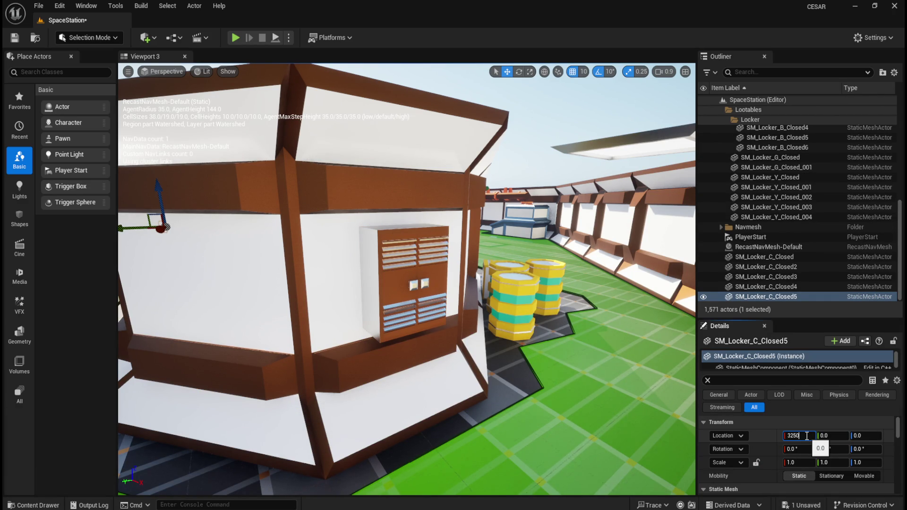
key(Tab)
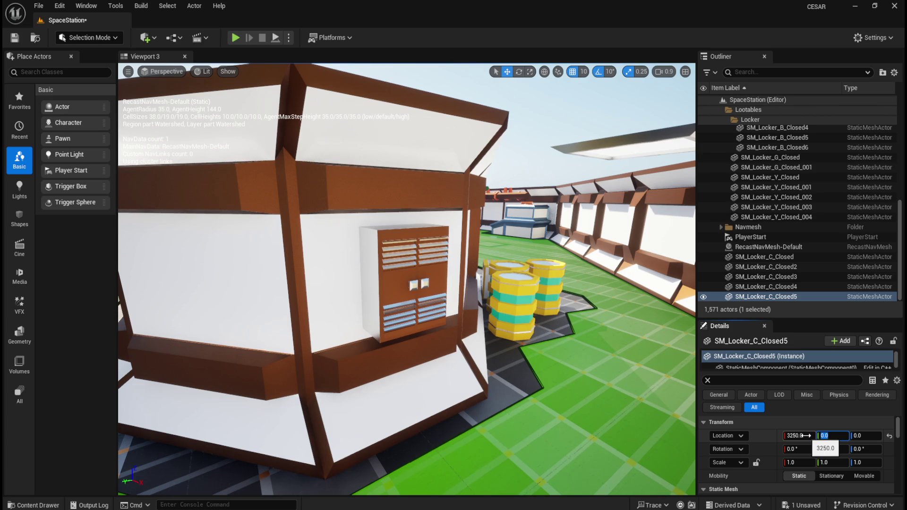
text(600)
key(Tab)
text(150)
key(Tab)
key(Tab)
key(Tab)
key(Tab)
text(2)
key(Return)
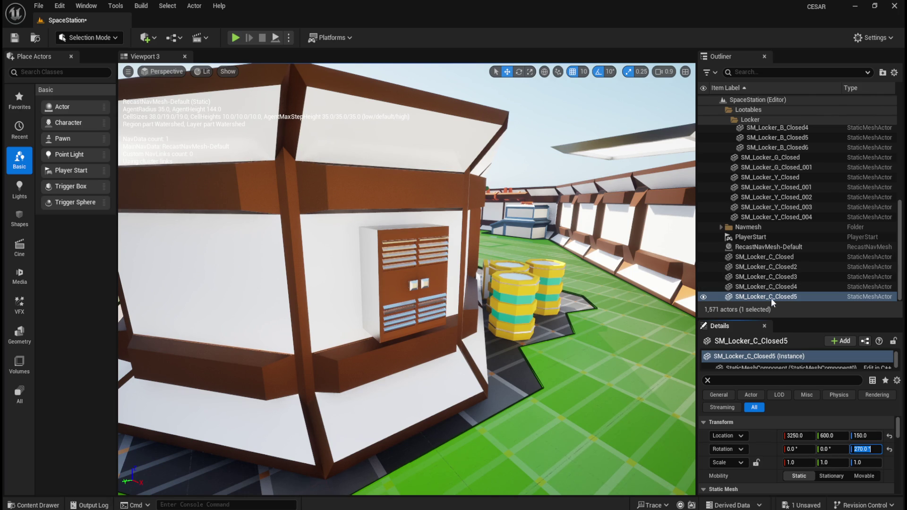
Step: Frame the fifth locker and view it from outside, then drop a sixth C locker in
click(772, 297)
key(f)
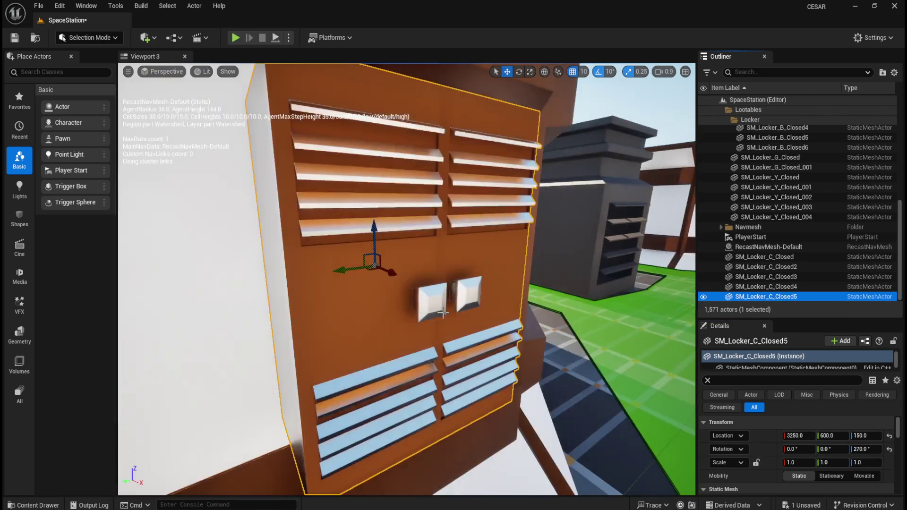
scroll(440, 318, down, 3)
scroll(440, 318, down, 3)
mouse_move(445, 308)
mouse_down()
mouse_move(425, 298)
mouse_move(580, 308)
mouse_up()
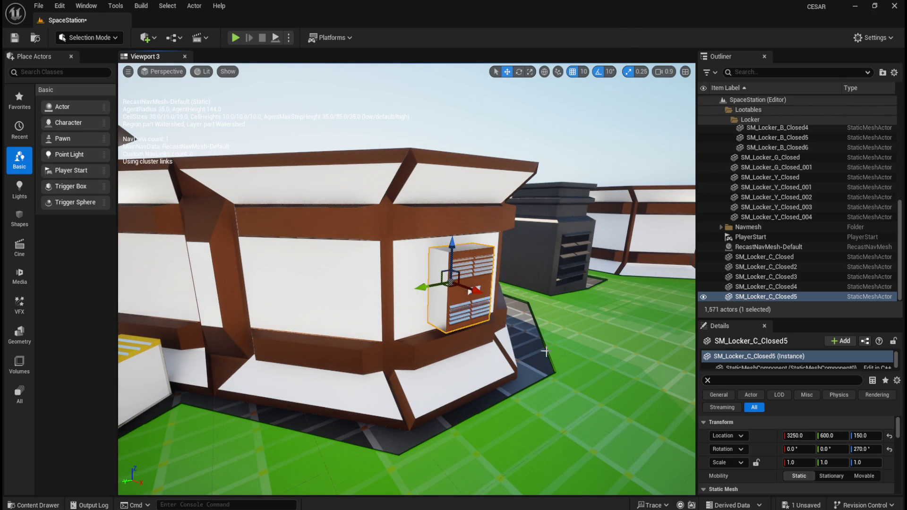
key(ctrl+space)
drag(588, 368, 591, 345)
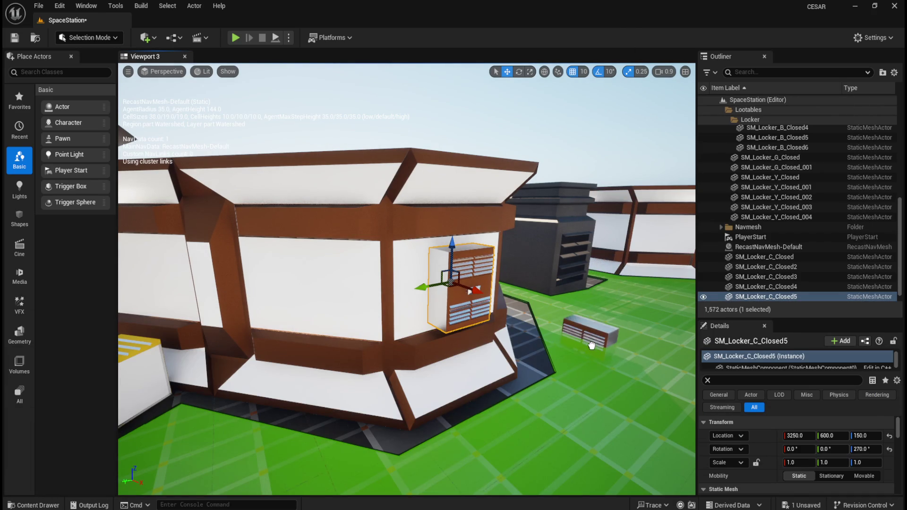
Step: Set SM_Locker_C_Closed6 to 1600, -350, 150 with Z rotation 360
click(889, 435)
click(798, 437)
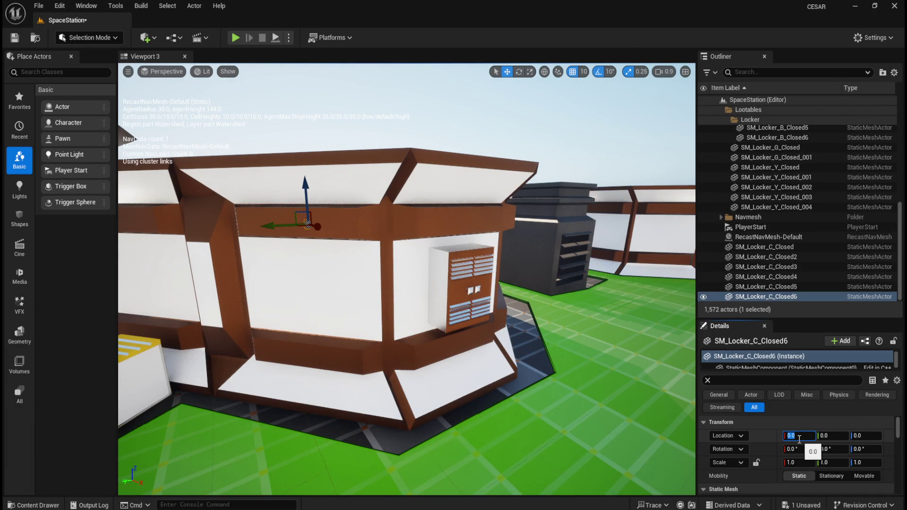
text(1)
key(Tab)
text(-)
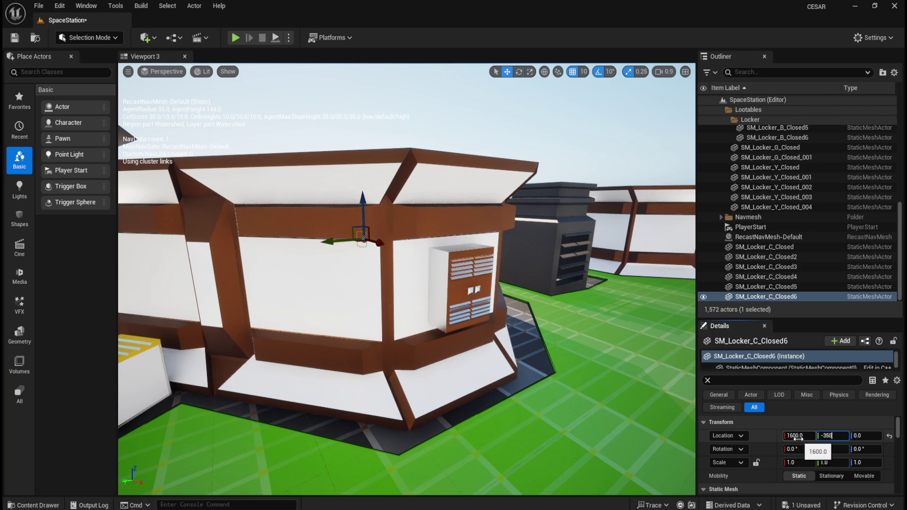
key(Tab)
text(150)
key(Tab)
key(Tab)
key(Tab)
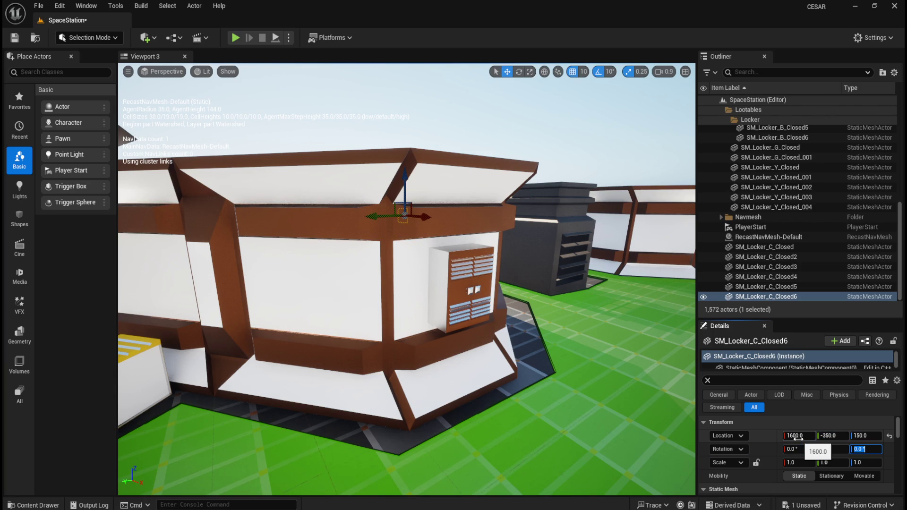
text(360)
key(Return)
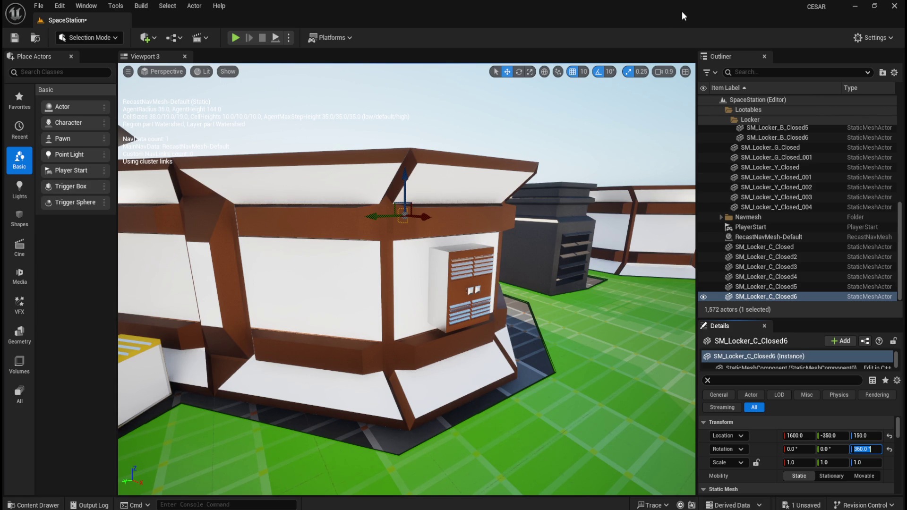
Step: Frame the sixth locker, reset and re-enter its Z rotation as 360, then pull back to a station overview
click(778, 297)
key(f)
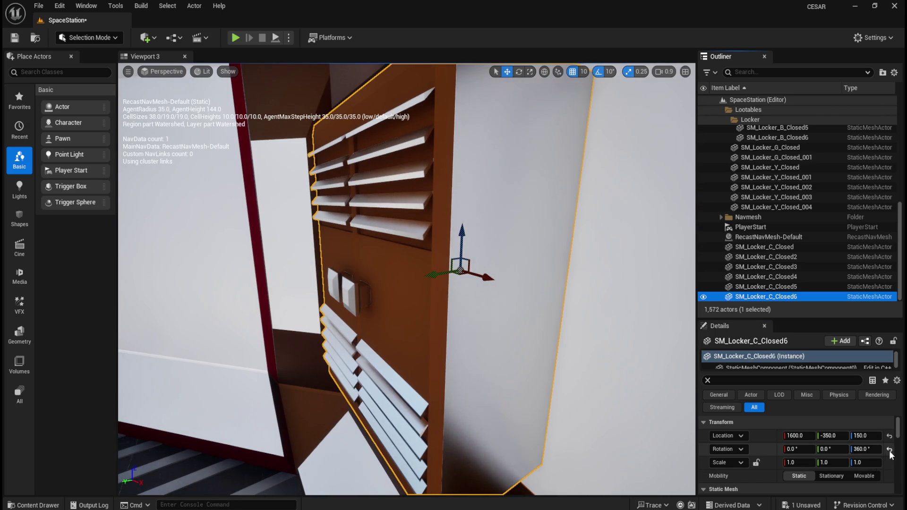
click(889, 451)
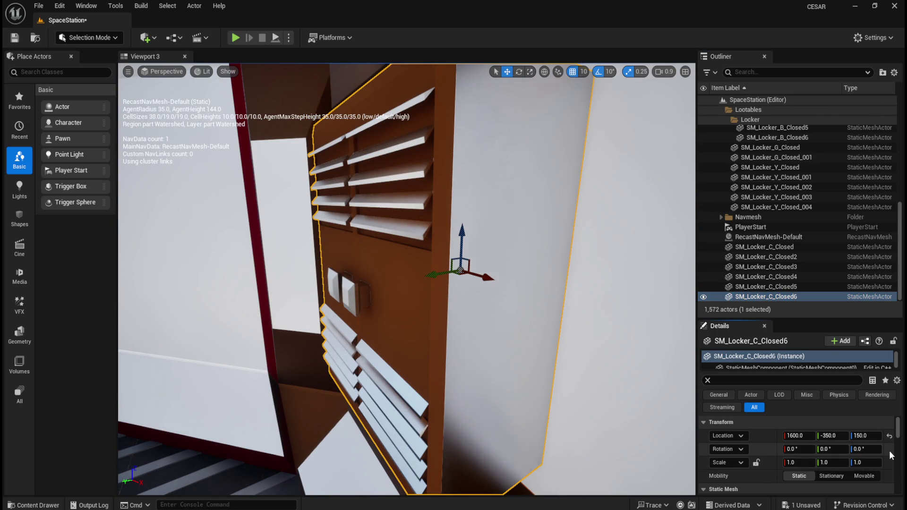
click(867, 448)
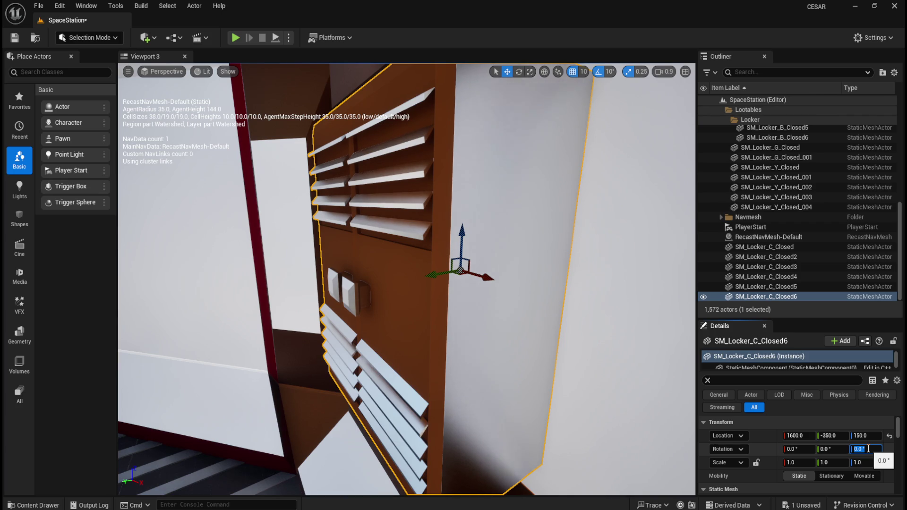
text(360)
key(Return)
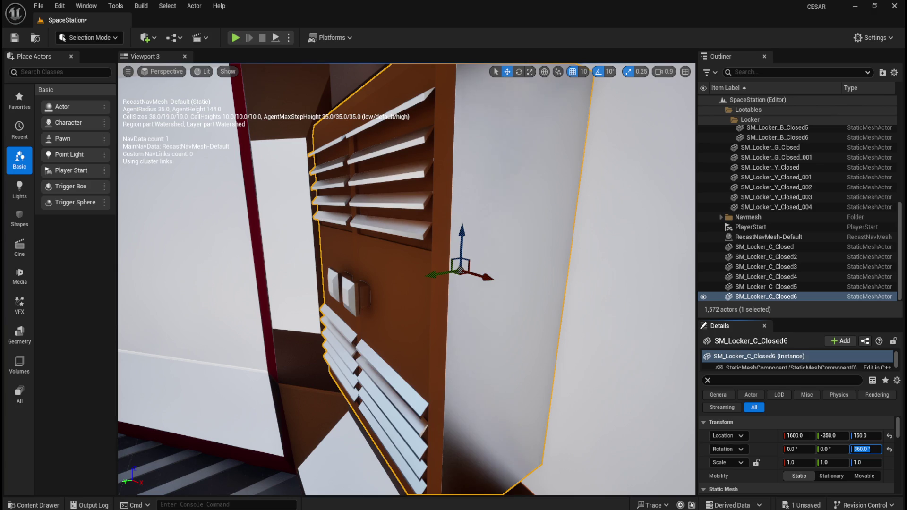
key(p)
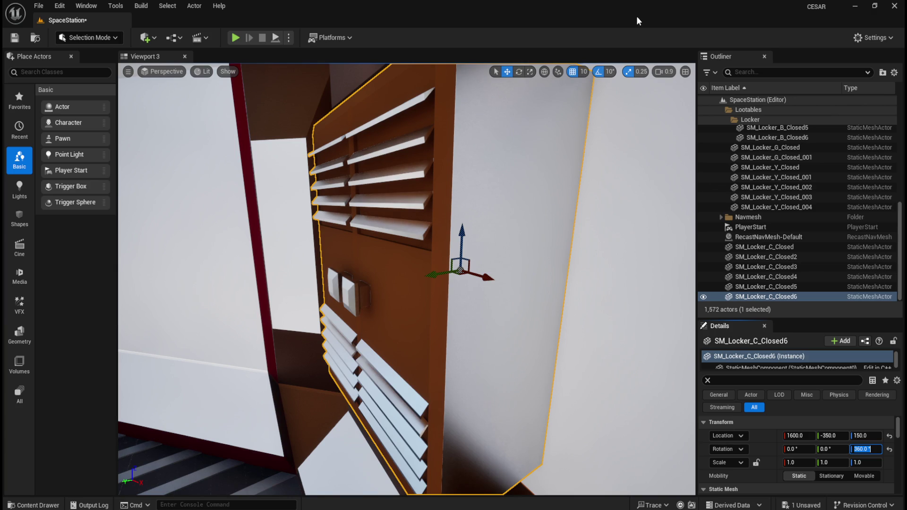
key(p)
scroll(550, 322, down, 10)
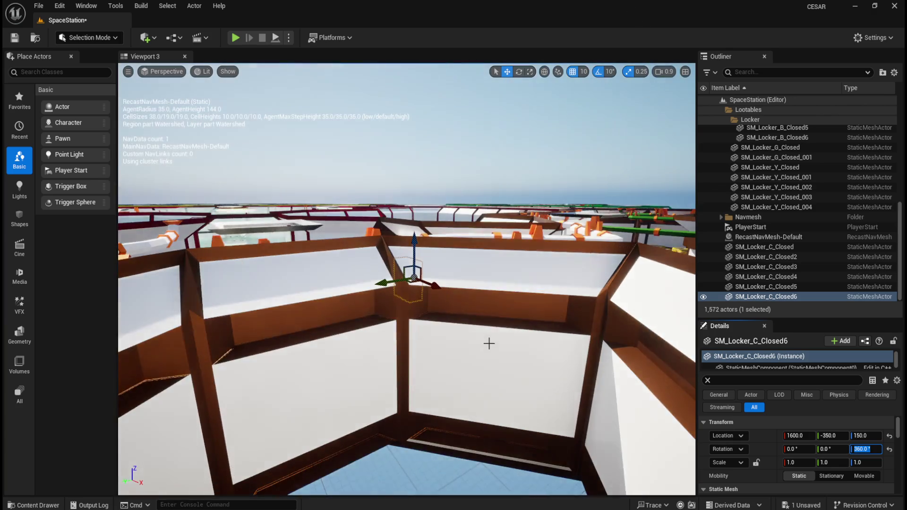
scroll(550, 323, up, 3)
key(ctrl+space)
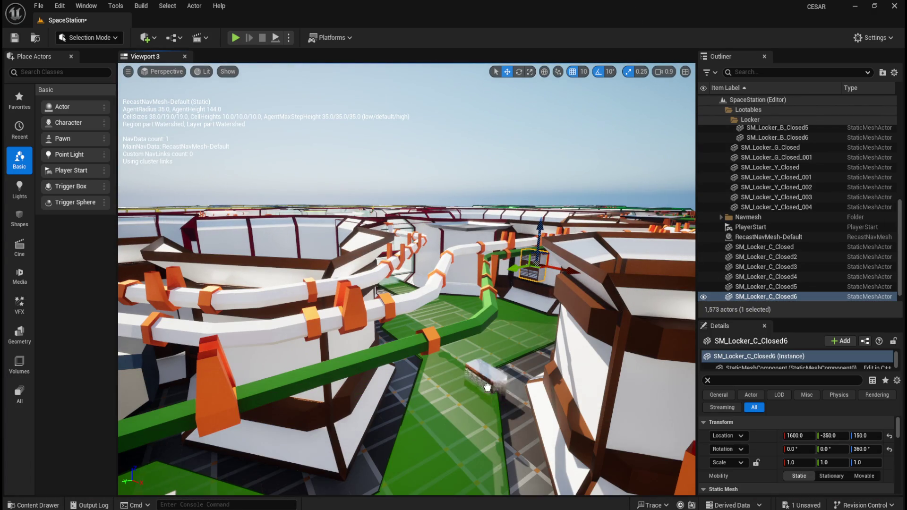
Step: Drag in SM_Locker_C_Closed7 and set it to 2825, -1825, 150 with Z rotation 405
drag(588, 434, 483, 382)
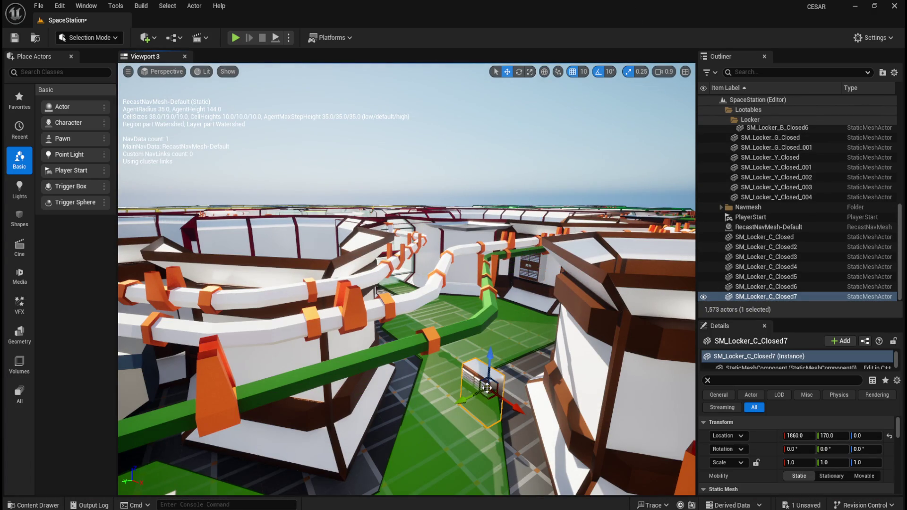
click(890, 436)
click(806, 437)
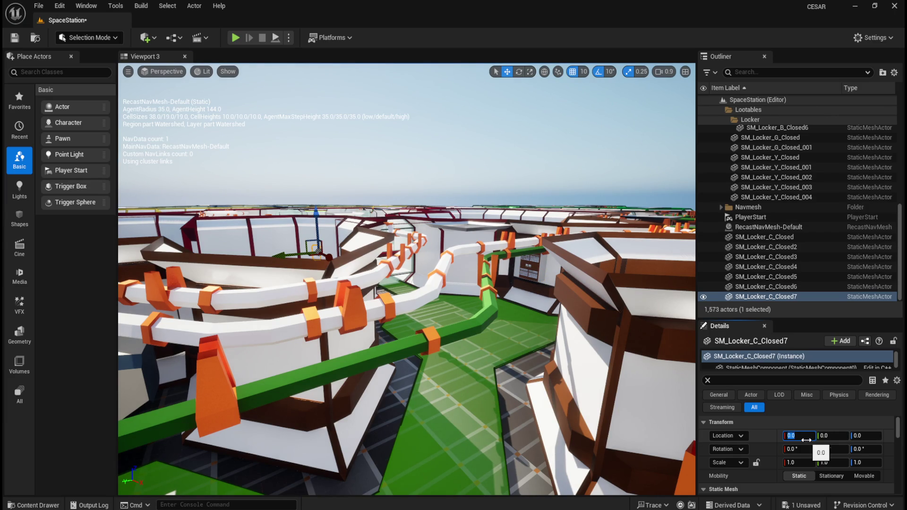
text(2825)
key(Tab)
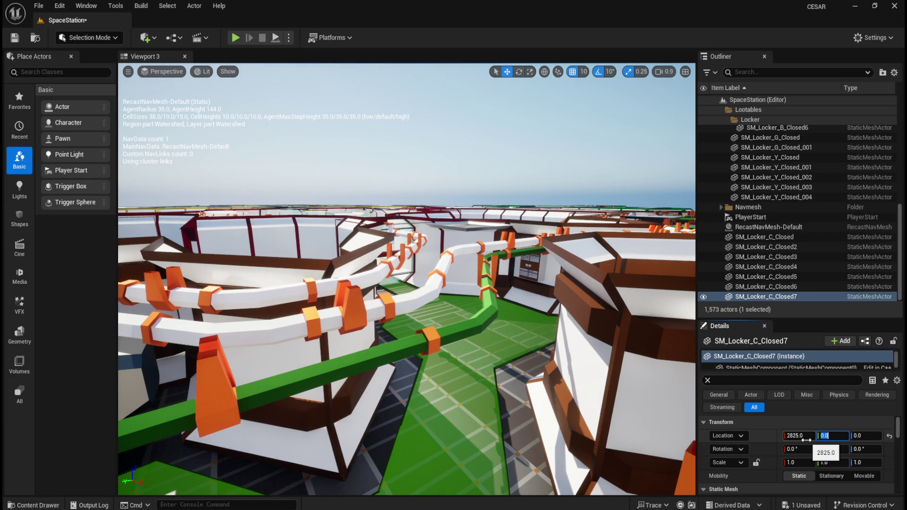
text(-)
key(Tab)
text(150)
key(Tab)
key(Tab)
key(Tab)
key(Tab)
text(40)
key(Return)
Step: Frame the seventh locker and fly along the corridor to check it against the wall
click(779, 296)
key(f)
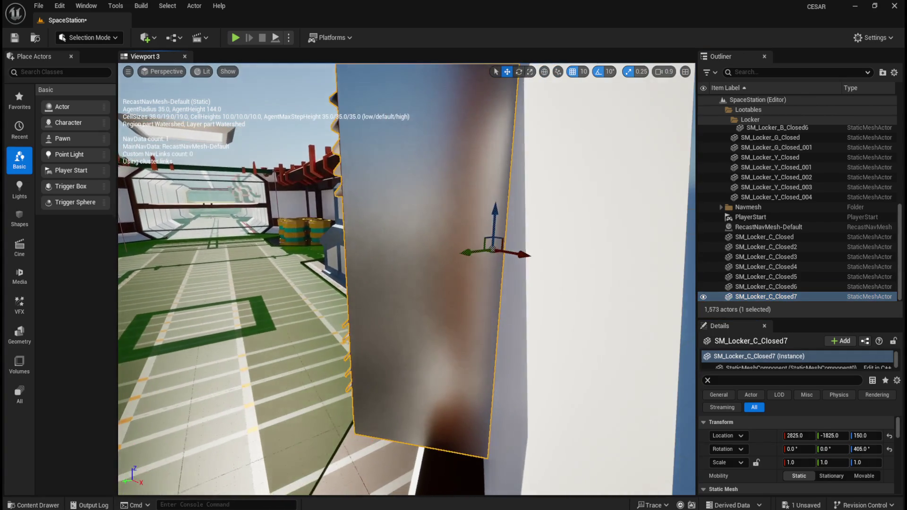
drag(559, 127, 539, 184)
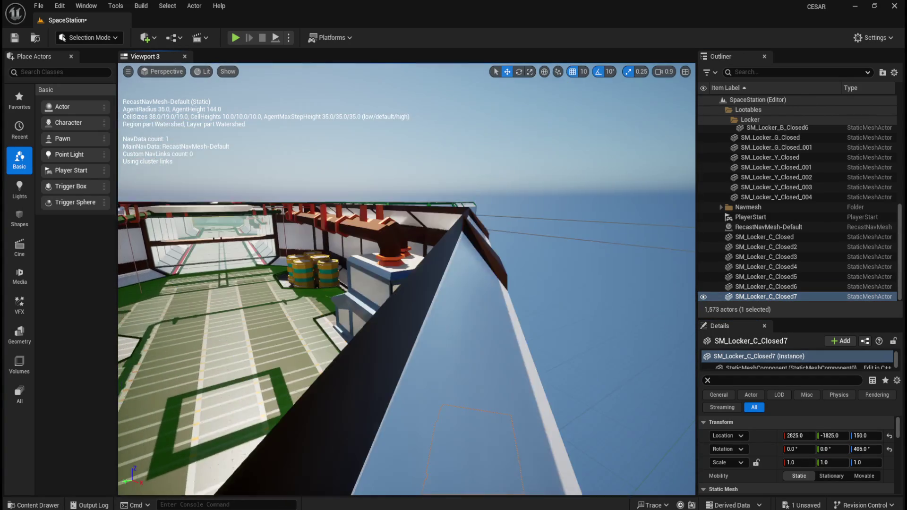
click(559, 128)
mouse_move(559, 124)
mouse_down()
mouse_move(546, 85)
mouse_move(525, 107)
mouse_move(493, 88)
mouse_up()
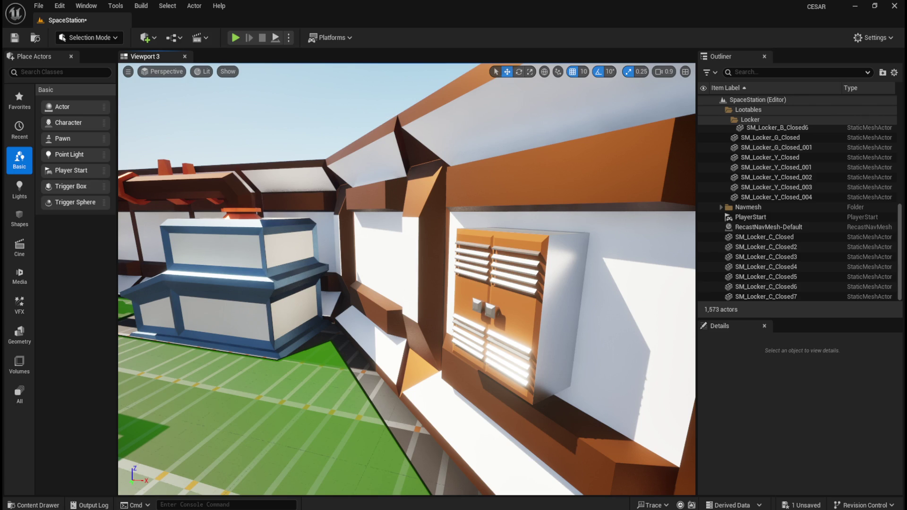
Step: Select all seven SM_Locker_C_Closed actors in the Outliner and move them to Lootables/Locker
click(771, 246)
click(776, 239)
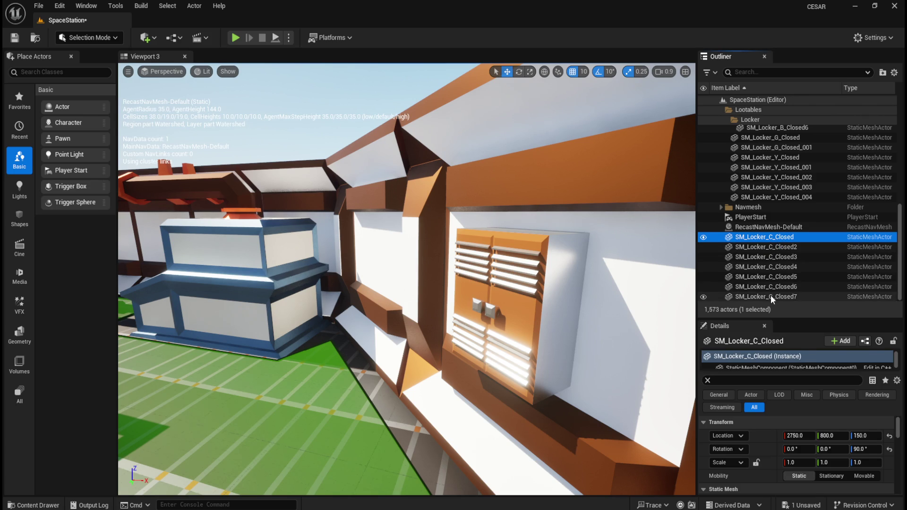
shift+click(770, 296)
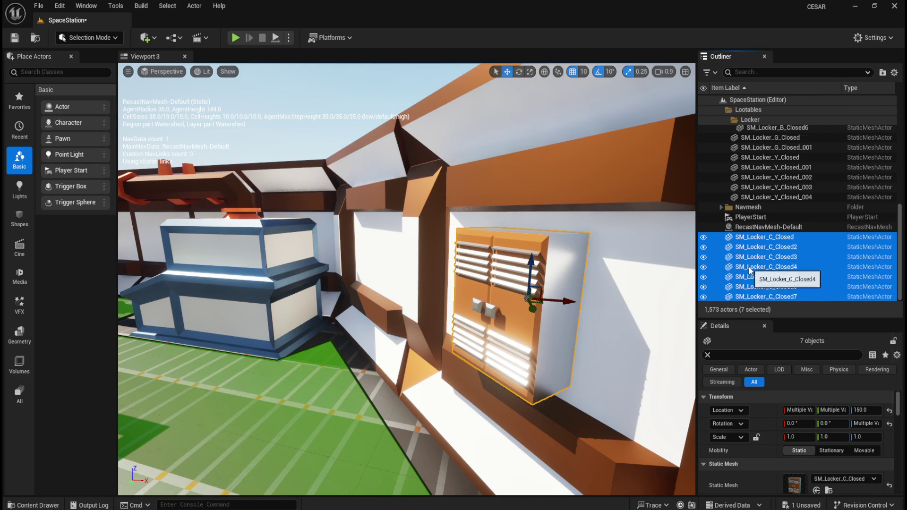
right_click(749, 268)
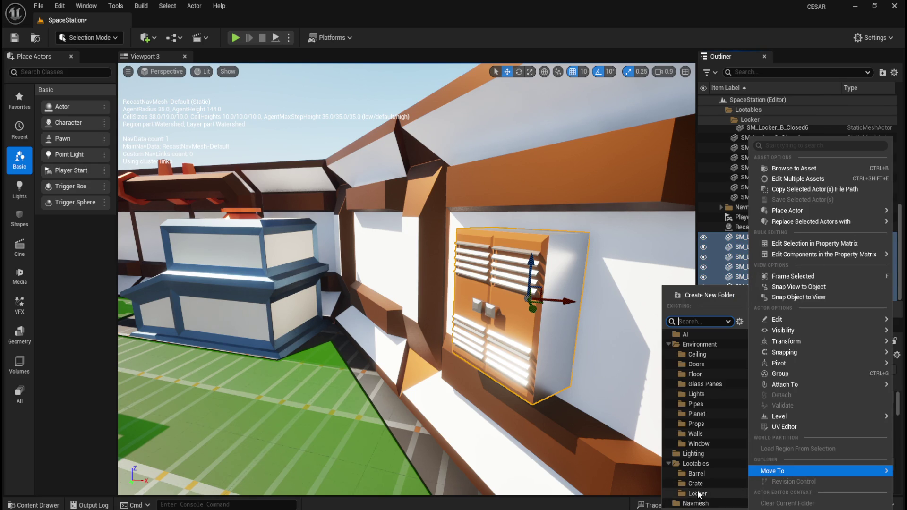
click(691, 472)
scroll(780, 237, up, 2)
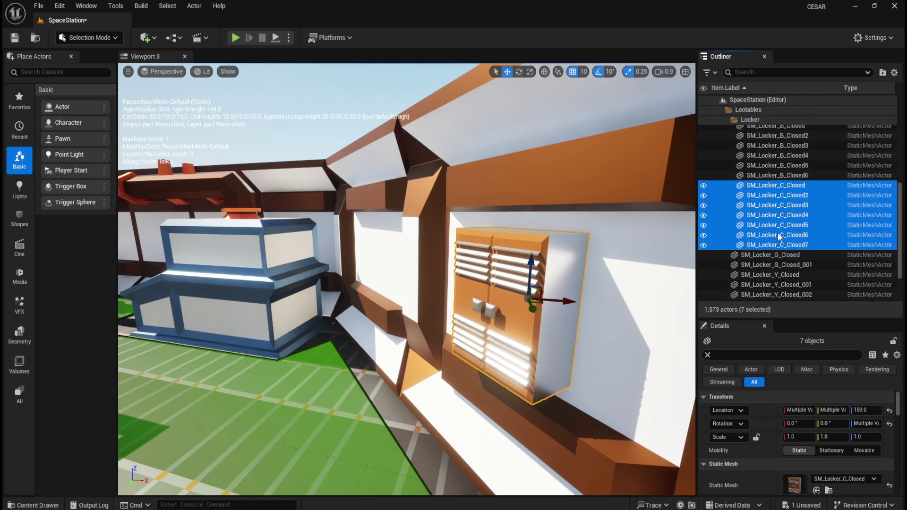
scroll(780, 234, up, 2)
scroll(783, 233, down, 2)
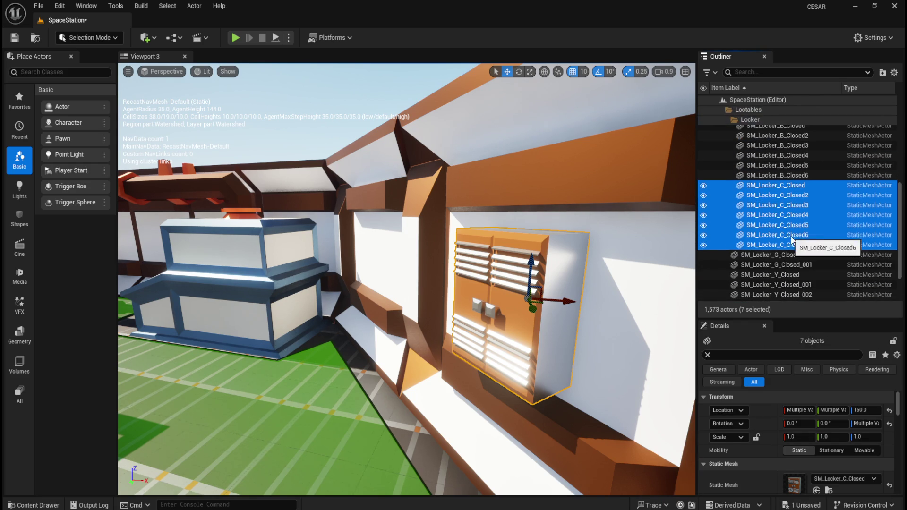
scroll(794, 256, down, 2)
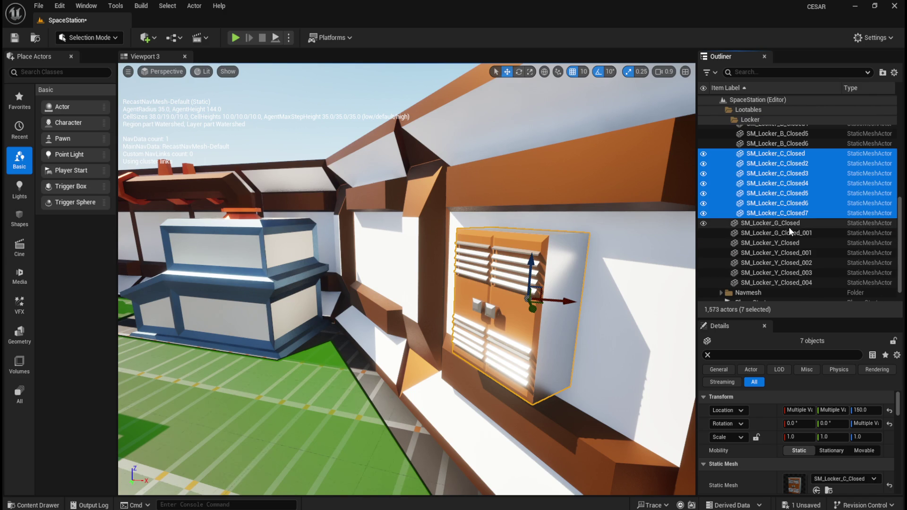
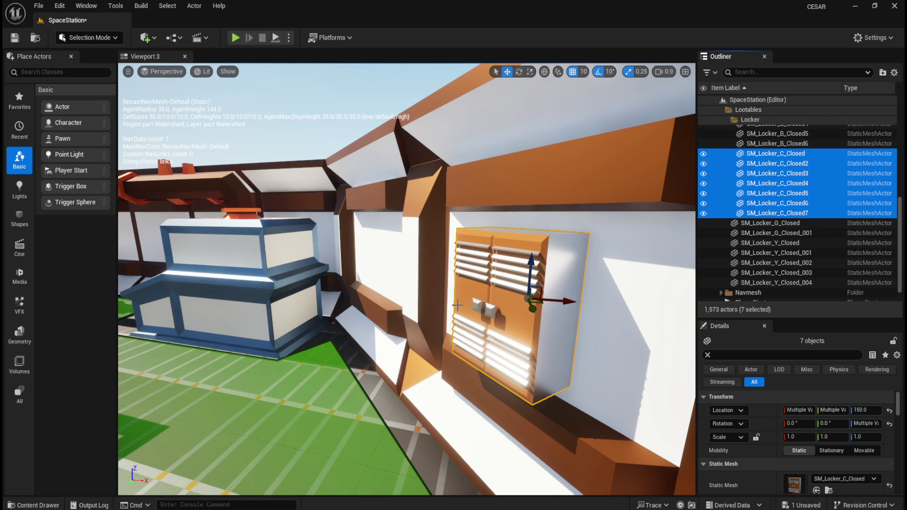
Step: Save all changes to the SpaceStation level via File > Save All and clear the locker selection
drag(438, 173, 419, 234)
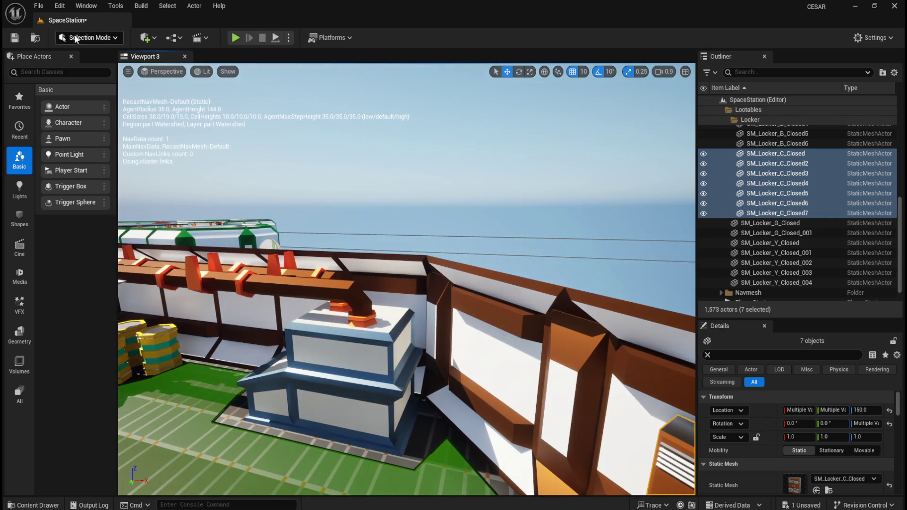
click(40, 9)
click(79, 148)
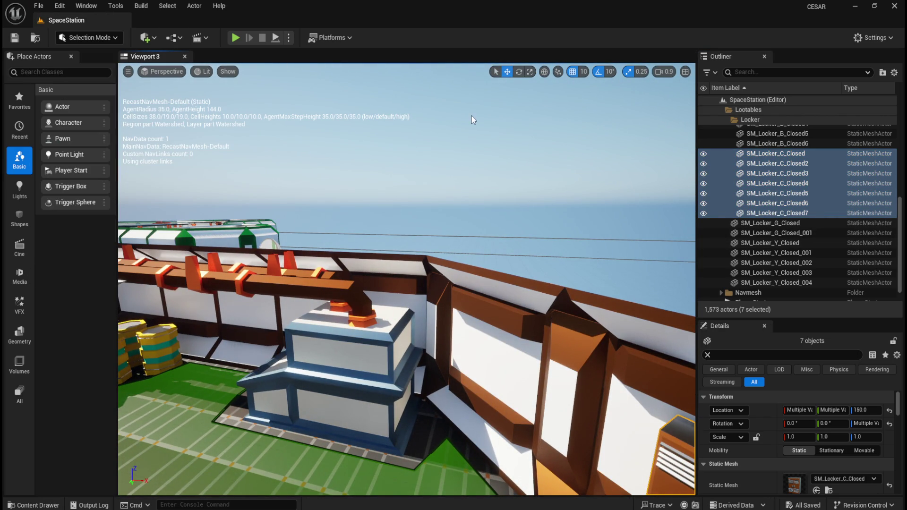
click(496, 150)
scroll(820, 242, down, 1)
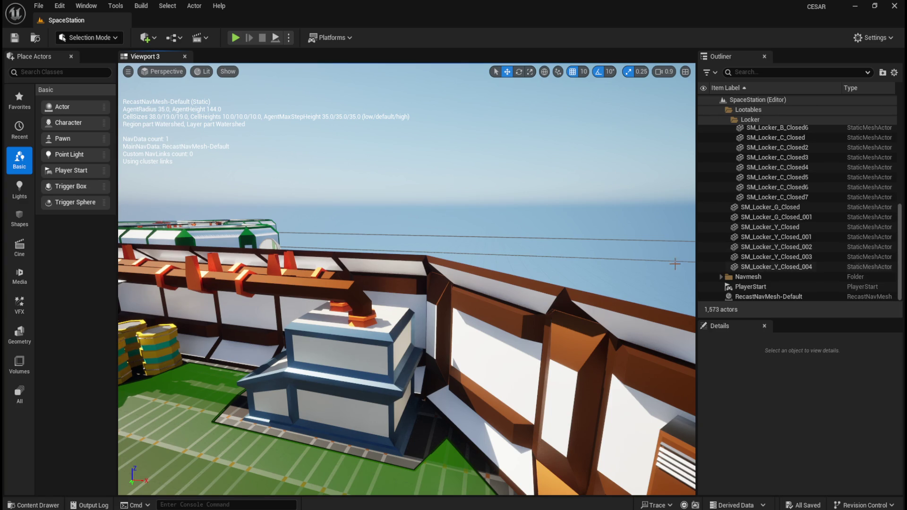
Step: Toggle the Content Drawer with Ctrl+Space, then bring the Blender window over Unreal
key(ctrl+space)
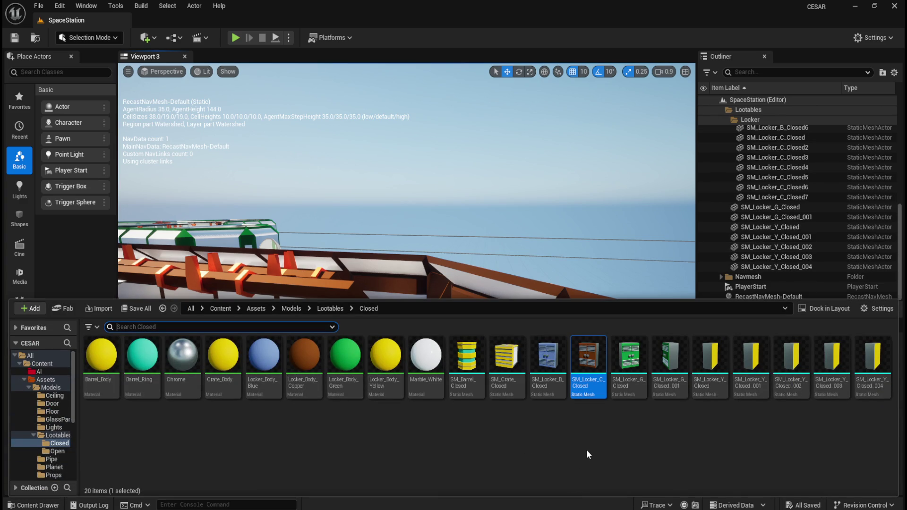
key(ctrl+space)
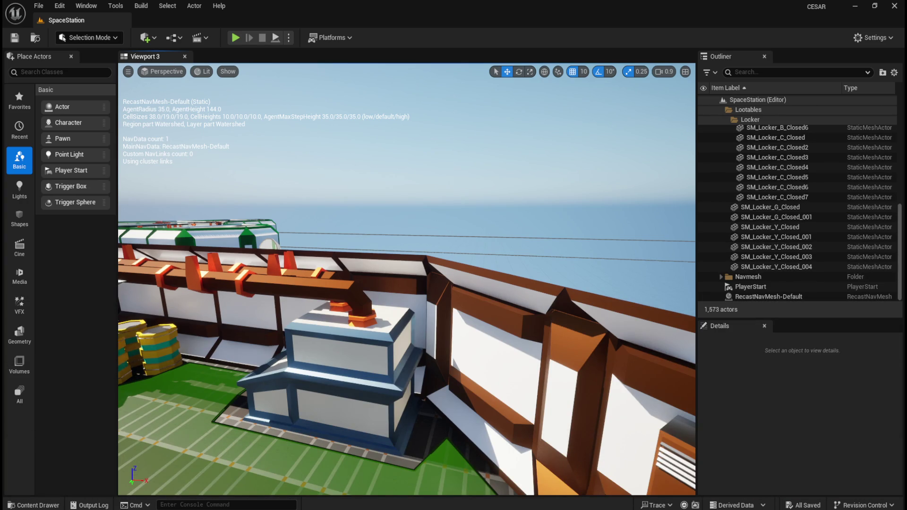
mouse_move(900, 53)
mouse_down()
mouse_move(594, 53)
mouse_move(628, 9)
mouse_up()
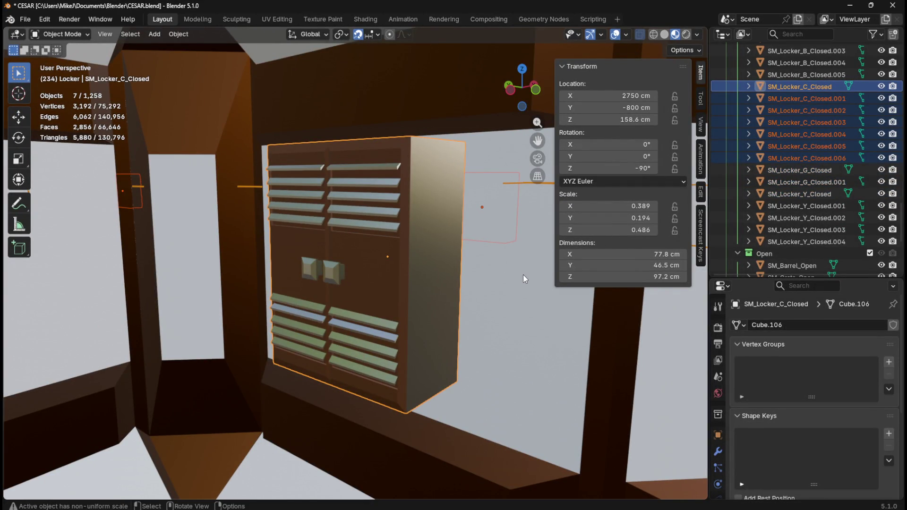
Step: Compare the Transform values of SM_Locker_G_Closed and SM_Locker_G_Closed.001 (X ±625 cm, ±45°)
click(801, 180)
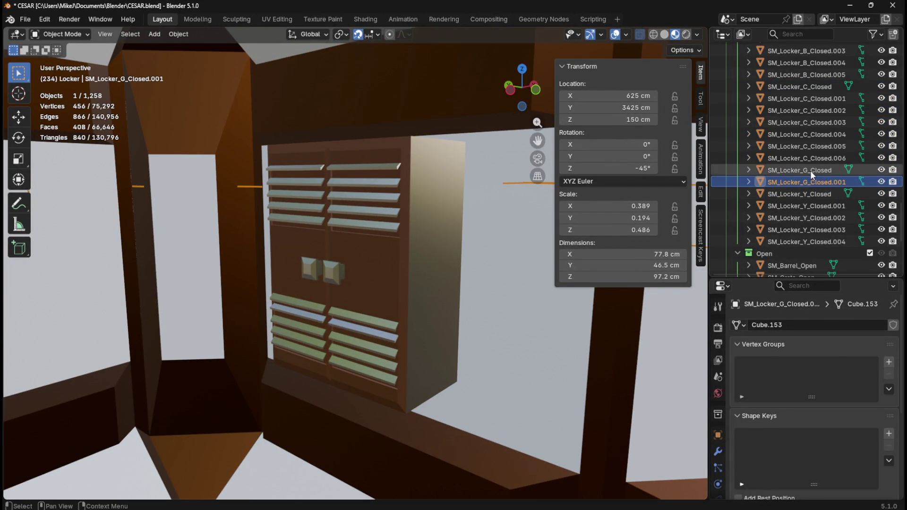
click(809, 171)
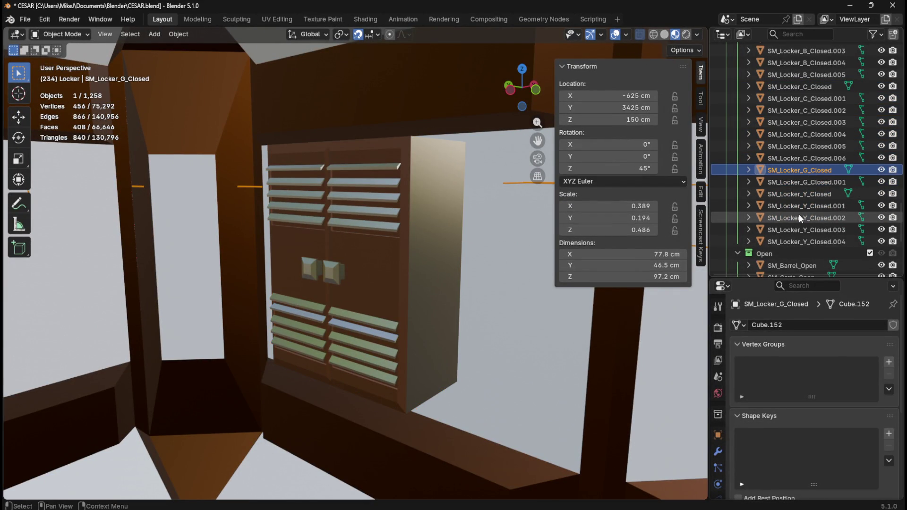
scroll(799, 213, down, 1)
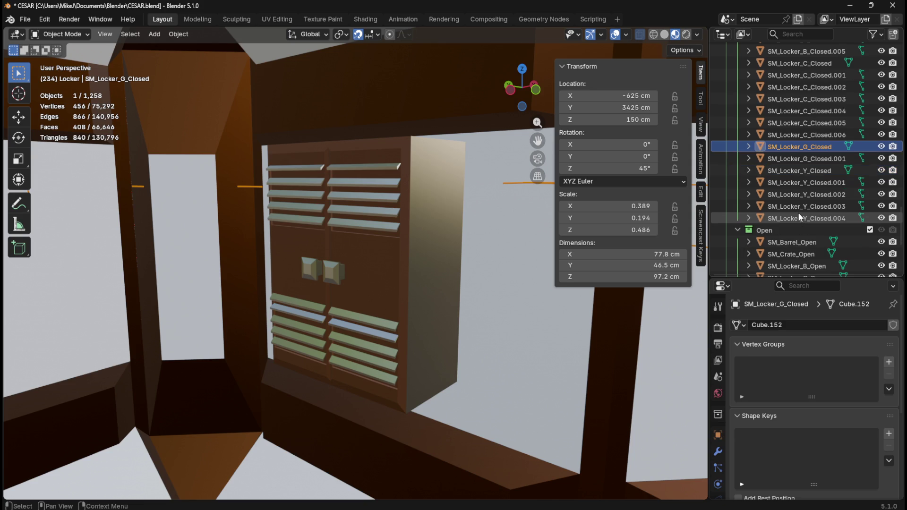
click(815, 160)
scroll(812, 206, down, 4)
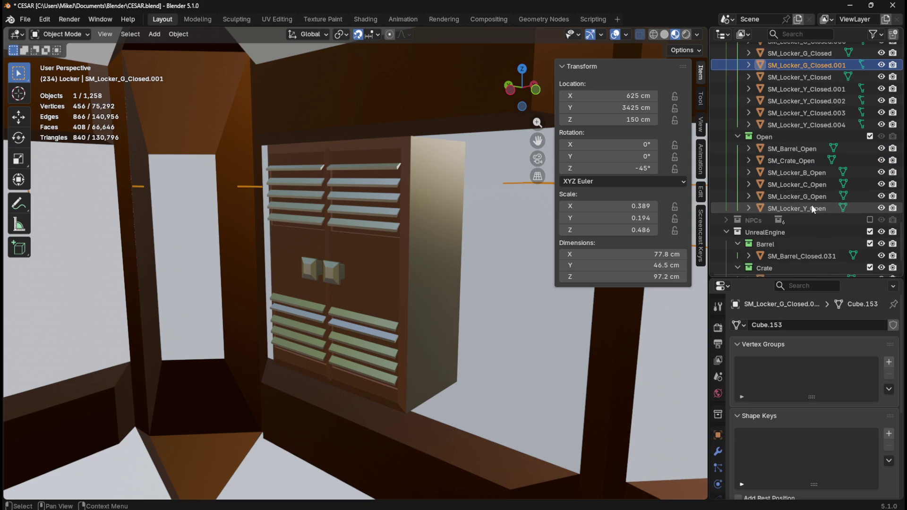
scroll(803, 194, up, 3)
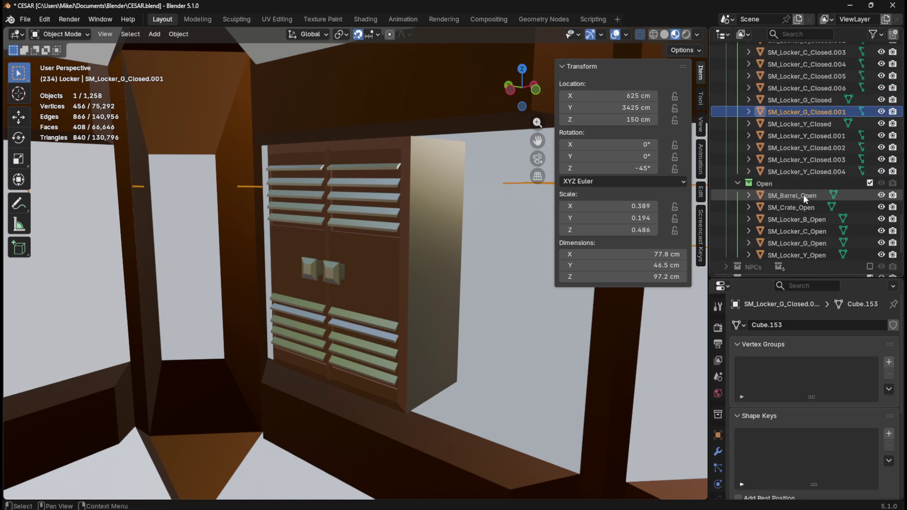
click(820, 100)
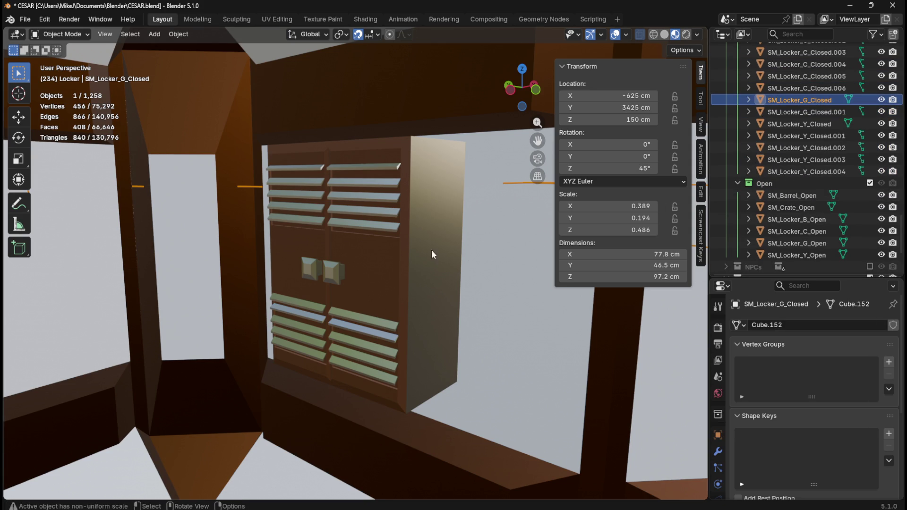
scroll(799, 215, down, 3)
scroll(799, 215, up, 2)
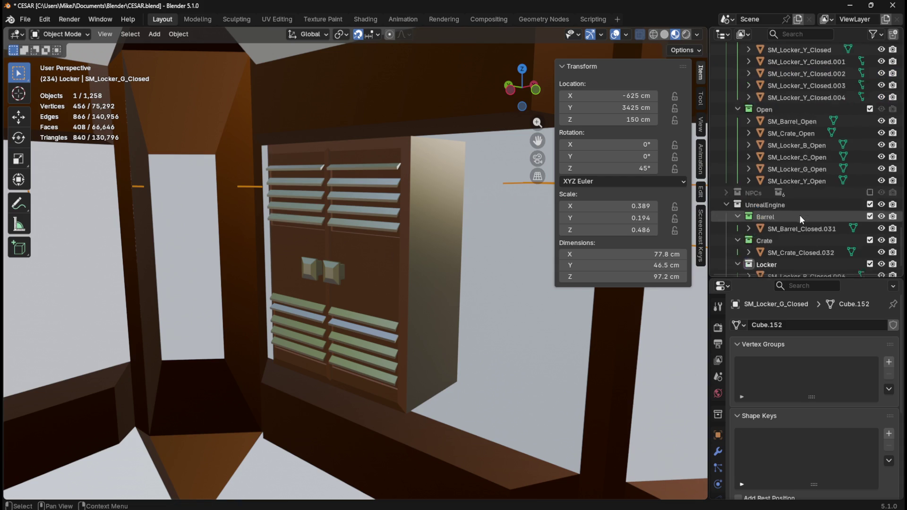
scroll(800, 214, up, 2)
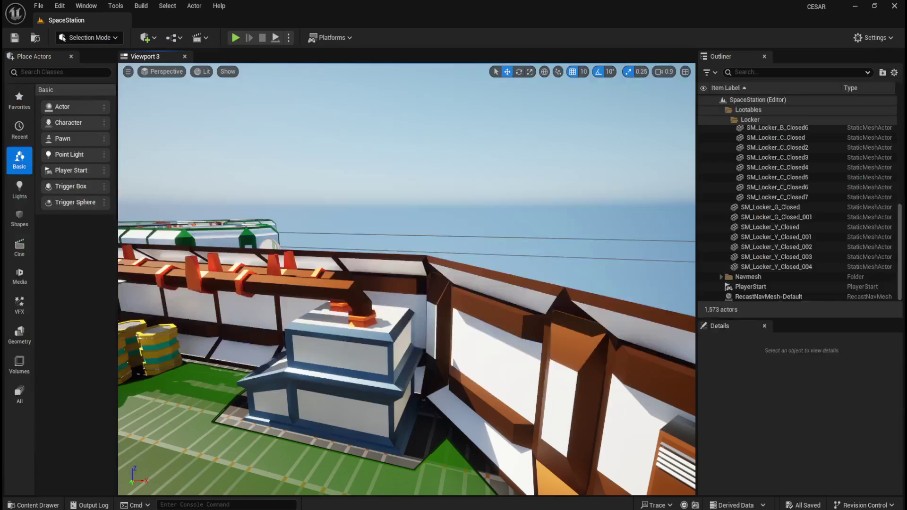
Step: Show the Content Drawer on the Closed folder with both SM_Locker_G_Closed meshes
key(ctrl+space)
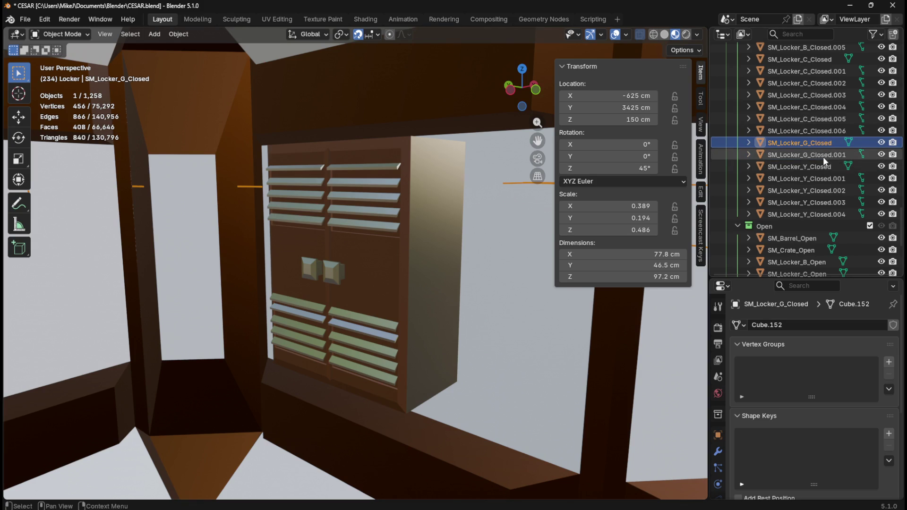
Step: Duplicate the G locker in place and move the copy into the UnrealEngine > Locker collection
key(shift+d)
right_click(358, 263)
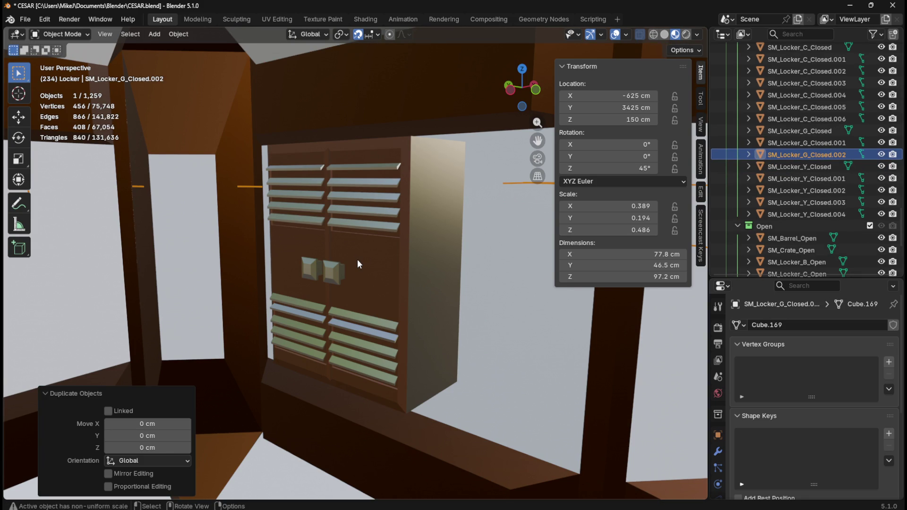
key(m)
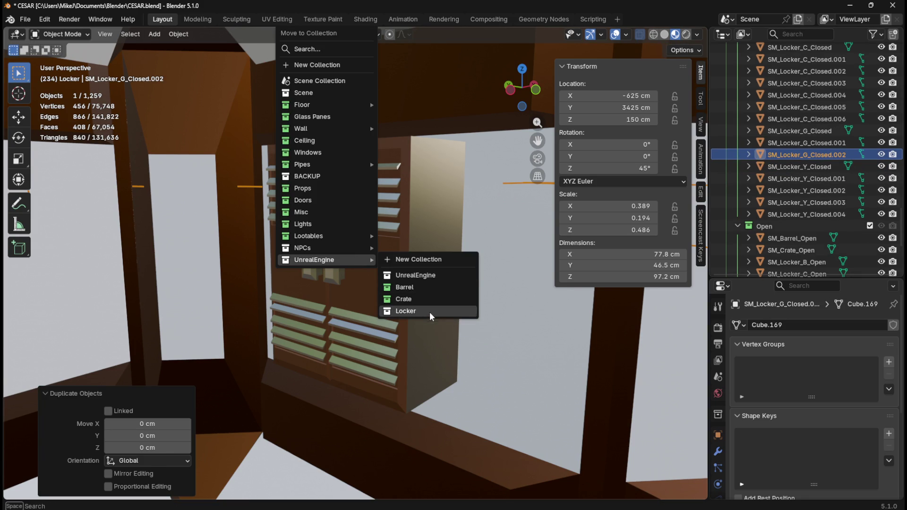
click(430, 312)
scroll(827, 214, down, 5)
Step: Select SM_Locker_G_Closed.002 and frame it in front orthographic view
click(813, 254)
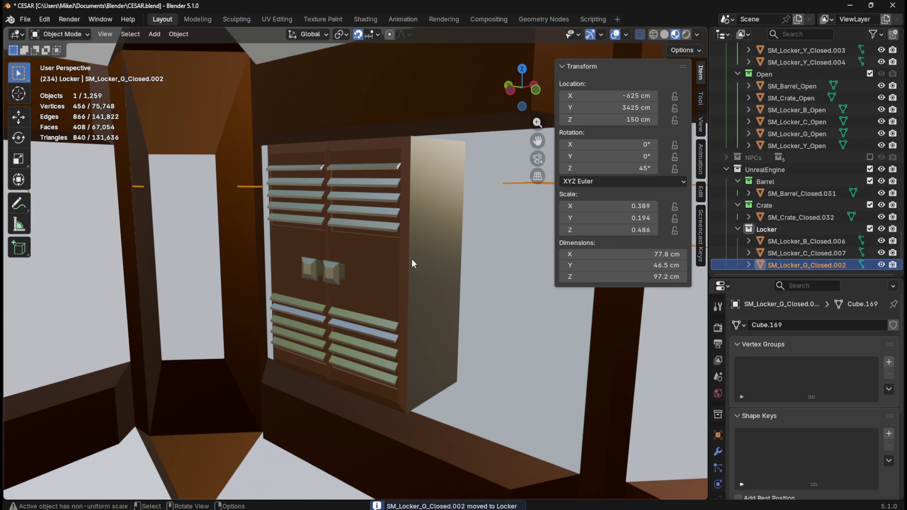
key(KP_Decimal)
key(KP_1)
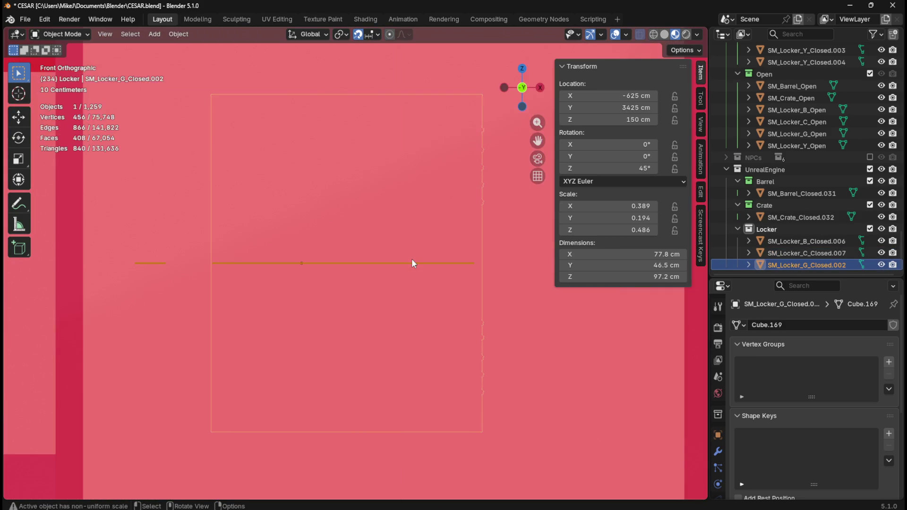
drag(440, 260, 360, 291)
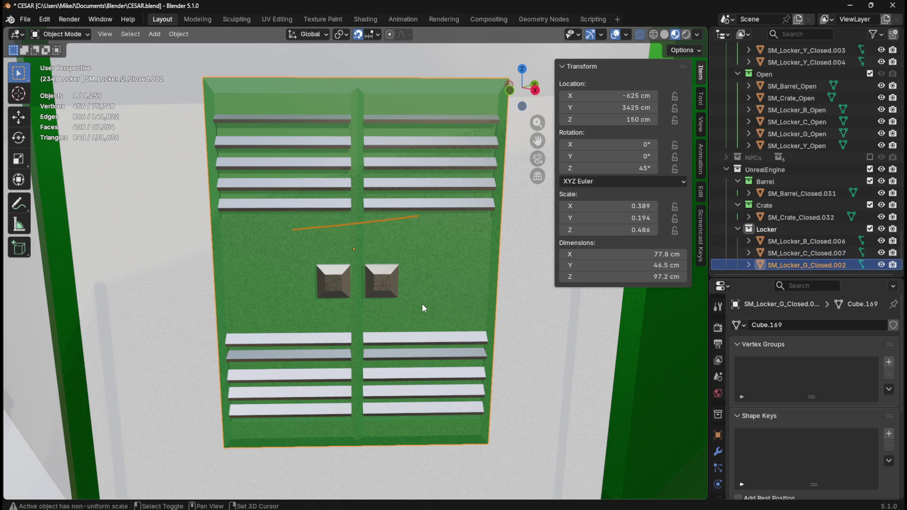
Step: Snap SM_Locker_G_Closed.002 to the 3D cursor at world origin and set its Z rotation to 0°
key(shift+s)
click(438, 239)
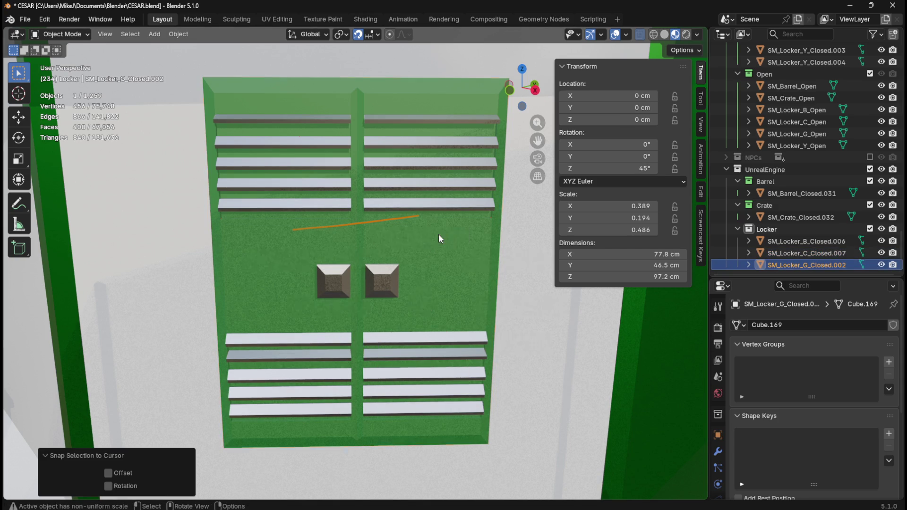
key(KP_1)
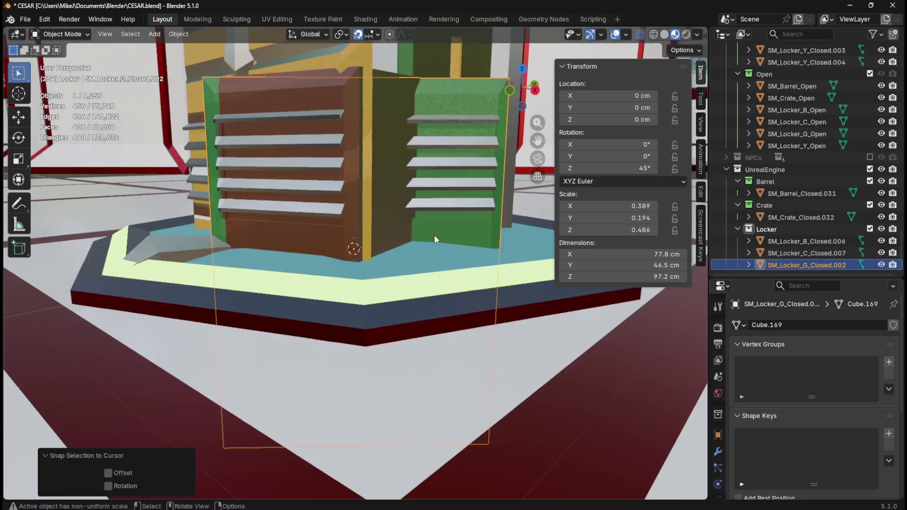
click(631, 171)
text(0)
key(Return)
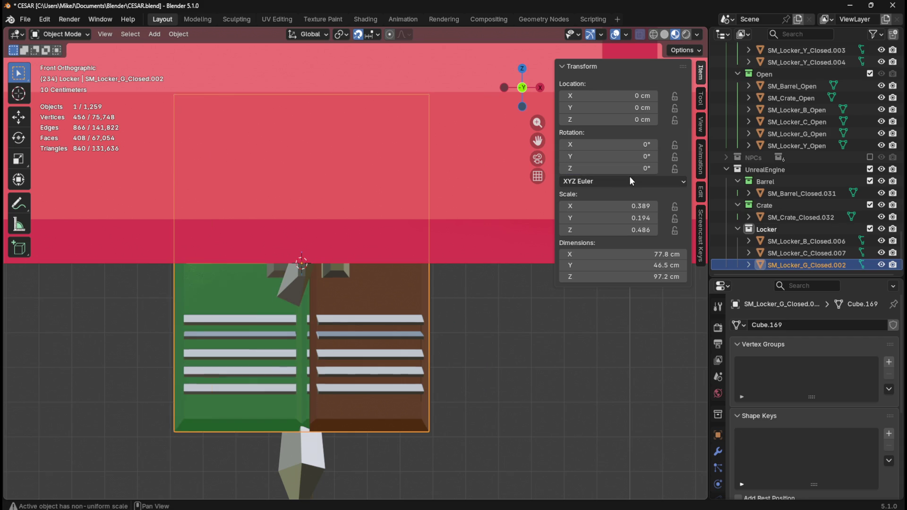
mouse_move(420, 248)
mouse_down()
mouse_move(395, 220)
mouse_move(453, 299)
mouse_move(486, 309)
mouse_up()
key(KP_1)
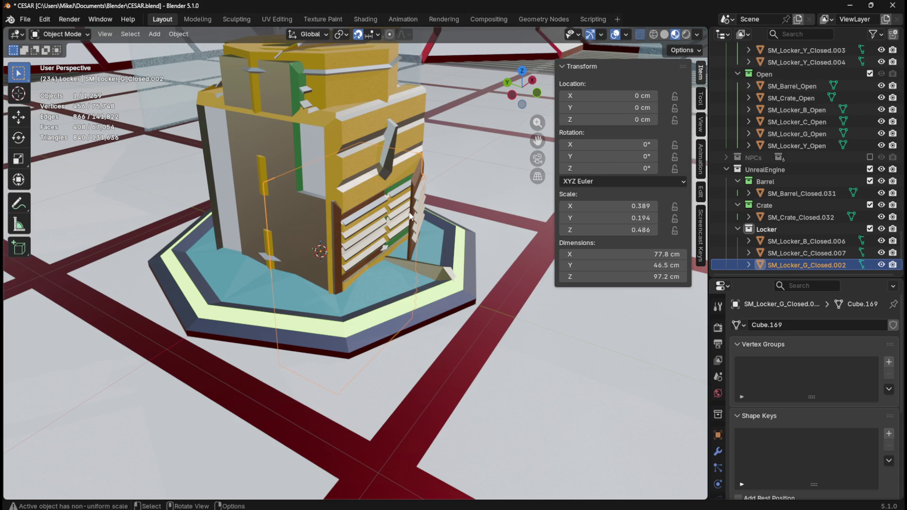
Step: Set up an FBX export of the copied G locker named SM_Locker_G_Closed.fbx in the CESAR folder
click(25, 19)
mouse_move(44, 187)
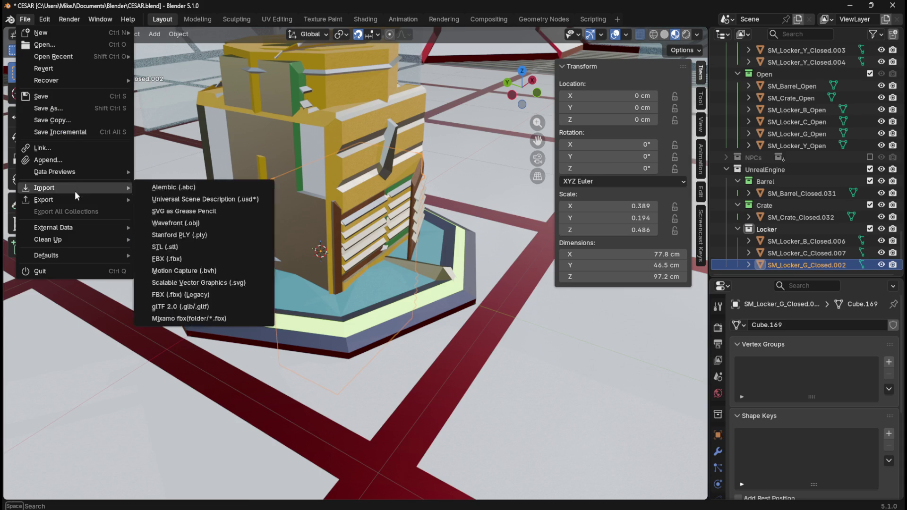
click(181, 294)
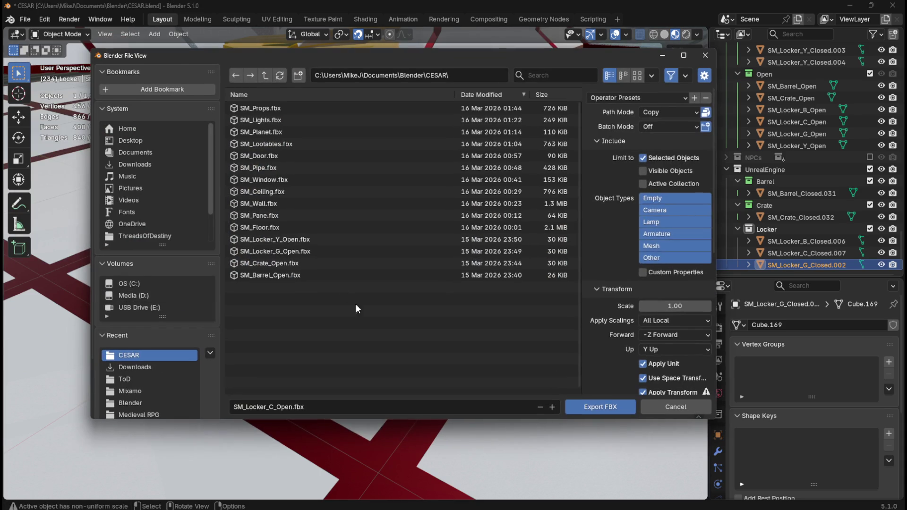
click(307, 406)
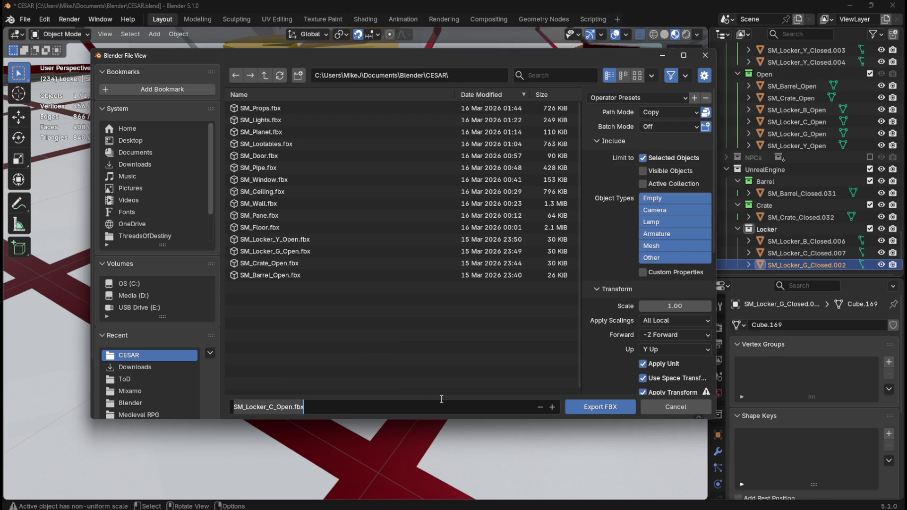
key(Left)
key(Left)
key(Left)
key(Left)
key(Left)
key(Left)
key(BackSpace)
text(G)
key(shift+Right)
key(shift+Right)
key(shift+Right)
key(shift+Right)
text(Closed)
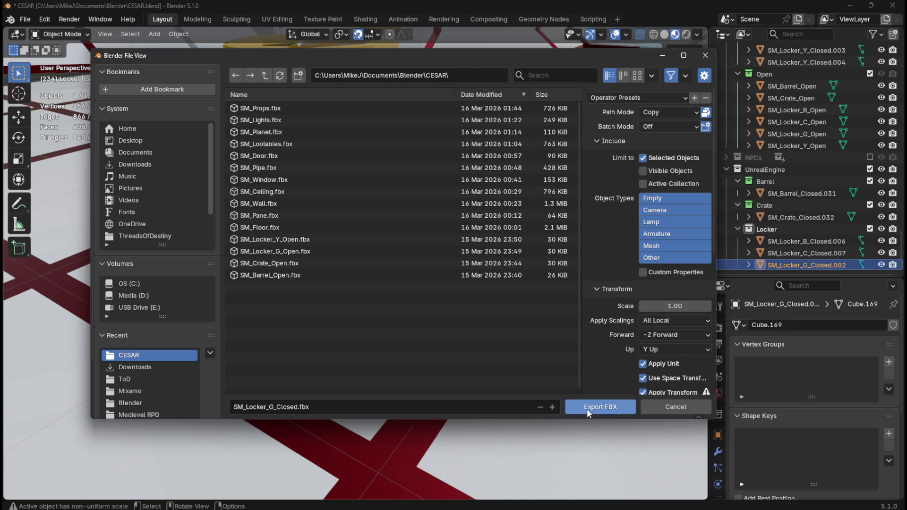
click(590, 407)
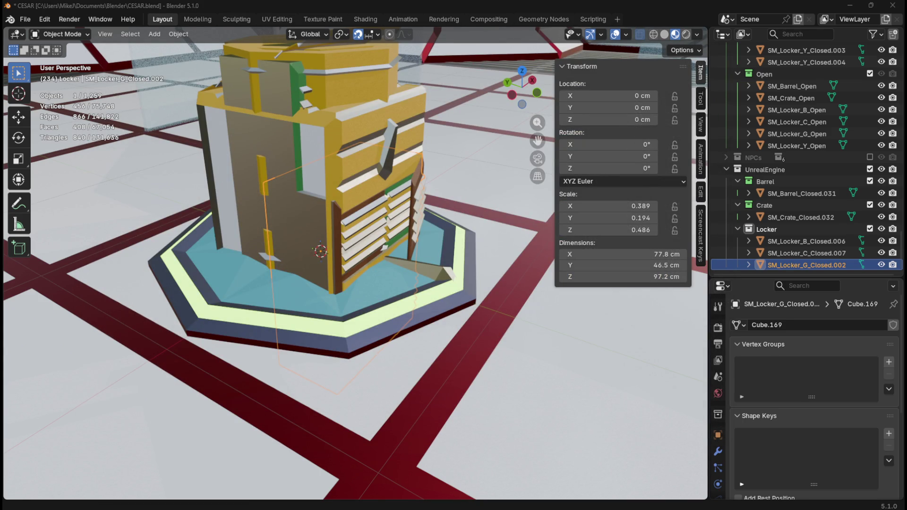
Step: Isolate SM_Locker_G_Open, select both side edges in Edit Mode and snap the 3D cursor to them
click(812, 136)
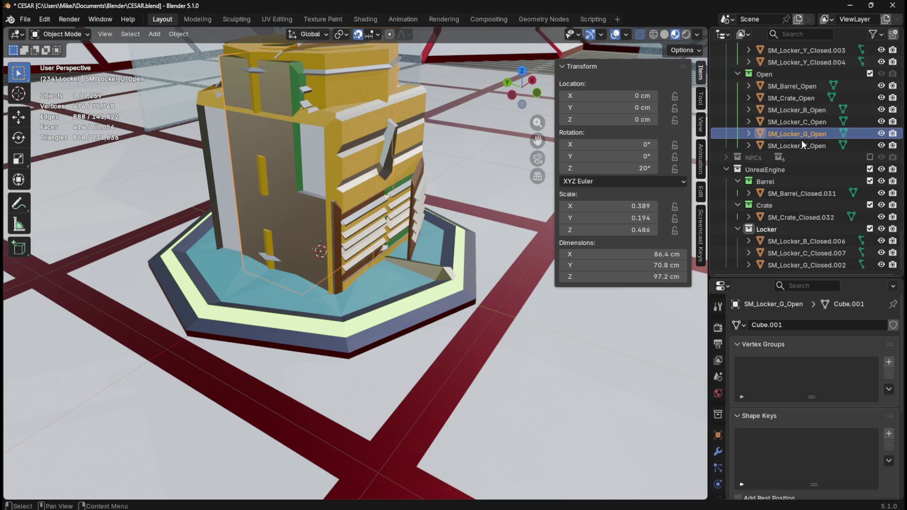
key(KP_Divide)
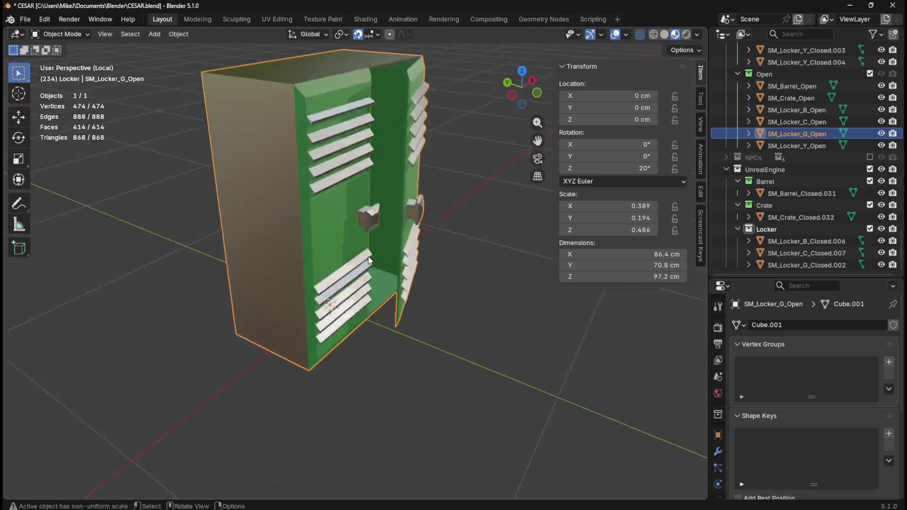
drag(280, 275, 394, 237)
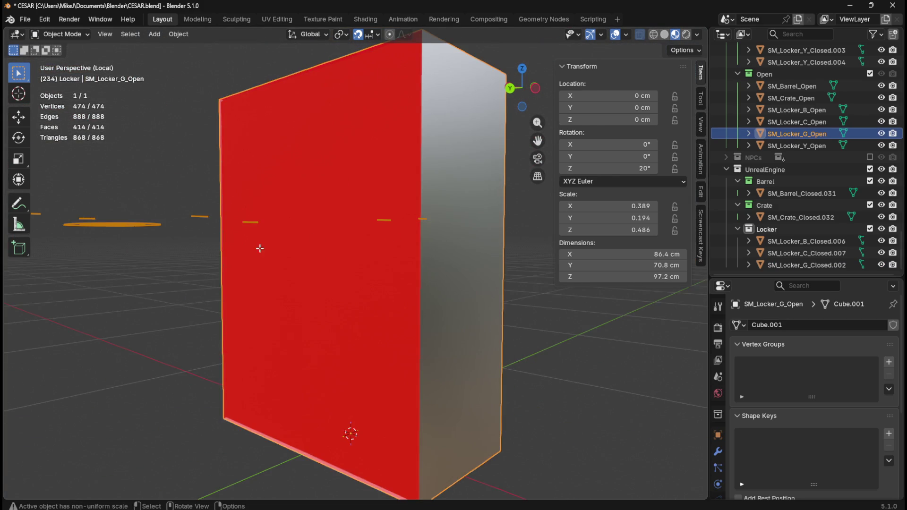
key(Tab)
scroll(251, 251, up, 3)
click(166, 253)
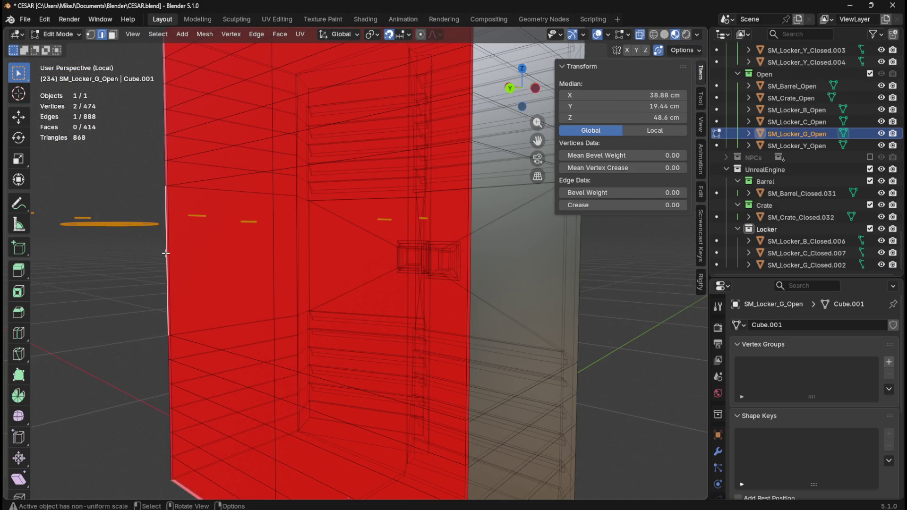
mouse_move(344, 296)
mouse_down()
mouse_move(456, 310)
mouse_move(501, 304)
mouse_up()
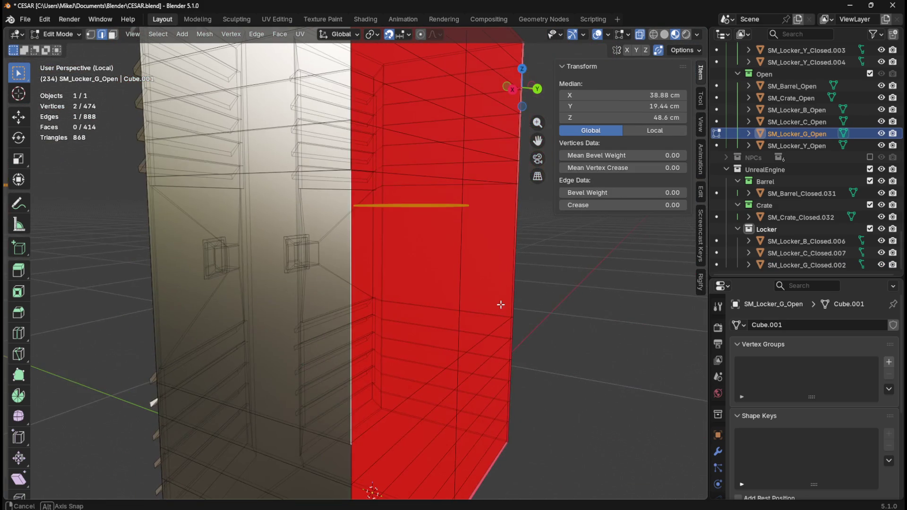
shift+click(515, 260)
key(shift+s)
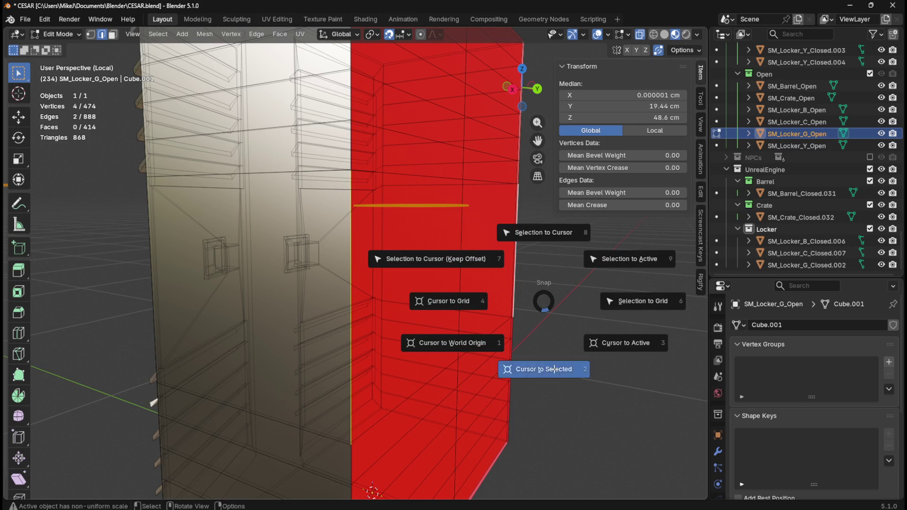
click(553, 369)
Step: Set the locker's origin to the 3D cursor, then return the cursor to world origin and exit Local View
key(Tab)
right_click(493, 264)
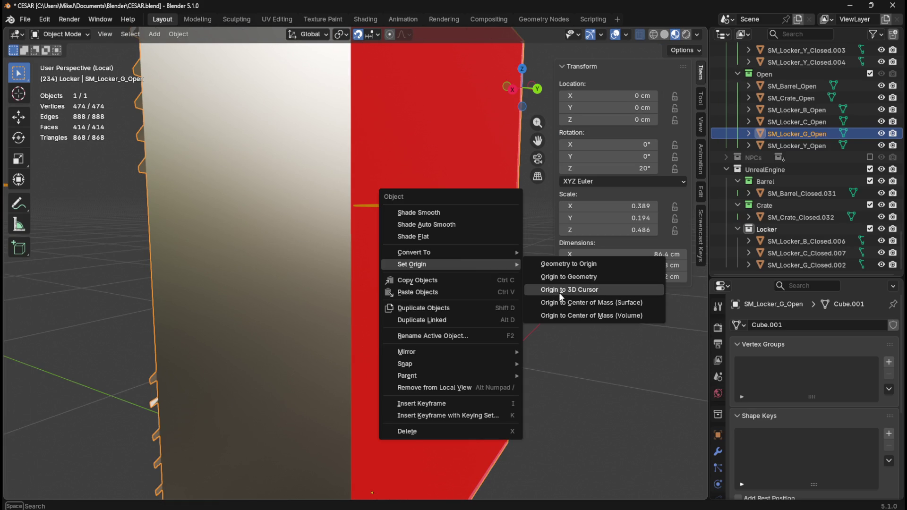
click(559, 293)
key(shift+s)
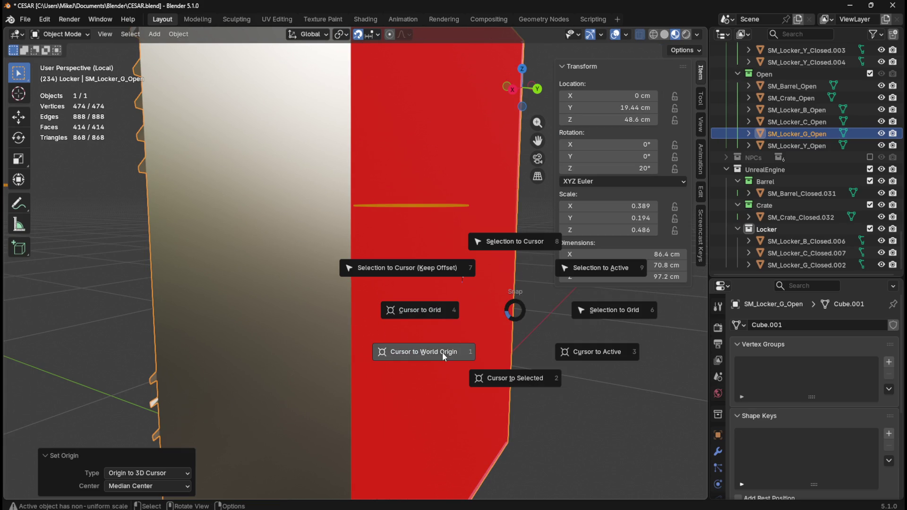
click(442, 352)
key(KP_Divide)
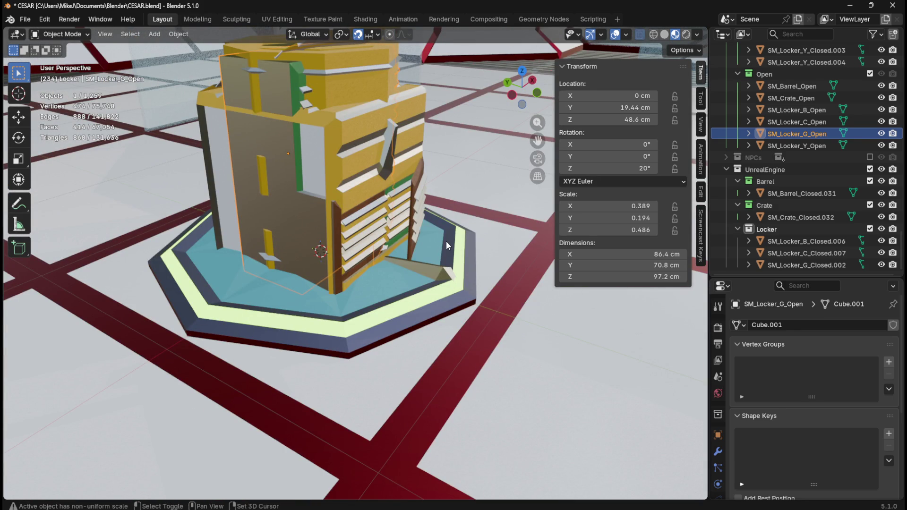
Step: Snap SM_Locker_G_Open to the cursor at world origin and inspect it in Local View
key(shift+s)
click(450, 177)
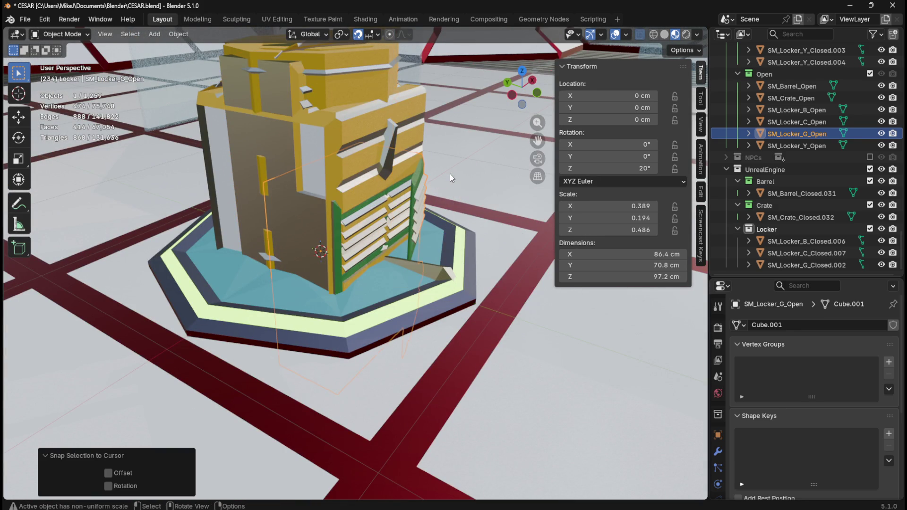
scroll(457, 187, up, 3)
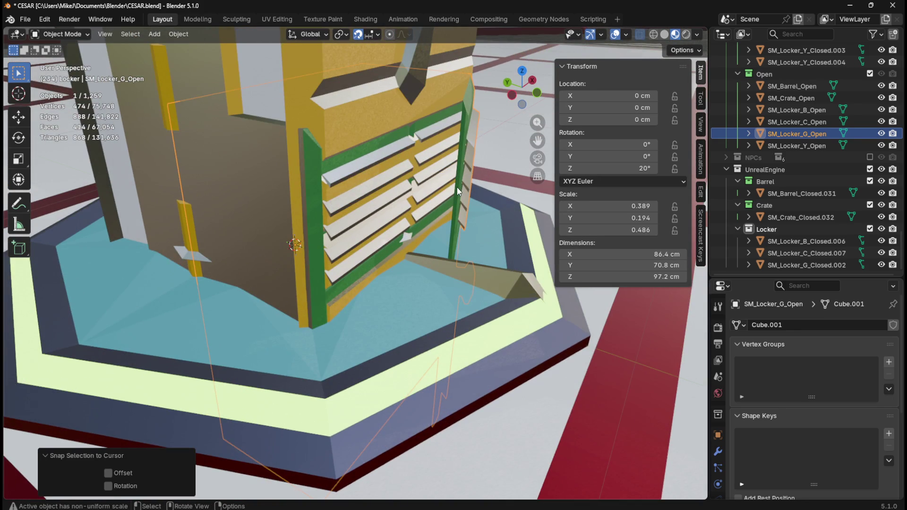
key(KP_Divide)
drag(457, 187, 423, 264)
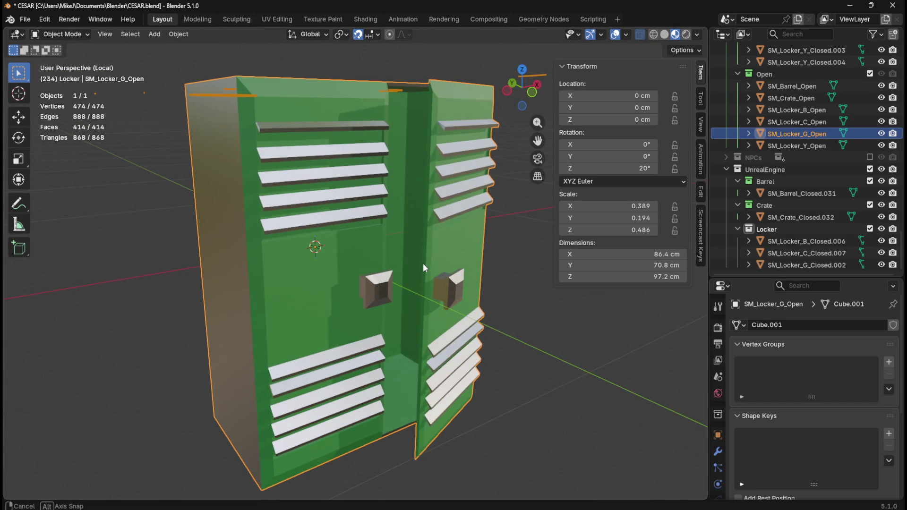
key(KP_Divide)
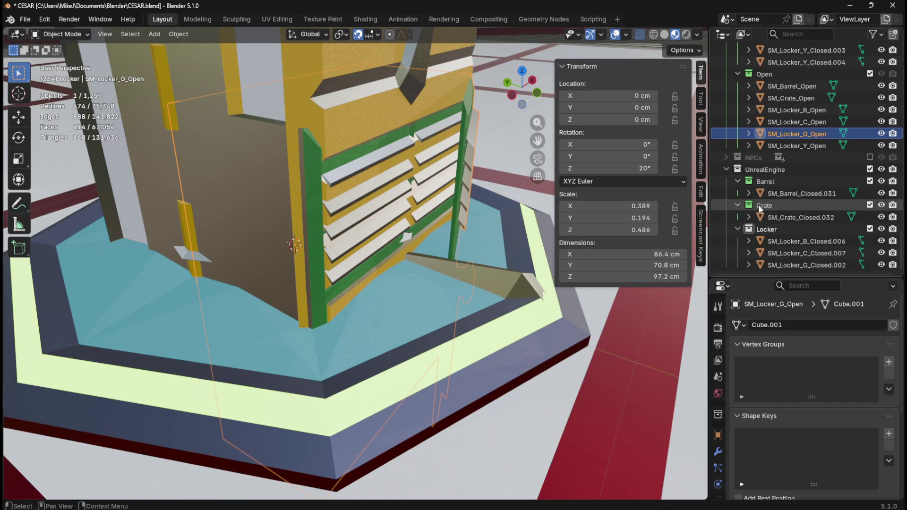
Step: Isolate SM_Locker_G_Closed.002 and SM_Locker_G_Open together to compare them from the front
click(808, 259)
ctrl+click(814, 134)
ctrl+click(808, 265)
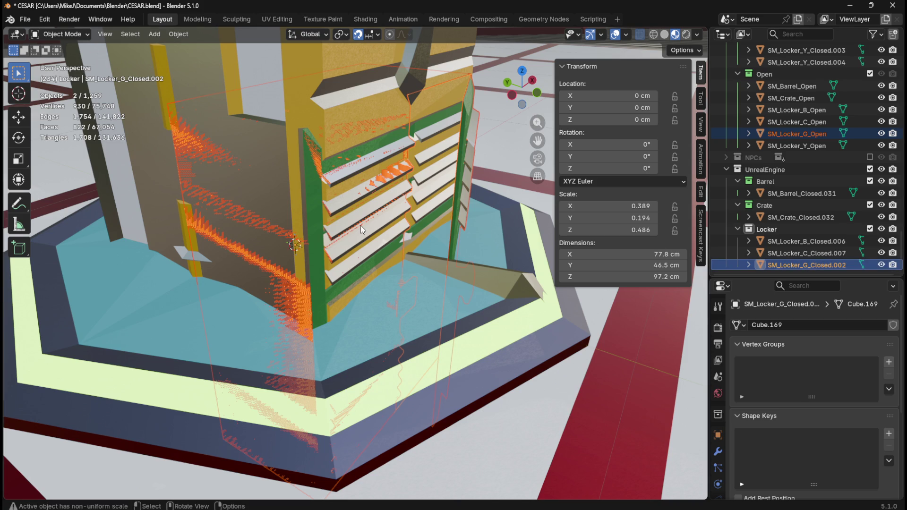
key(KP_Divide)
mouse_move(442, 252)
mouse_down()
mouse_move(373, 242)
mouse_move(426, 267)
mouse_move(460, 226)
mouse_move(401, 242)
mouse_up()
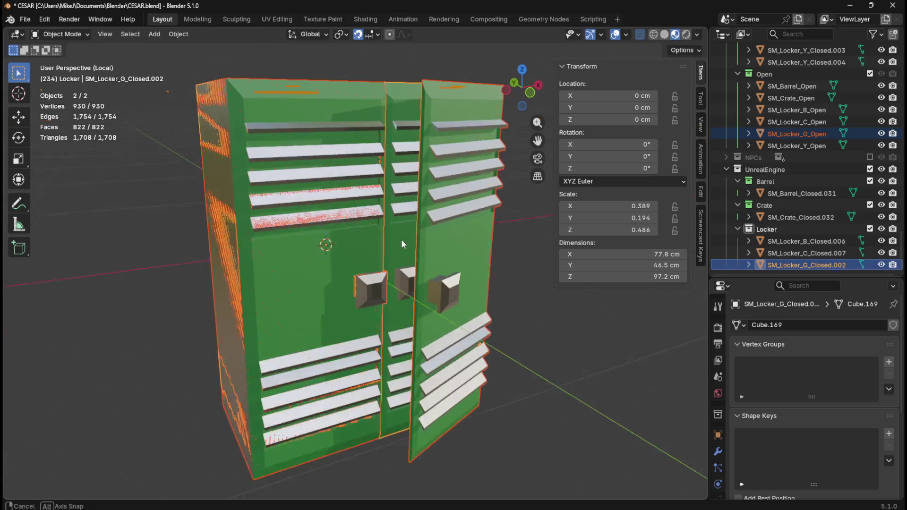
Step: Exit Local View and select only SM_Locker_G_Open in the Outliner
key(KP_Divide)
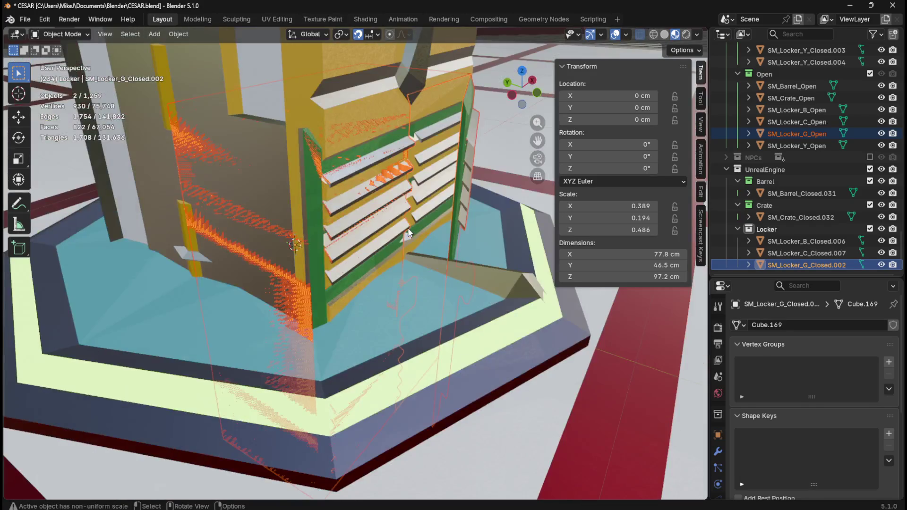
click(803, 133)
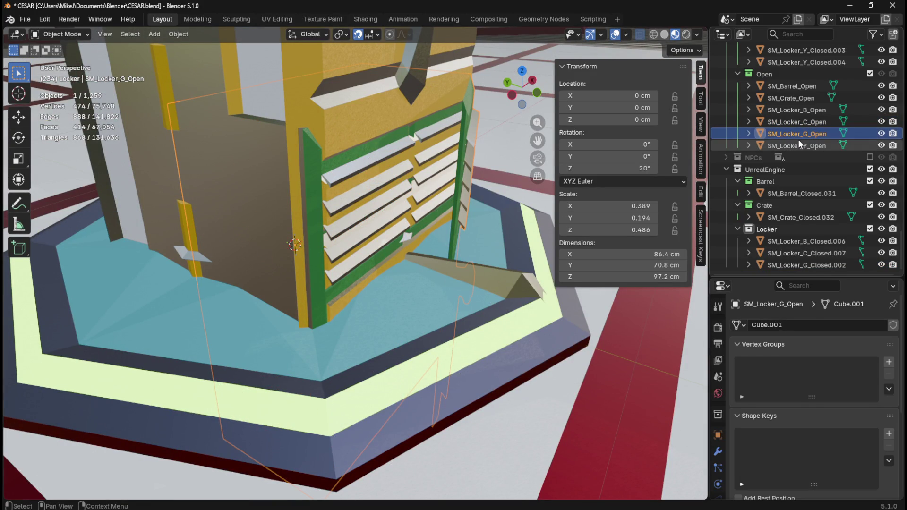
click(749, 133)
click(749, 133)
click(748, 134)
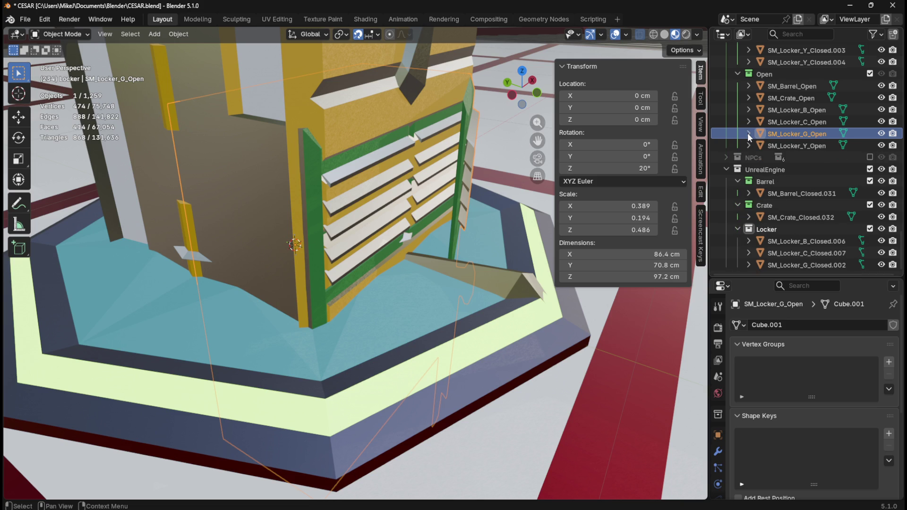
Step: Start an FBX export of the open locker, still named SM_Locker_G_Closed.fbx
click(29, 21)
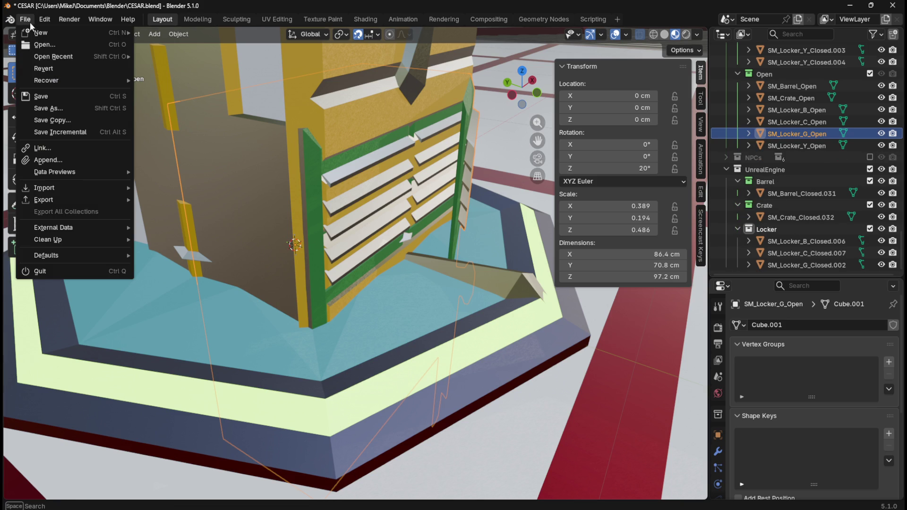
mouse_move(44, 200)
click(172, 292)
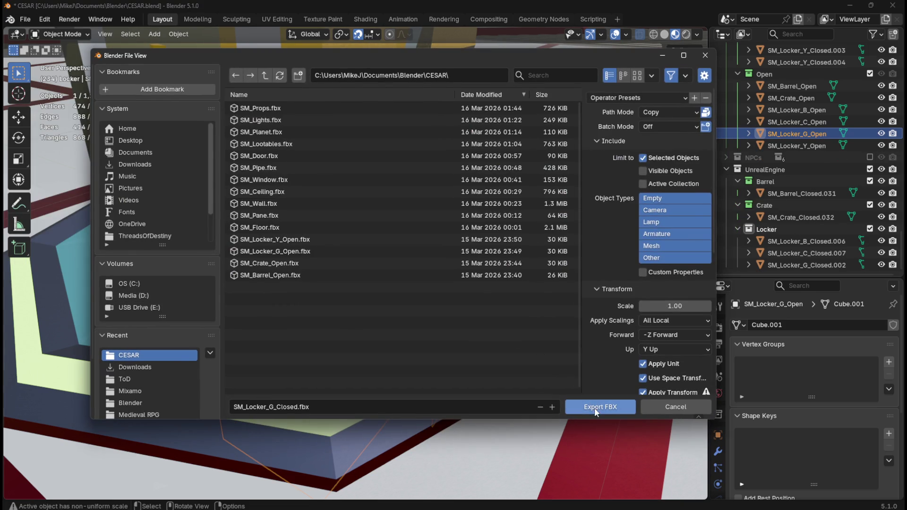
click(595, 407)
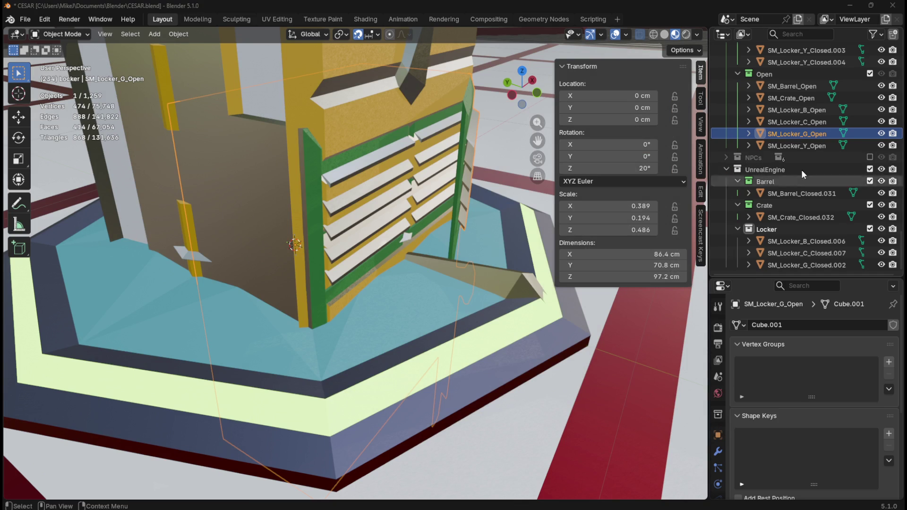
Step: Export the open locker as SM_Locker_G_Open.fbx to the CESAR folder, overwriting the existing file
double_click(816, 136)
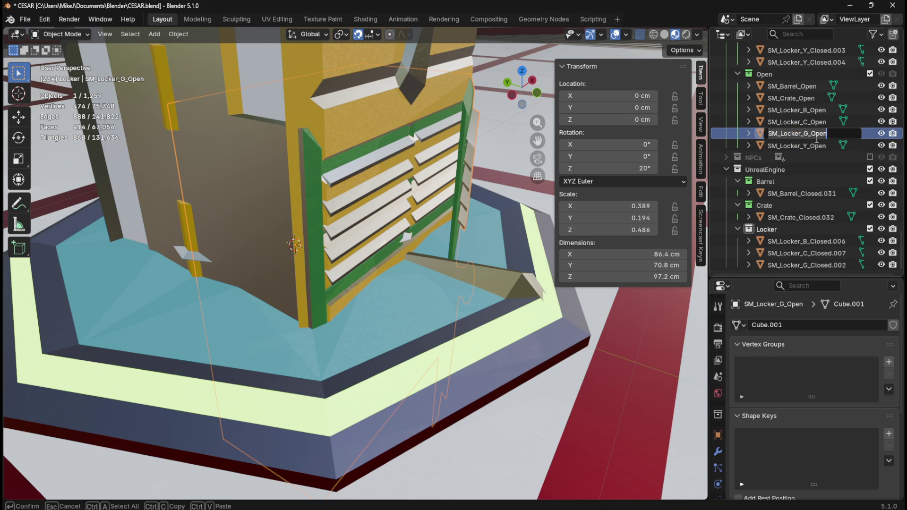
key(Return)
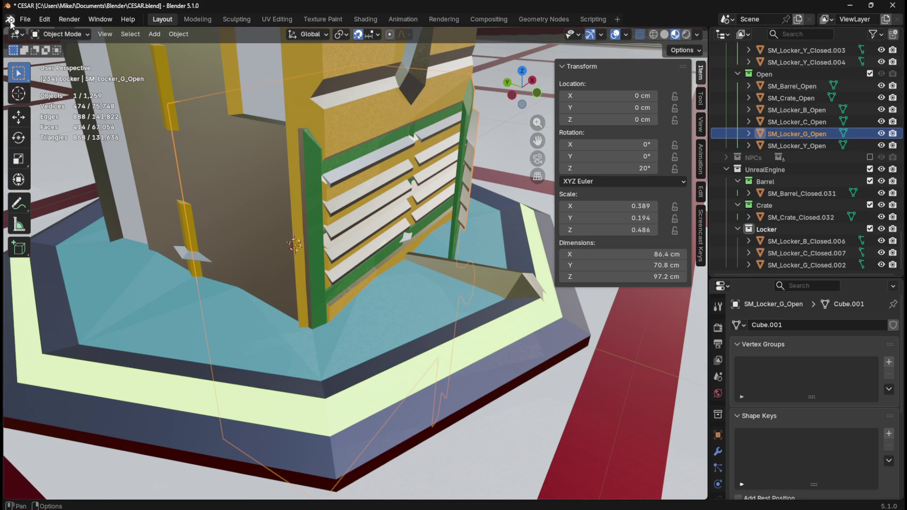
click(25, 21)
mouse_move(43, 199)
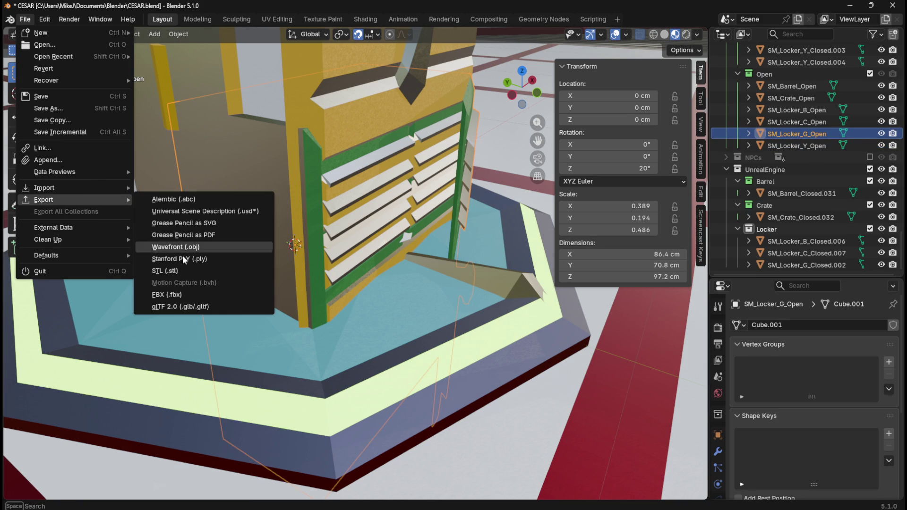
click(191, 292)
click(444, 405)
text(SM_Locker_G_Open)
key(Return)
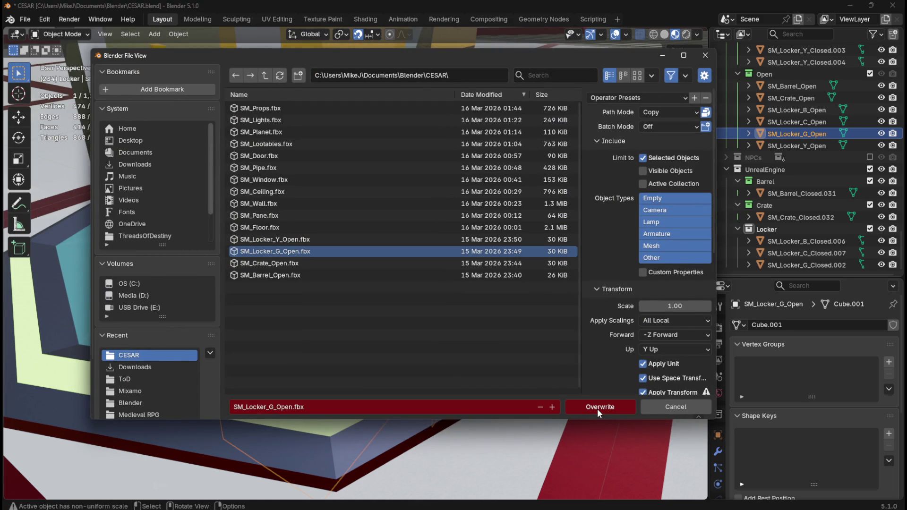
click(597, 408)
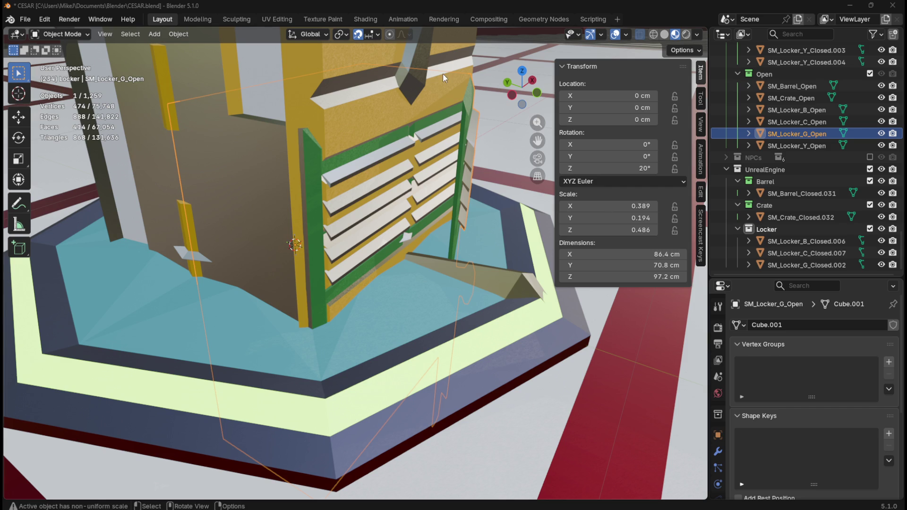
double_click(670, 4)
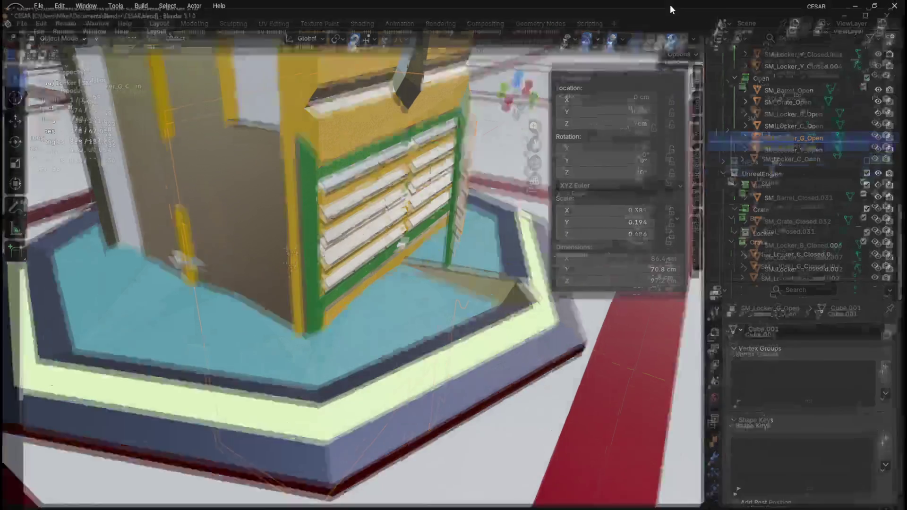
Step: Reimport SM_Locker_G_Open by dropping the re-exported FBX into the Lootables Open folder
click(823, 41)
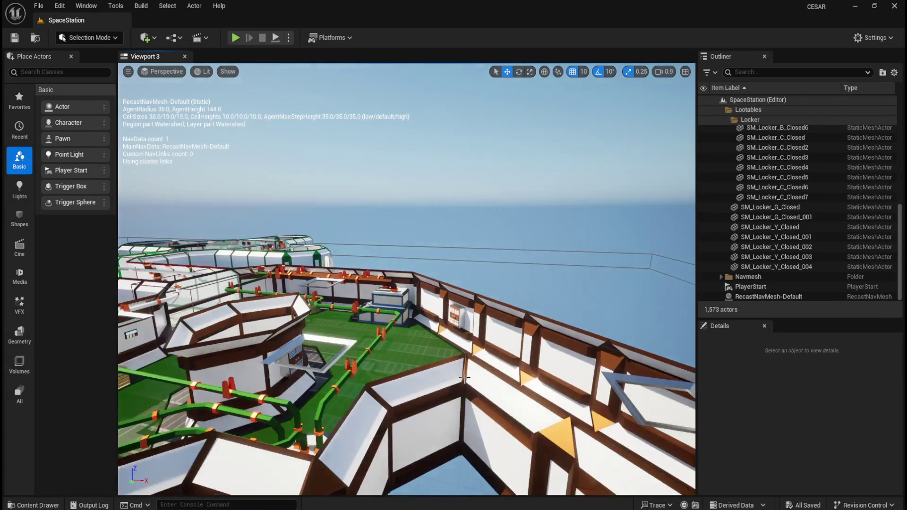
key(ctrl+space)
click(327, 311)
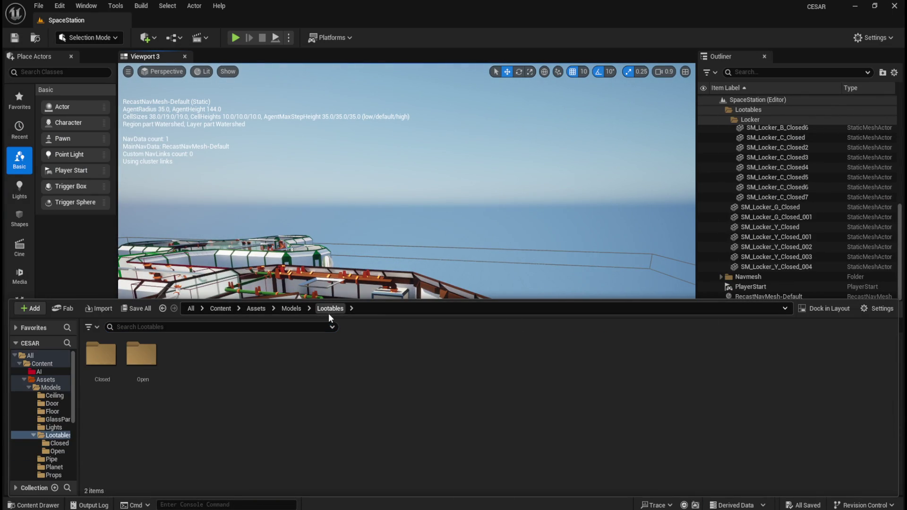
double_click(144, 355)
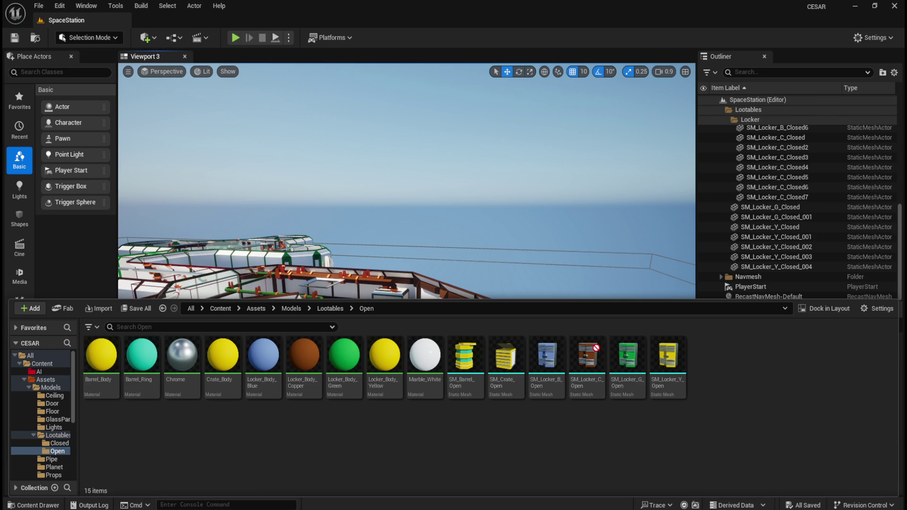
drag(589, 383, 622, 420)
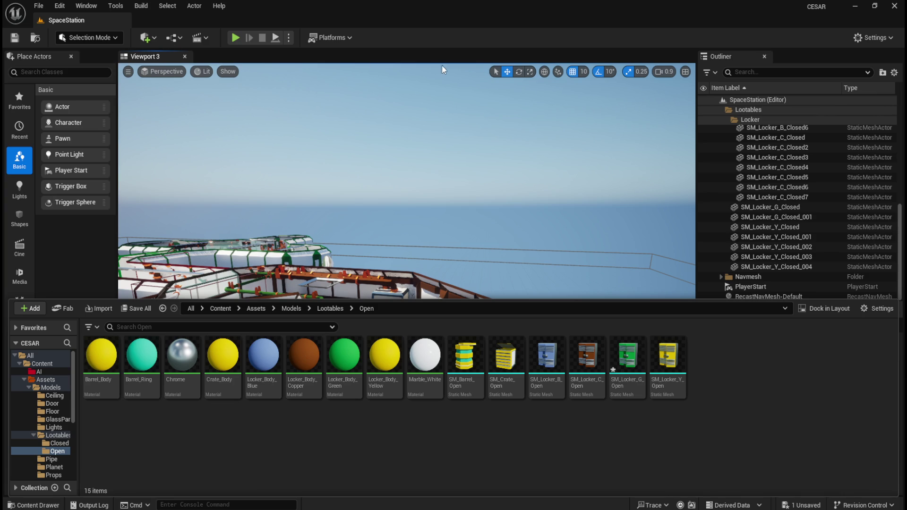
Step: Save all changes and drop a test SM_Locker_G_Open into the level at the origin
click(41, 6)
mouse_move(71, 105)
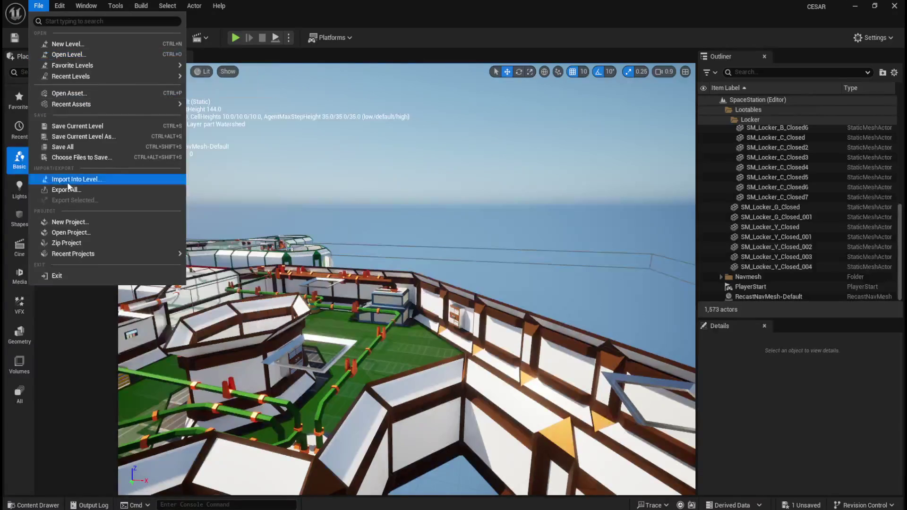
click(63, 147)
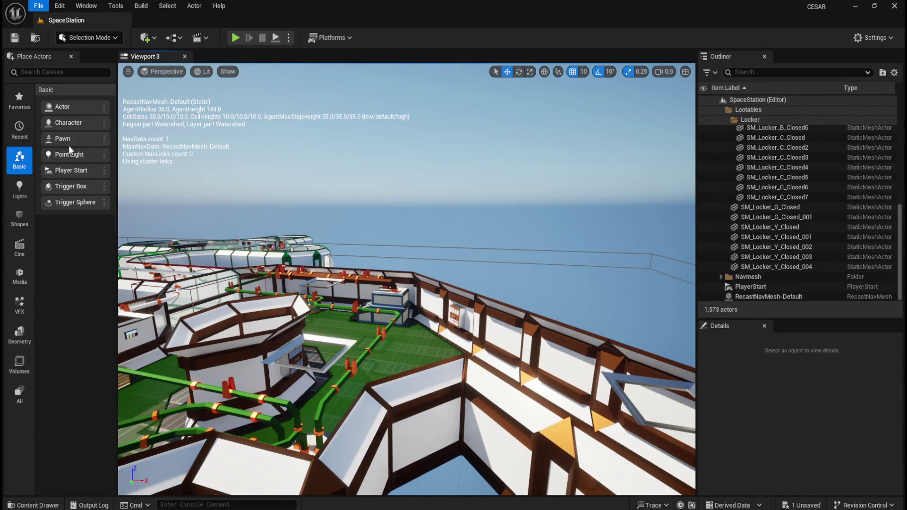
key(ctrl+space)
drag(628, 358, 401, 353)
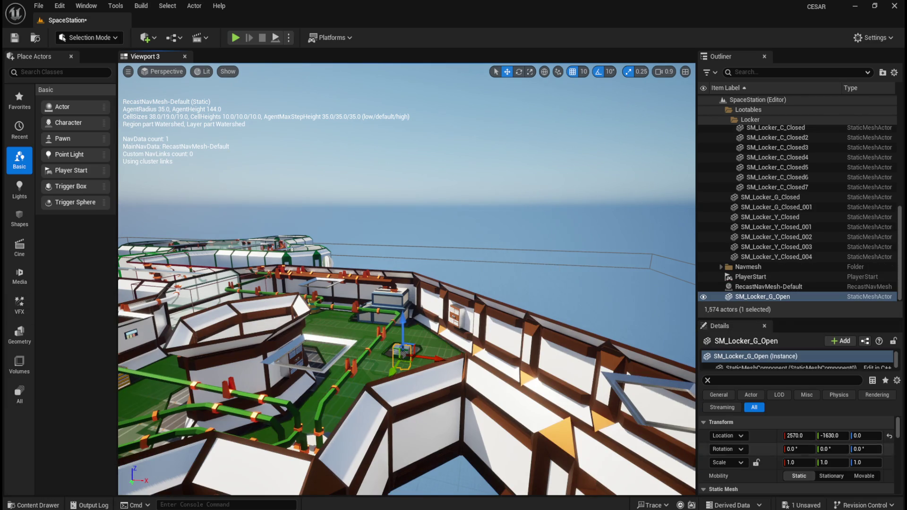
click(890, 436)
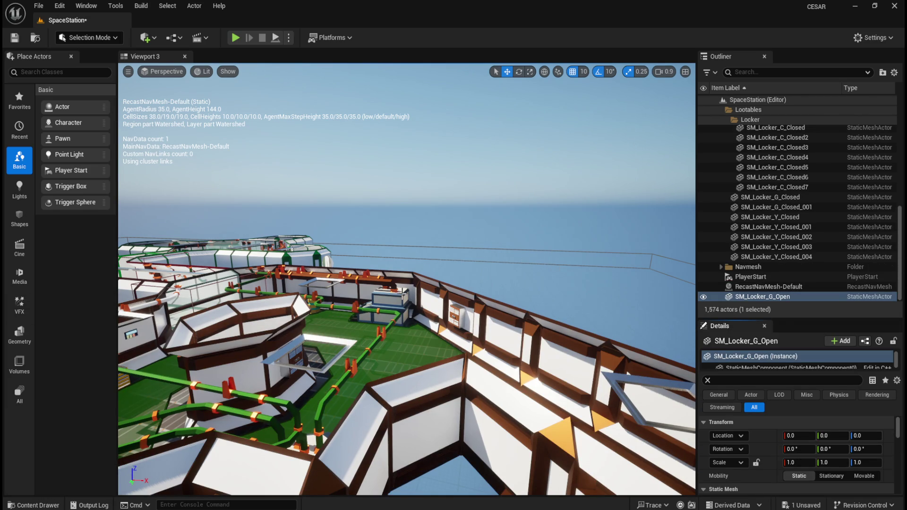
Step: Inspect and delete the test locker, then return to a station overview with the content drawer
key(f)
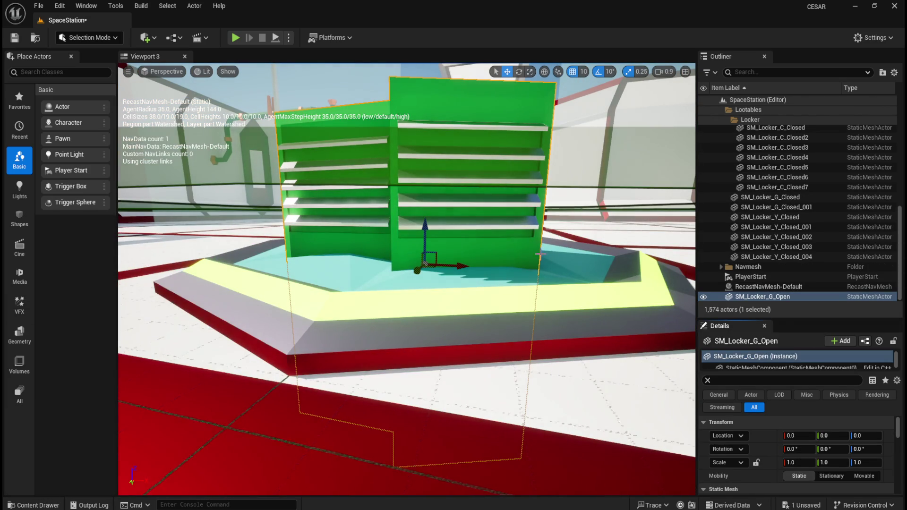
key(Delete)
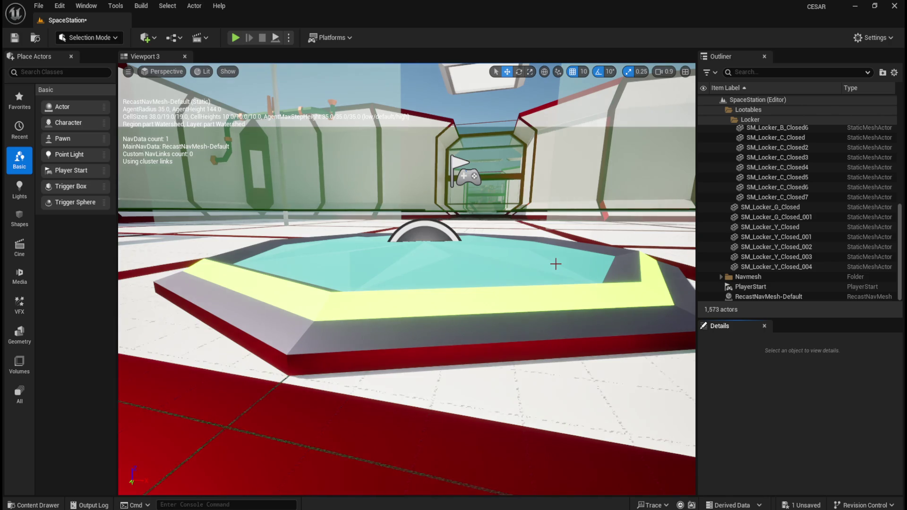
scroll(556, 263, down, 10)
mouse_move(519, 393)
mouse_down()
mouse_move(454, 397)
mouse_move(440, 369)
mouse_up()
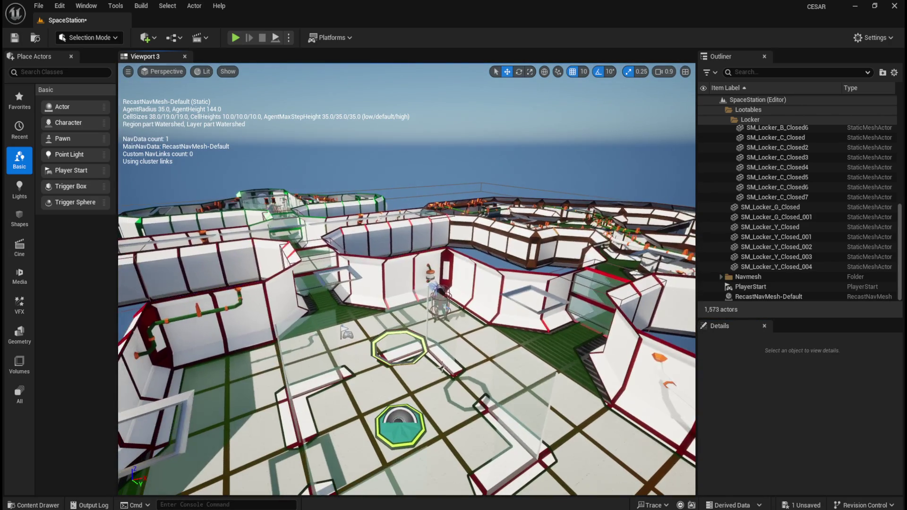
key(ctrl+space)
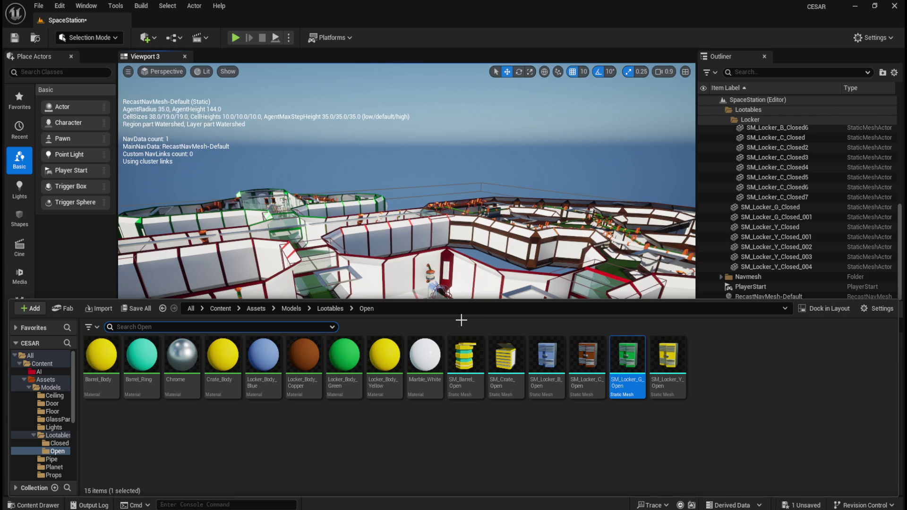
Step: Save the level and reimport the closed locker meshes from the re-exported FBX into Lootables Closed
click(14, 37)
key(ctrl+space)
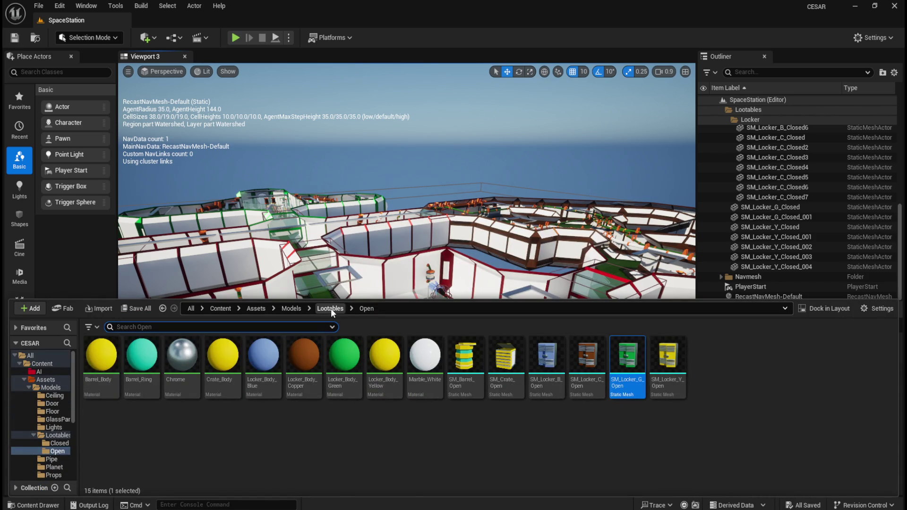
click(330, 309)
double_click(102, 358)
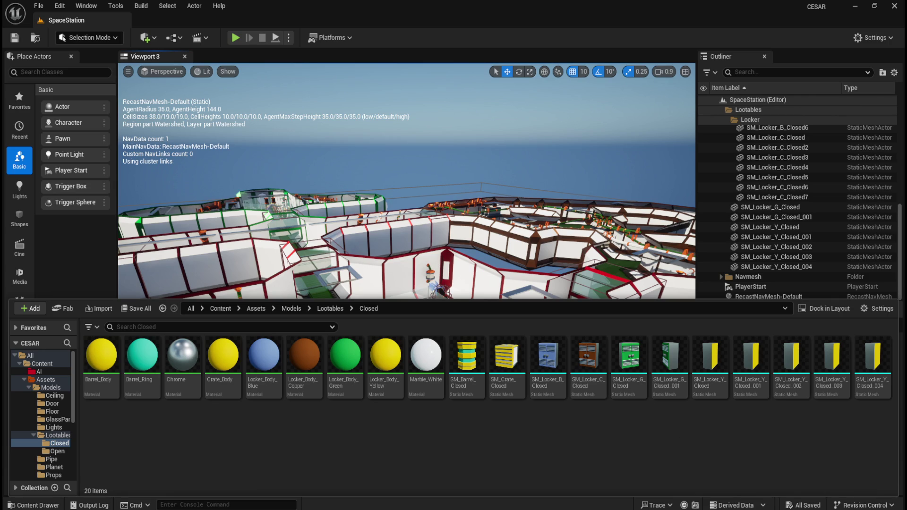
drag(711, 358, 706, 310)
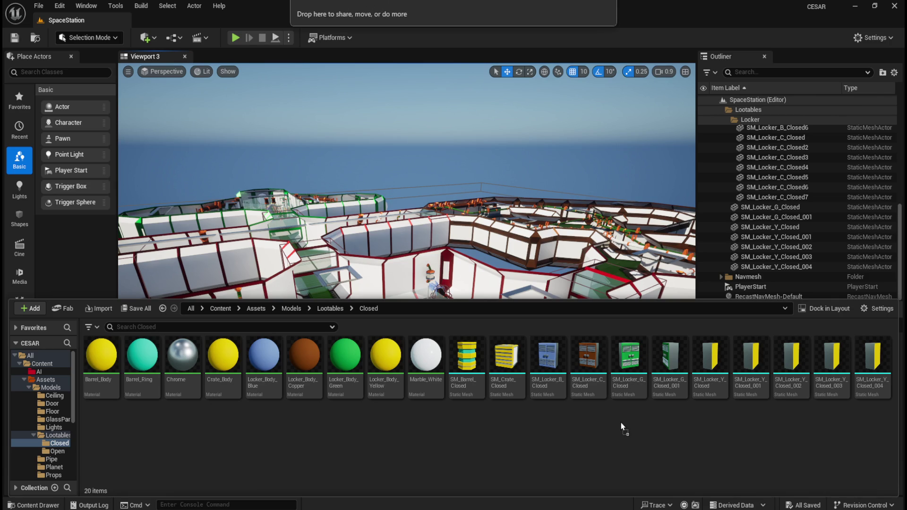
drag(621, 422, 620, 421)
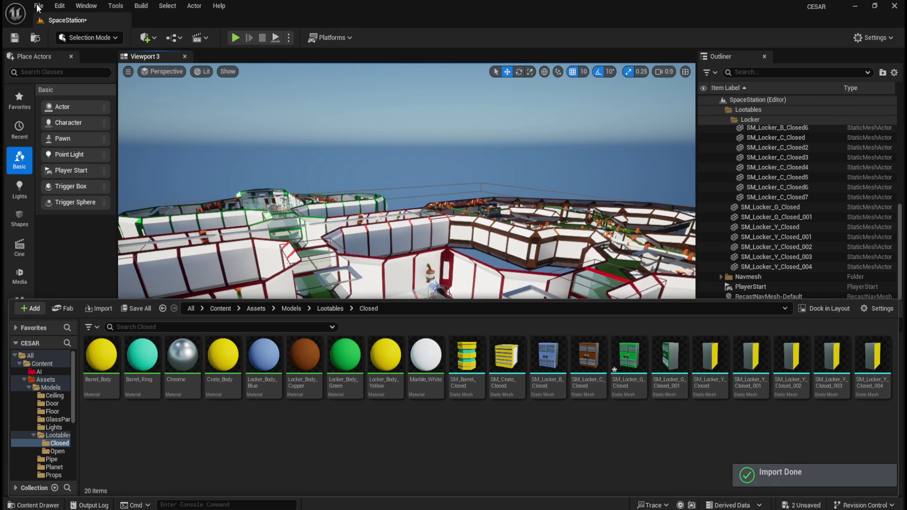
Step: Save all changes and delete both SM_Locker_G_Closed actors from the level
click(38, 5)
click(85, 146)
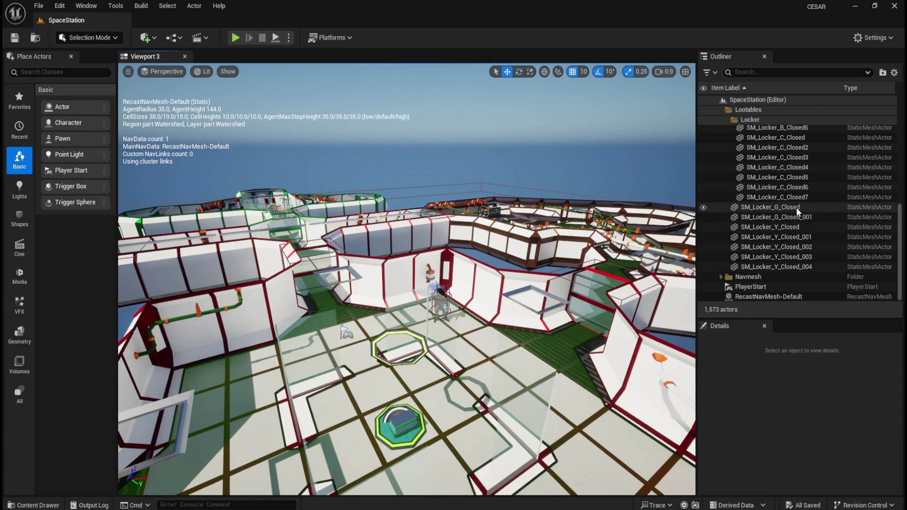
click(796, 206)
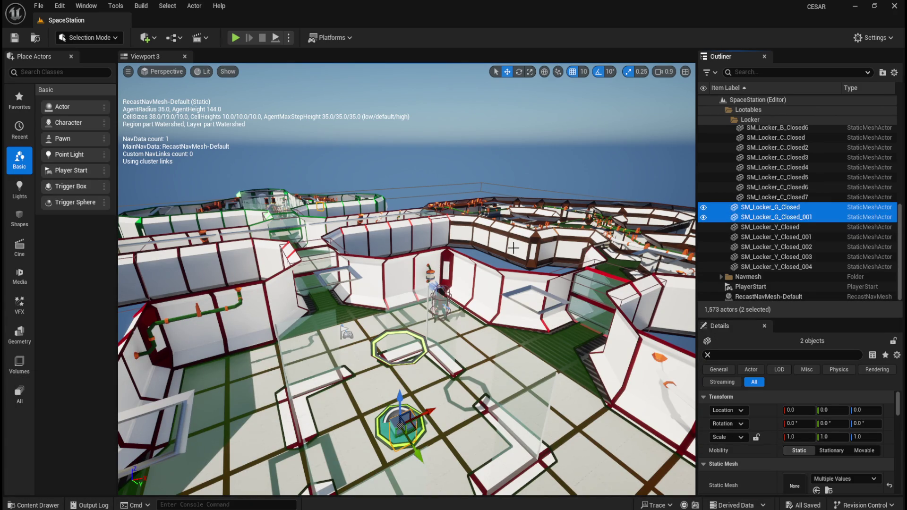
key(Delete)
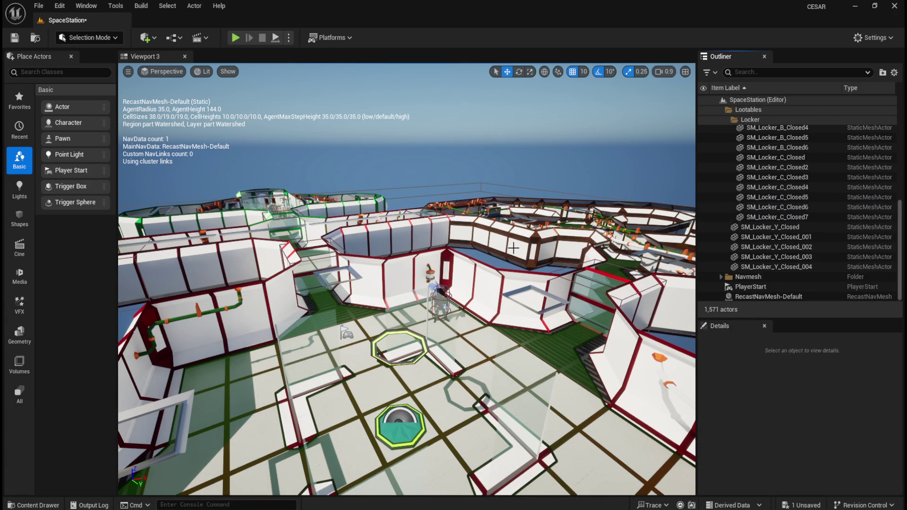
Step: Review the Closed folder in the content drawer and save all changes
key(ctrl+space)
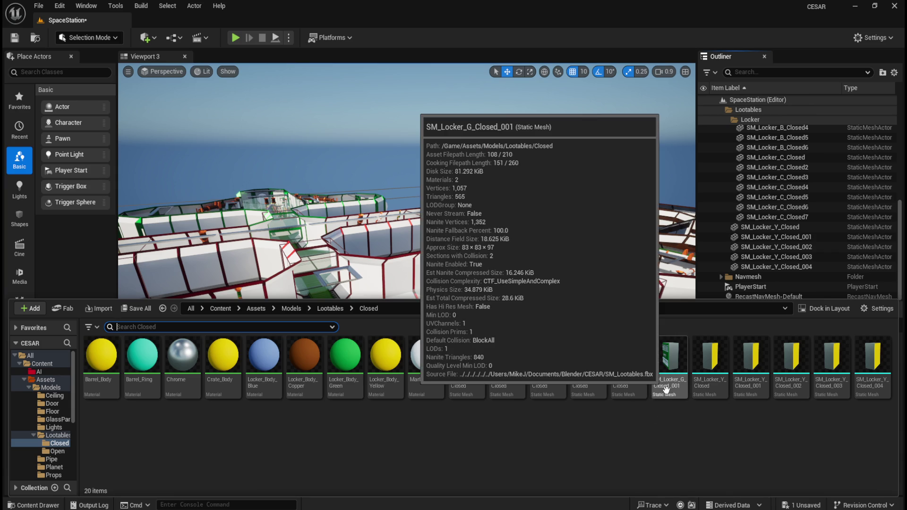
drag(708, 365, 723, 331)
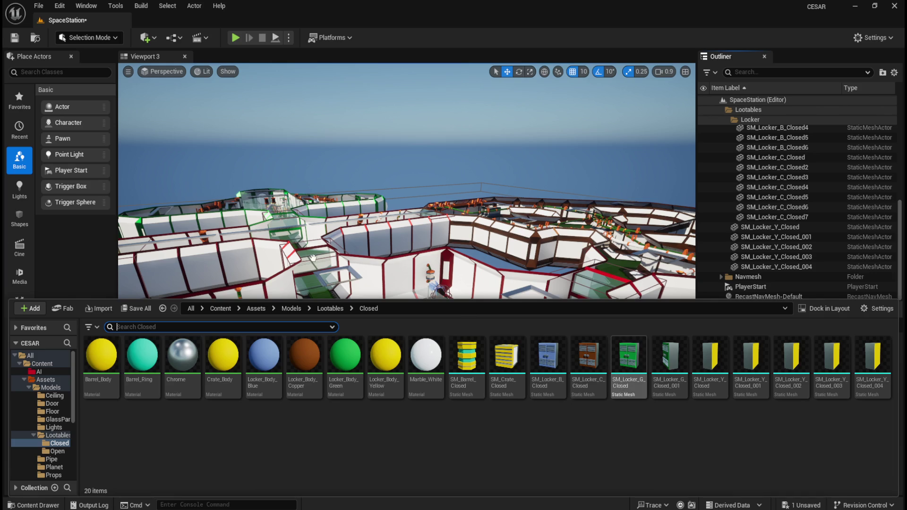
click(44, 7)
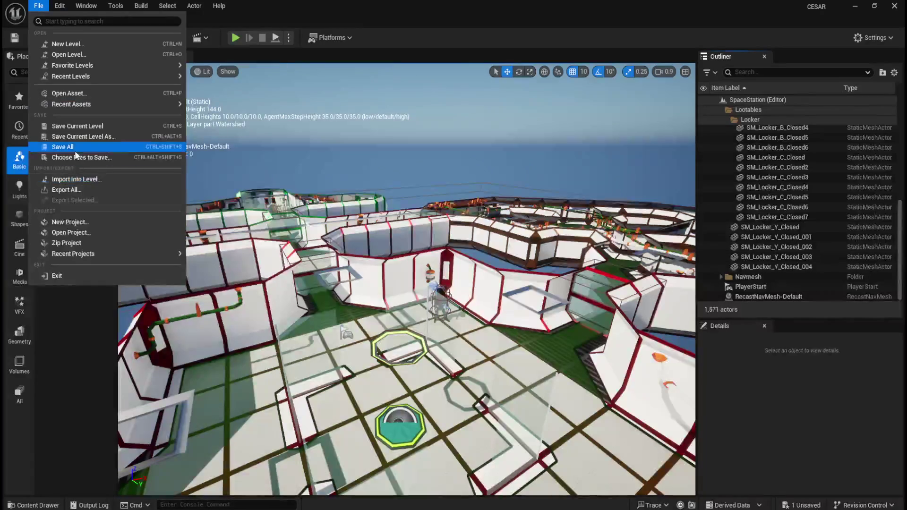
click(71, 147)
Step: Delete the SM_Locker_G_Closed_001 asset and drop a fresh SM_Locker_G_Closed into the level
key(ctrl+space)
click(673, 395)
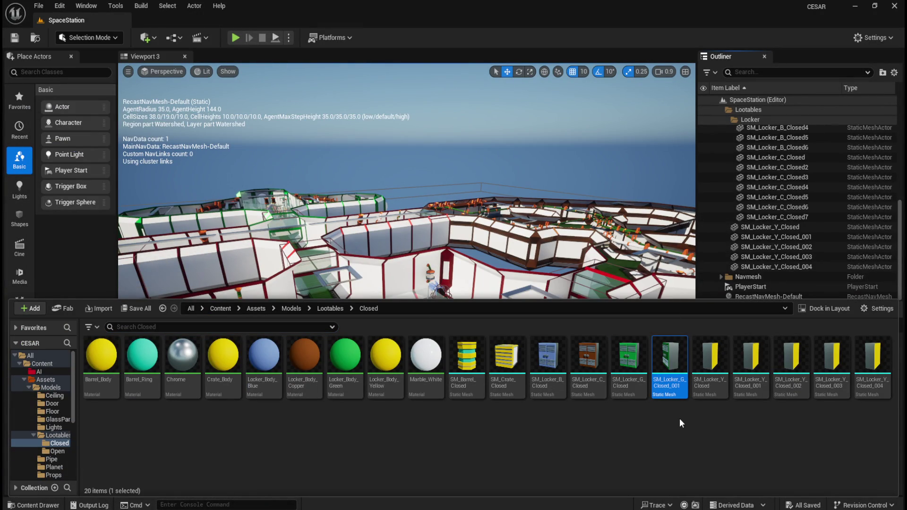
key(Delete)
click(434, 422)
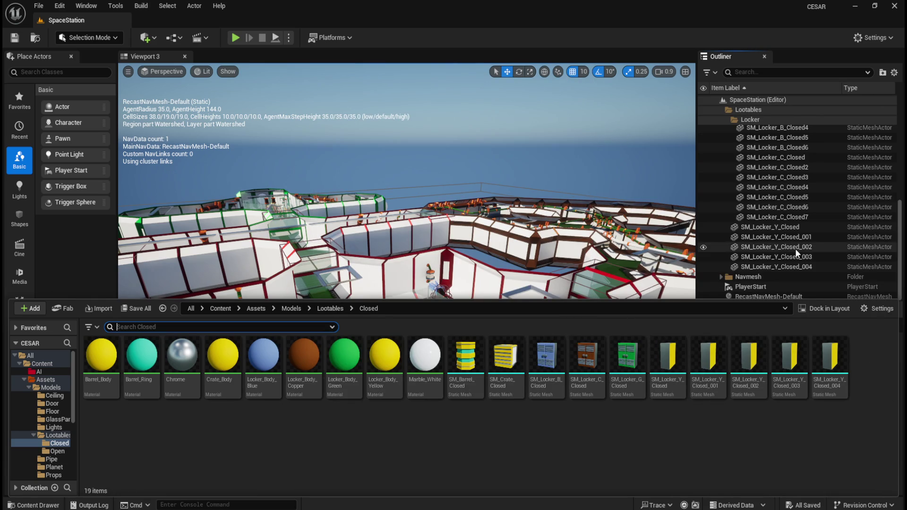
mouse_move(628, 355)
mouse_down()
mouse_move(470, 387)
mouse_move(573, 422)
mouse_up()
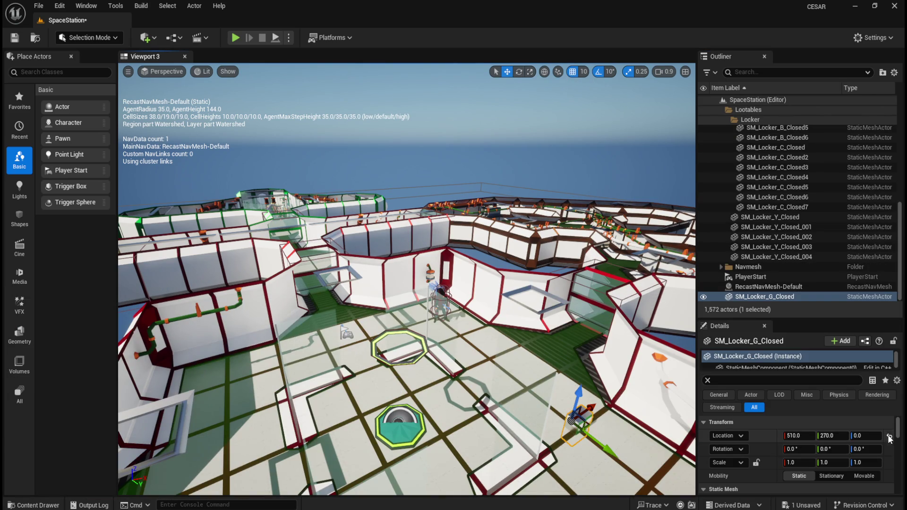
Step: Position the first closed green locker at -625, -3425, 150 with a -45° Z rotation
click(889, 438)
click(803, 437)
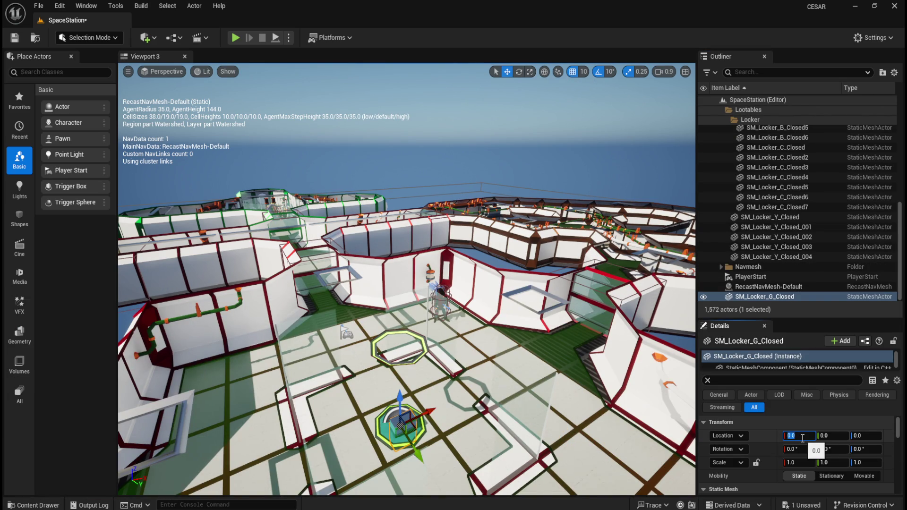
text(-625)
key(Tab)
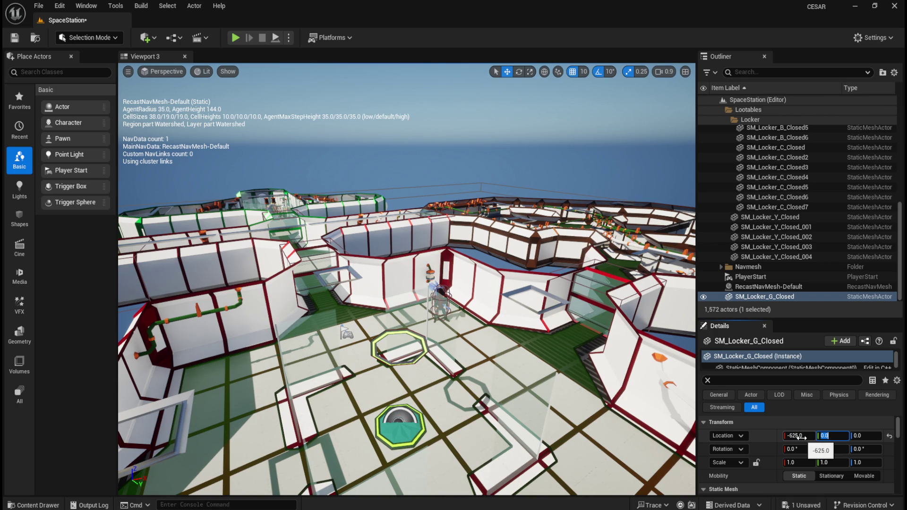
text(-3425)
key(Tab)
text(150)
key(Tab)
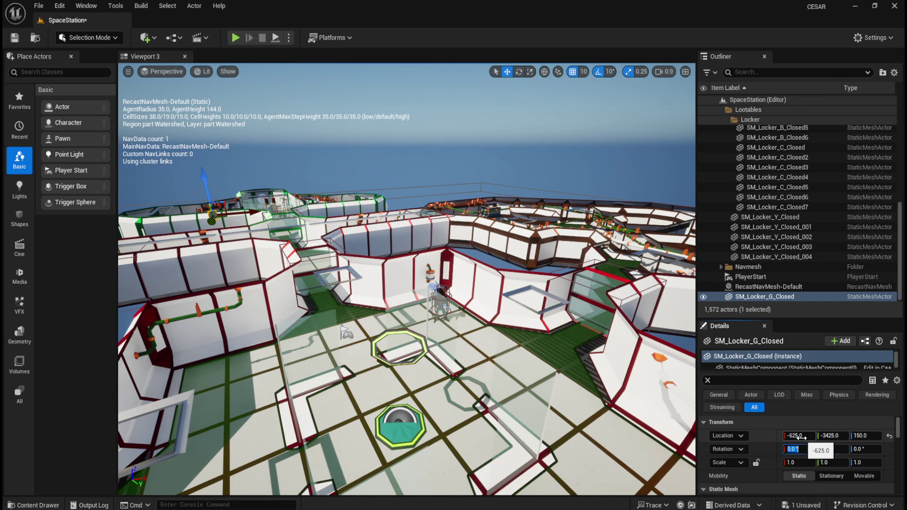
text(-45)
key(Return)
double_click(765, 296)
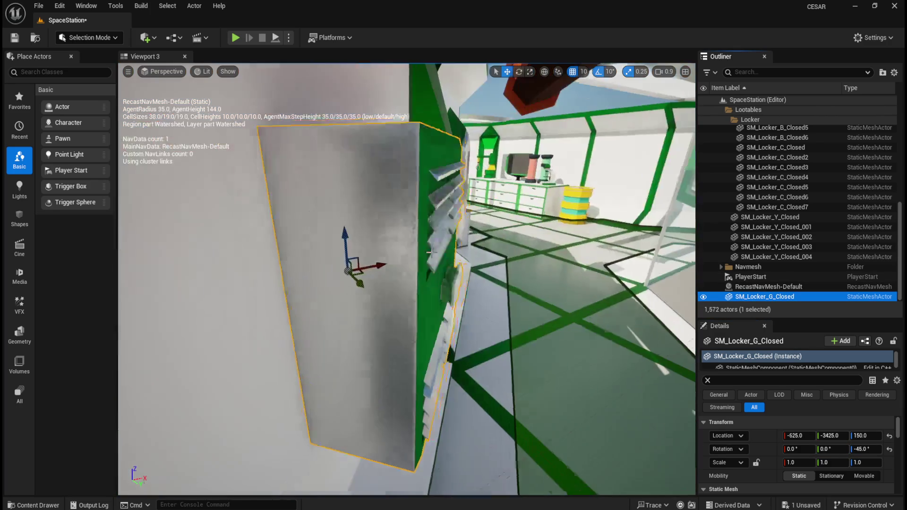
scroll(428, 252, down, 5)
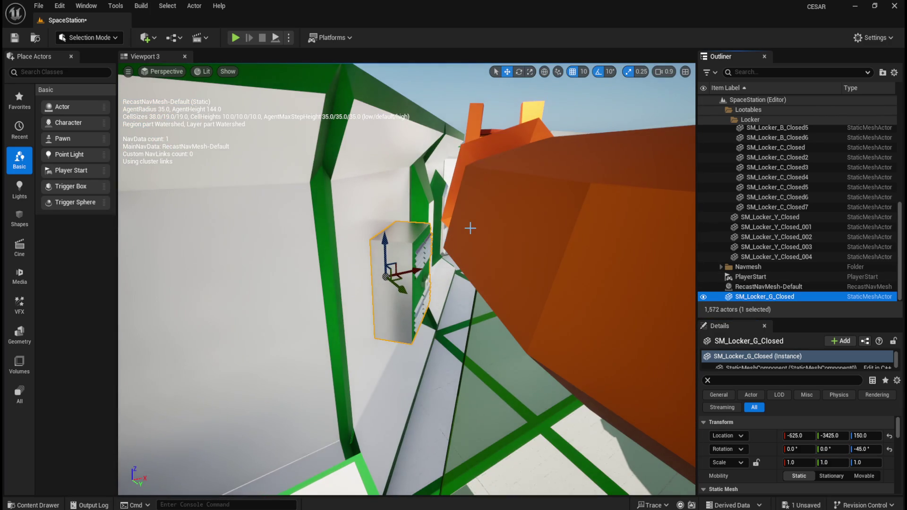
drag(470, 228, 470, 228)
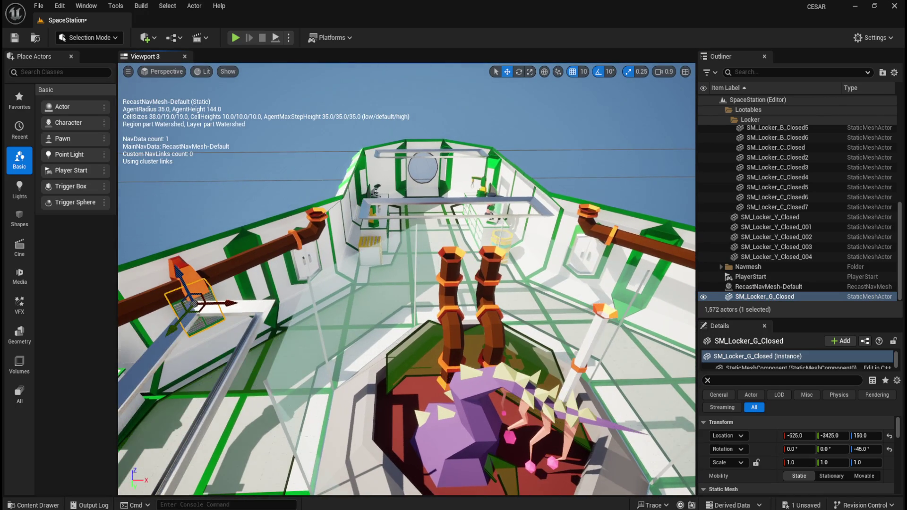
Step: Place a second SM_Locker_G_Closed at 625, -3425, 150 with a 45° Z rotation
key(ctrl+b)
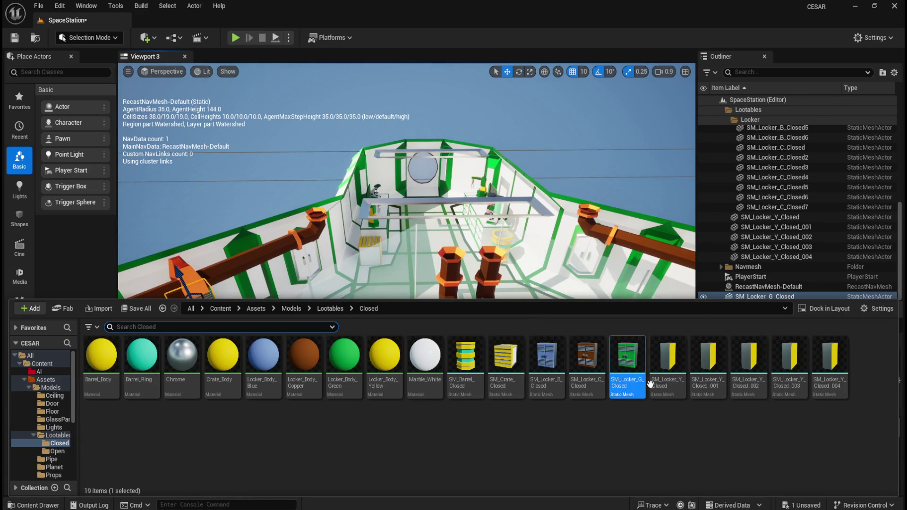
drag(635, 371, 260, 428)
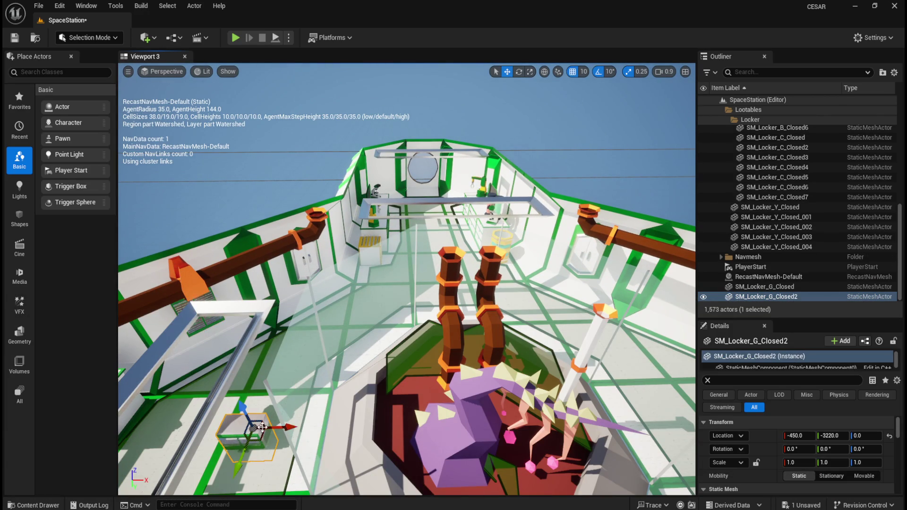
click(890, 435)
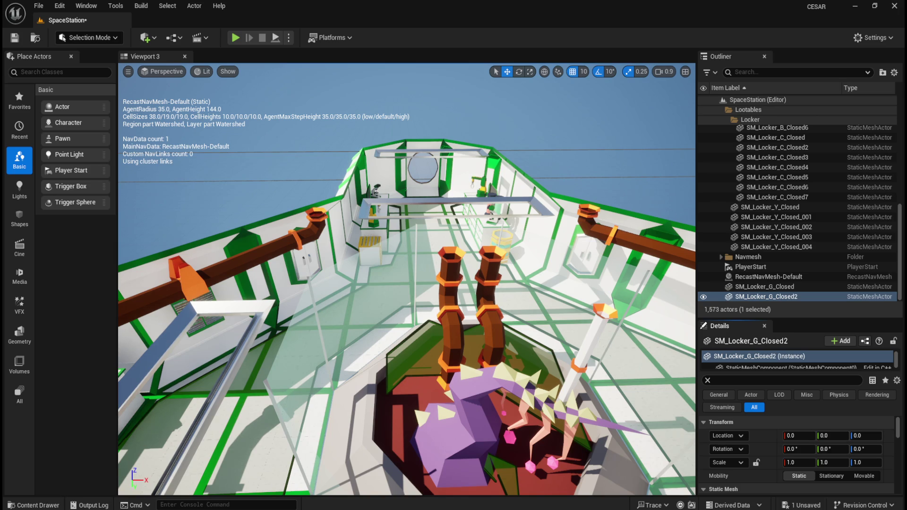
click(799, 436)
text(625)
key(Tab)
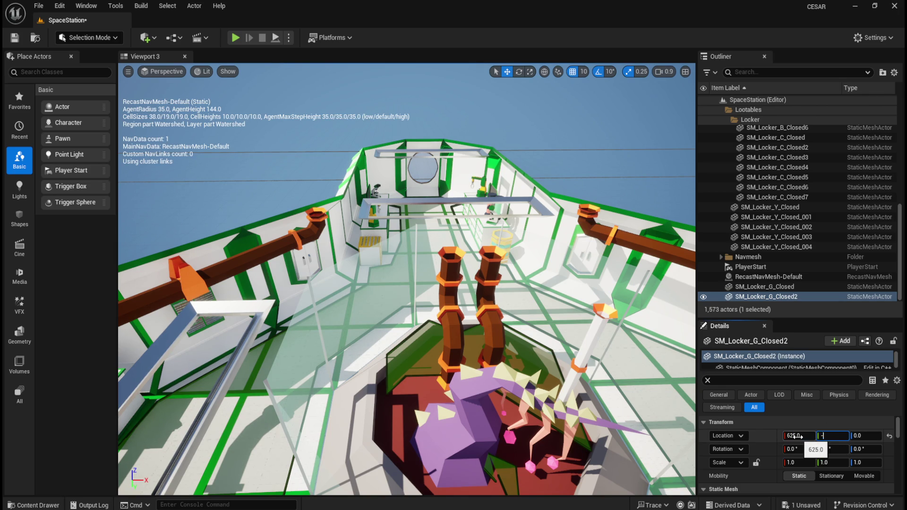
text(3425)
key(Tab)
text(150)
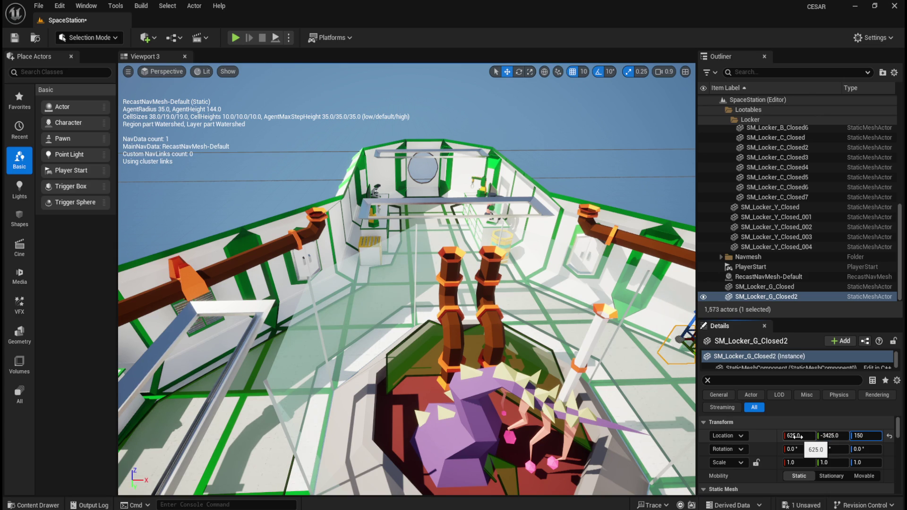
key(Tab)
key(Tab)
key(Tab)
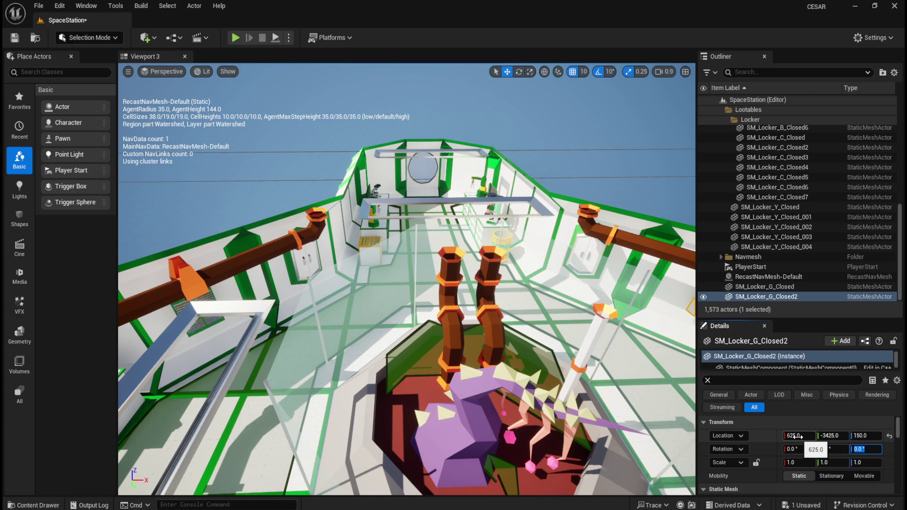
text(45)
key(Return)
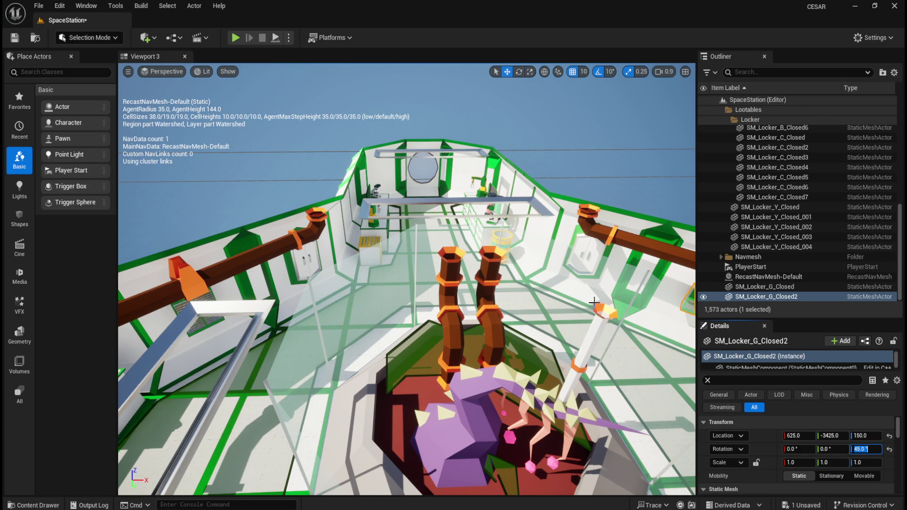
click(765, 296)
key(f)
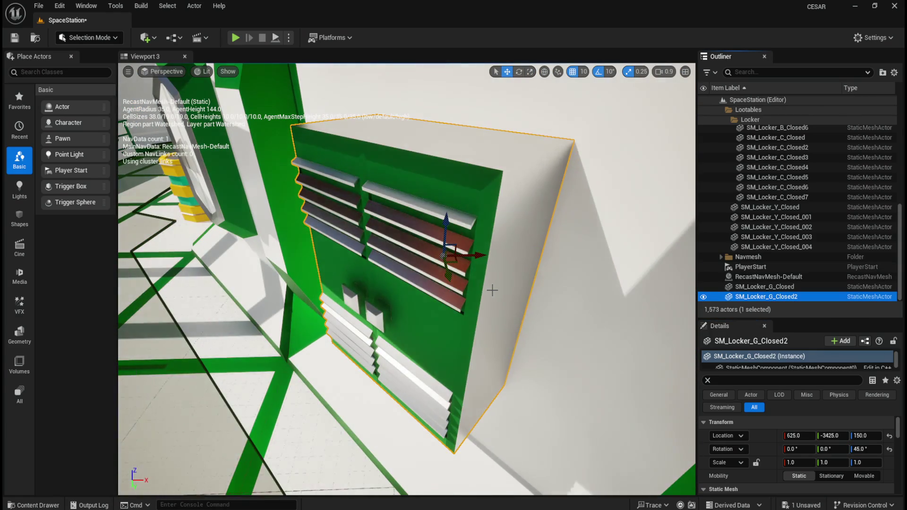
Step: Move SM_Locker_G_Closed and SM_Locker_G_Closed2 into the Lootables Locker folder and save the level
click(752, 287)
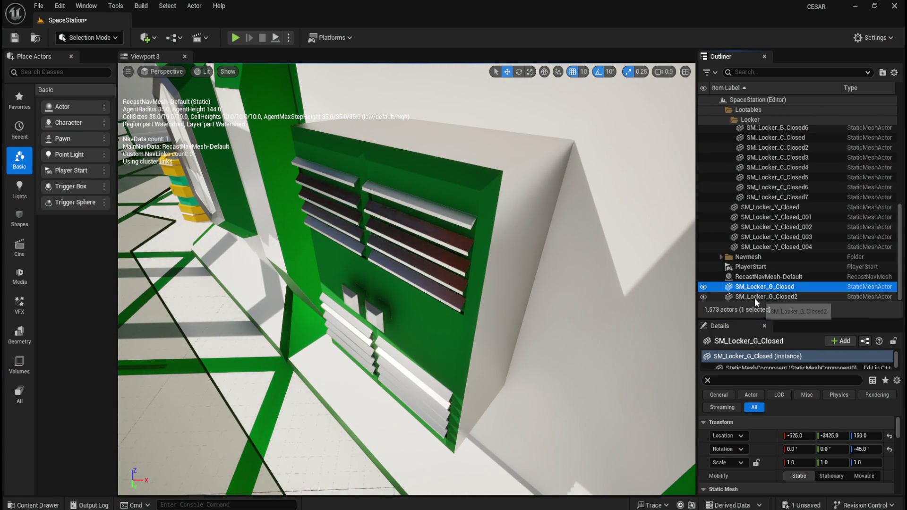
ctrl+click(755, 299)
right_click(776, 299)
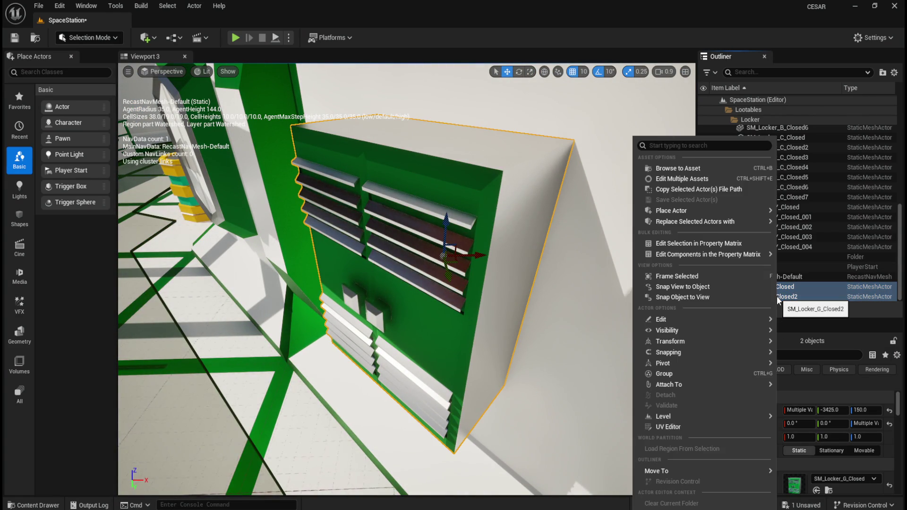
mouse_move(705, 471)
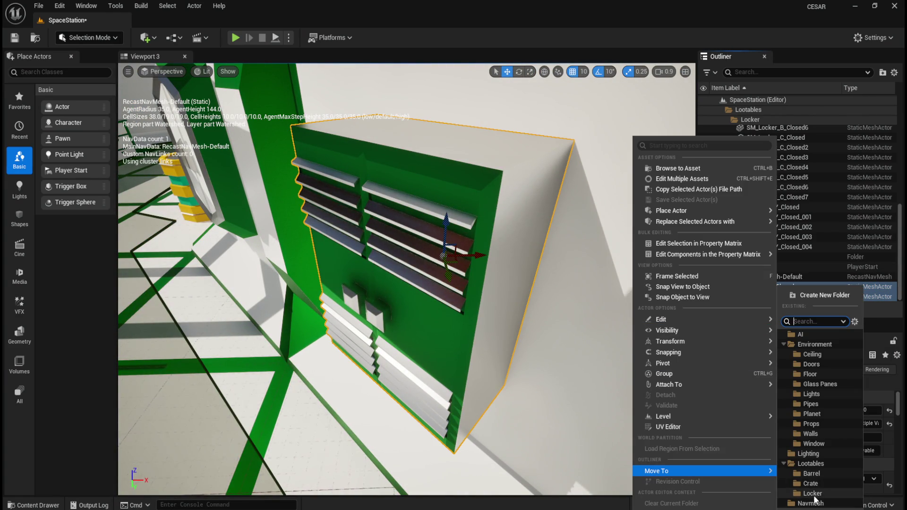
click(813, 494)
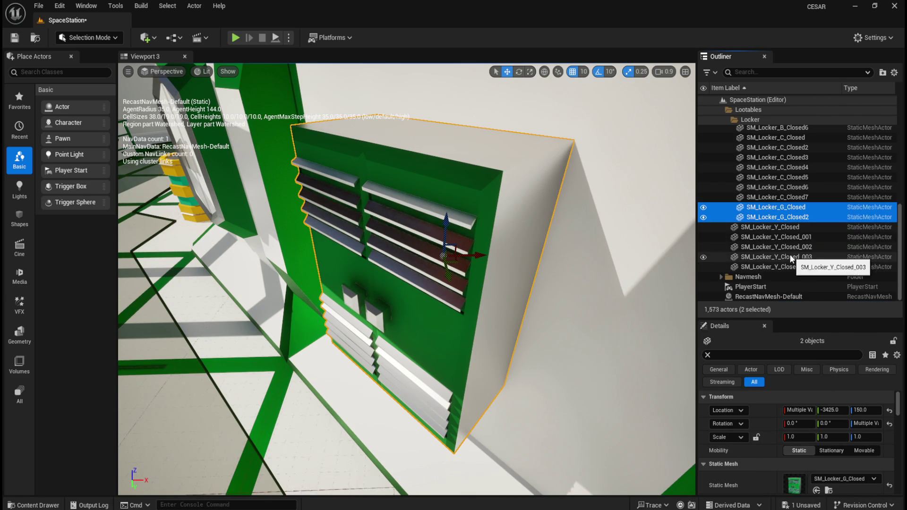
drag(316, 246, 499, 261)
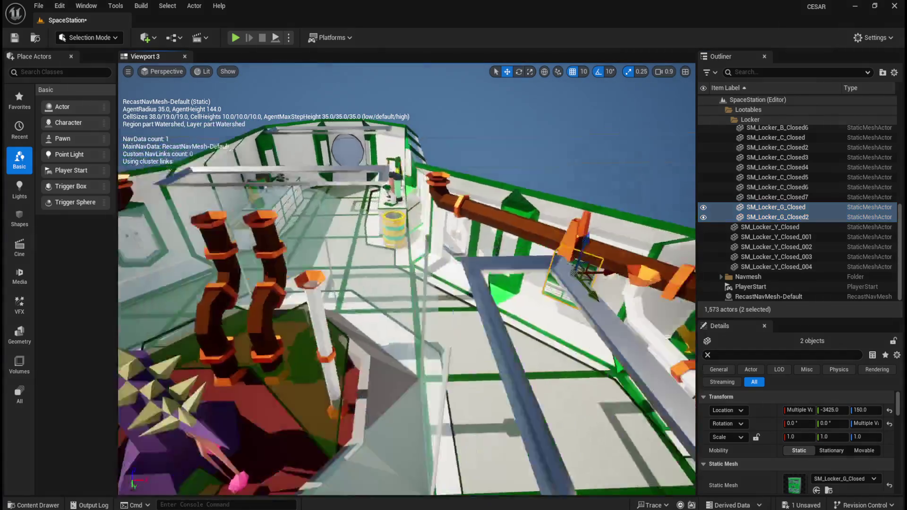
scroll(499, 262, down, 1)
scroll(489, 251, down, 1)
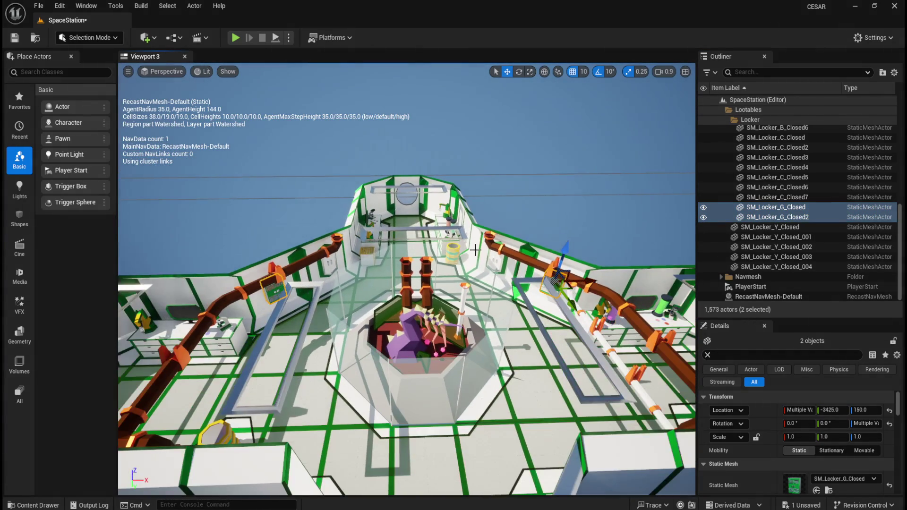
key(ctrl+s)
scroll(489, 250, down, 1)
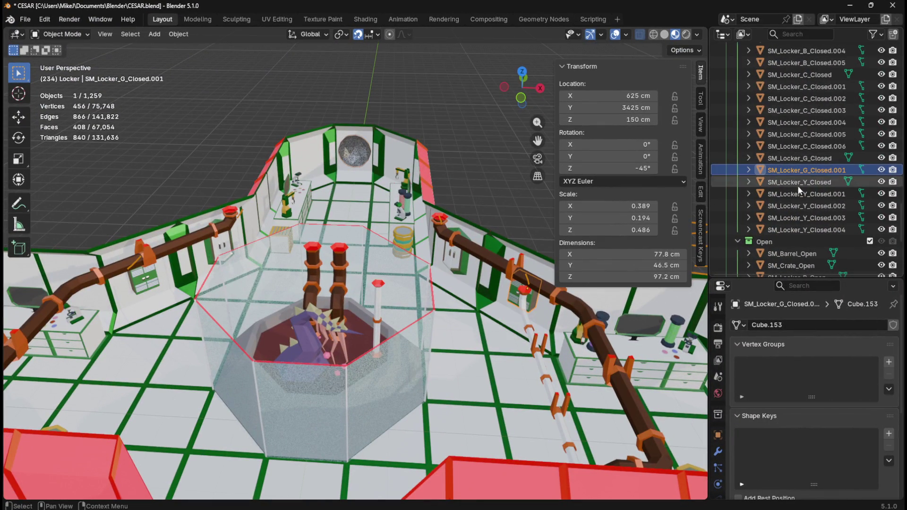
scroll(803, 189, down, 3)
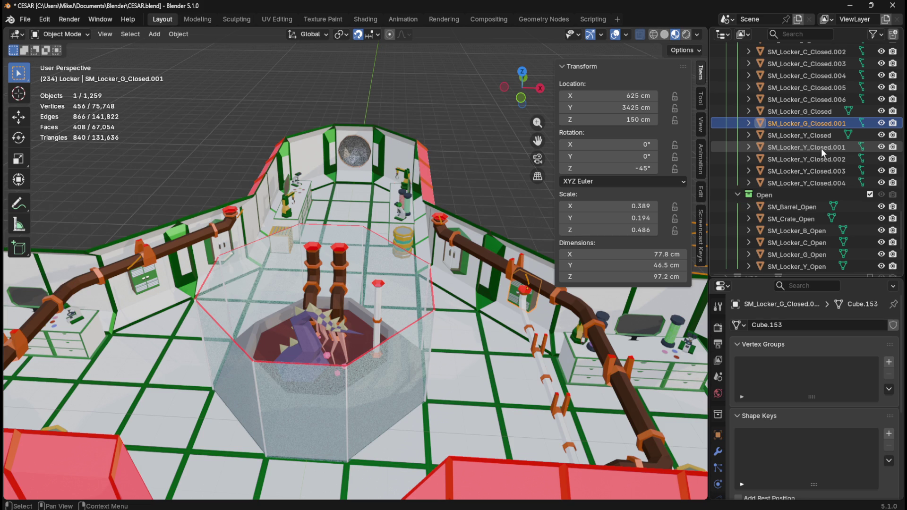
scroll(804, 238, down, 2)
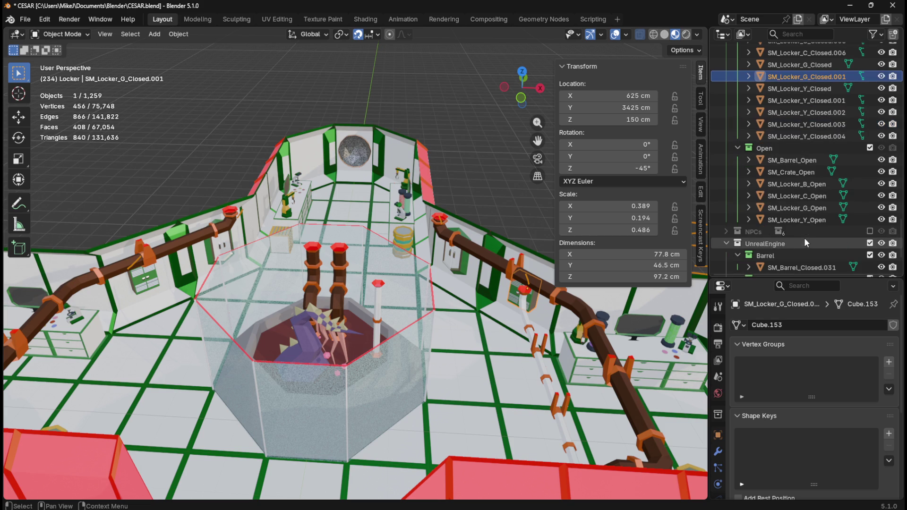
scroll(810, 189, down, 1)
scroll(808, 190, down, 1)
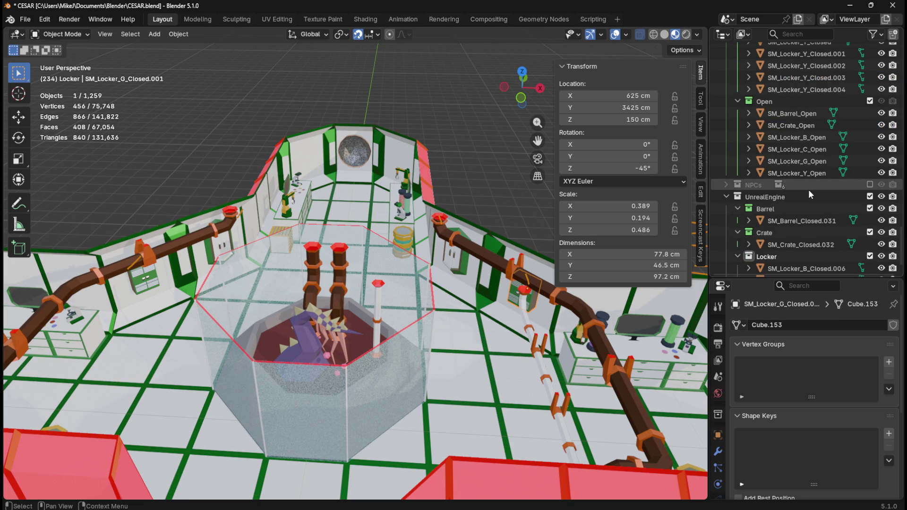
scroll(808, 189, up, 2)
scroll(808, 189, up, 1)
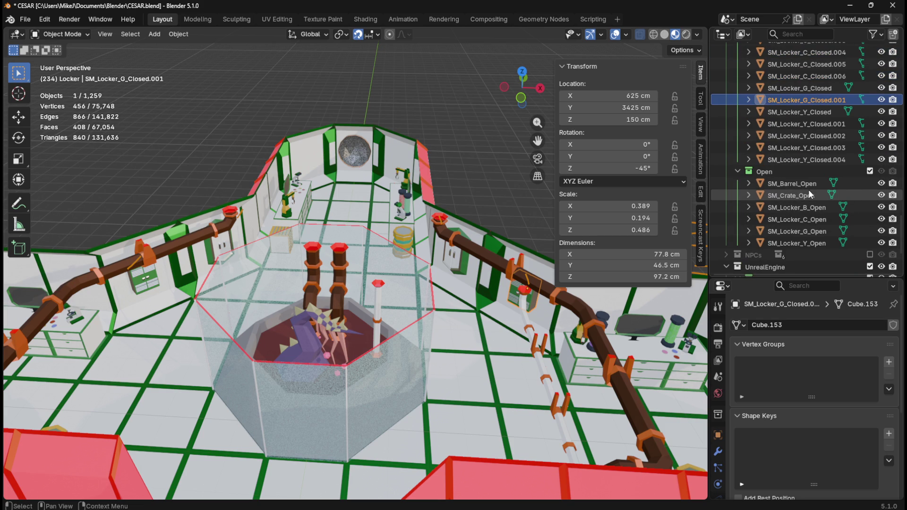
scroll(809, 189, up, 2)
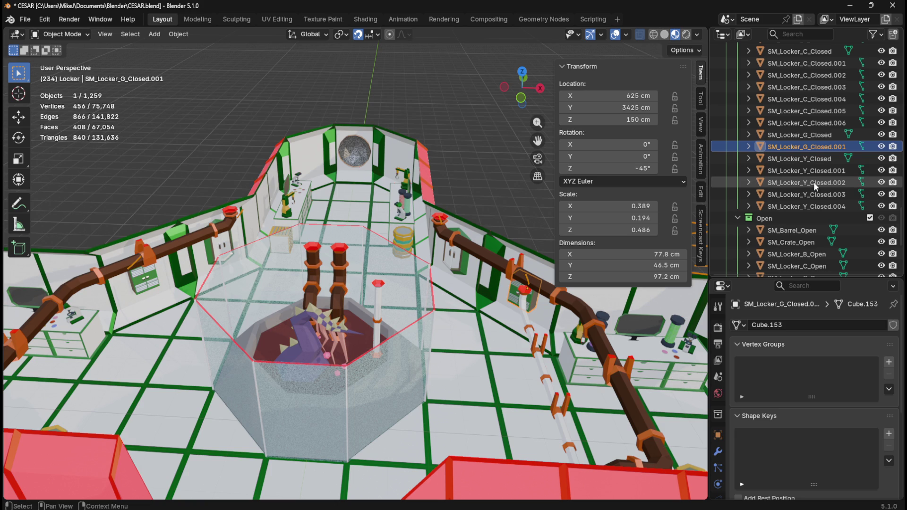
scroll(816, 176, up, 1)
scroll(815, 176, up, 1)
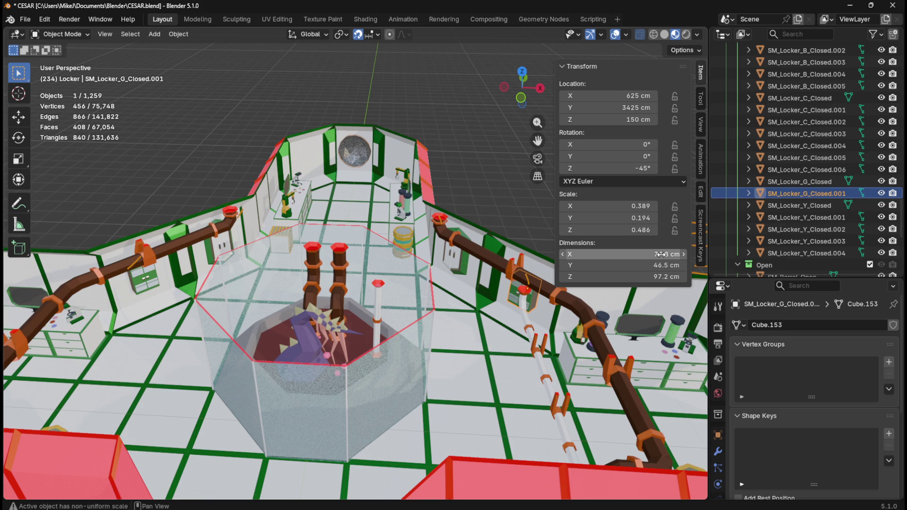
Step: Orbit the Blender level and select SM_Locker_Y_Closed through SM_Locker_Y_Closed.004
mouse_move(435, 168)
mouse_down()
mouse_move(431, 213)
mouse_move(445, 211)
mouse_move(435, 214)
mouse_up()
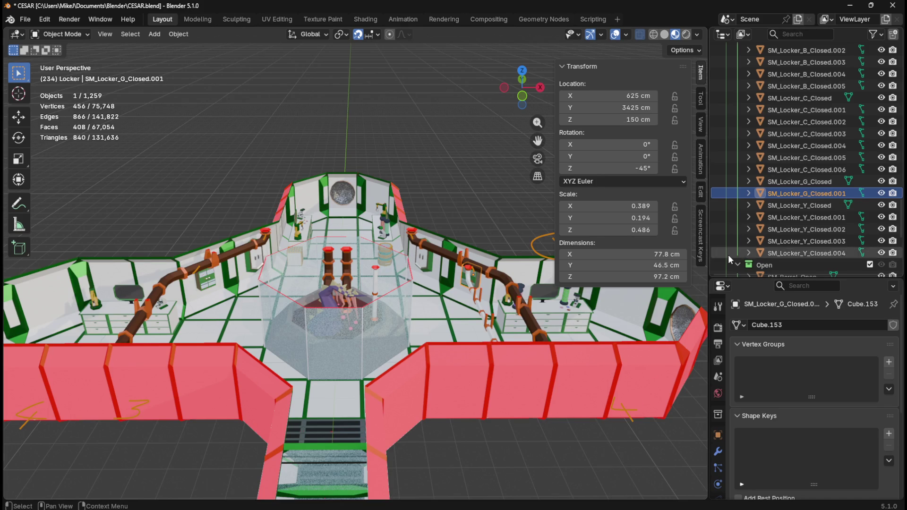
scroll(443, 226, down, 2)
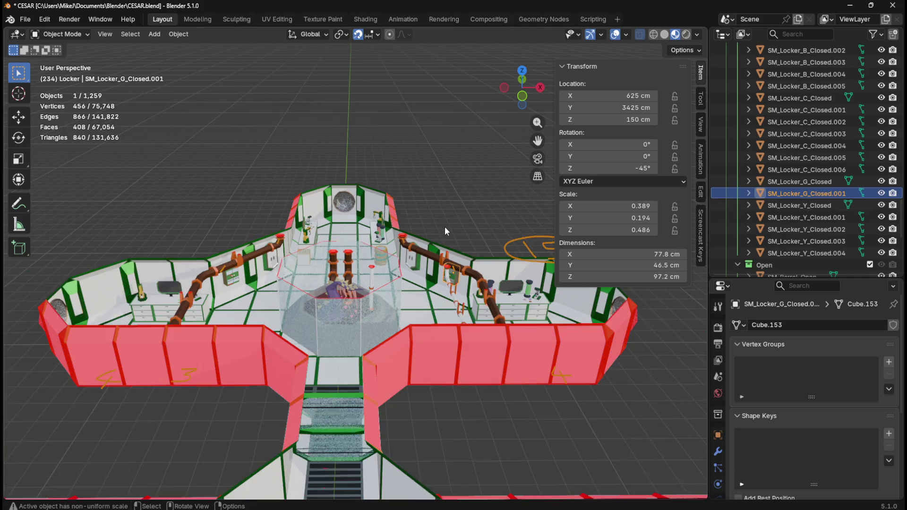
scroll(445, 226, down, 2)
scroll(445, 226, down, 2)
scroll(444, 233, down, 2)
scroll(426, 309, up, 1)
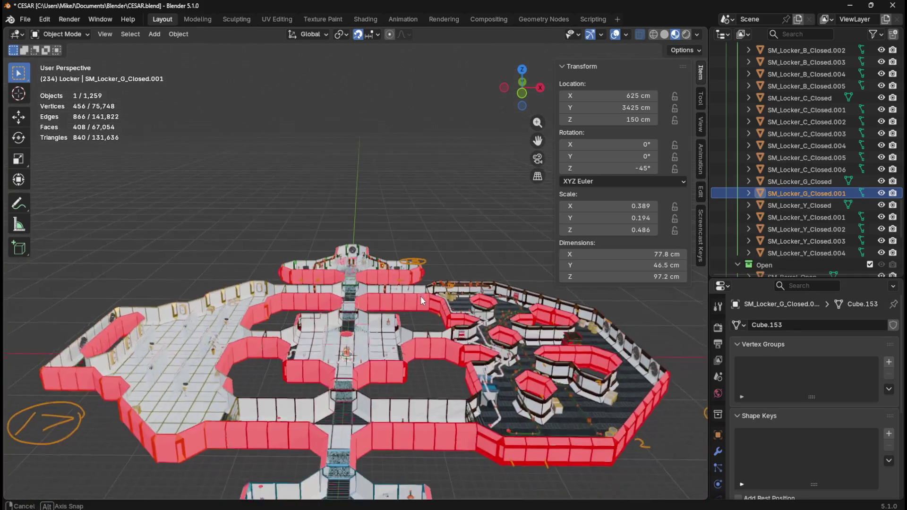
scroll(420, 296, up, 3)
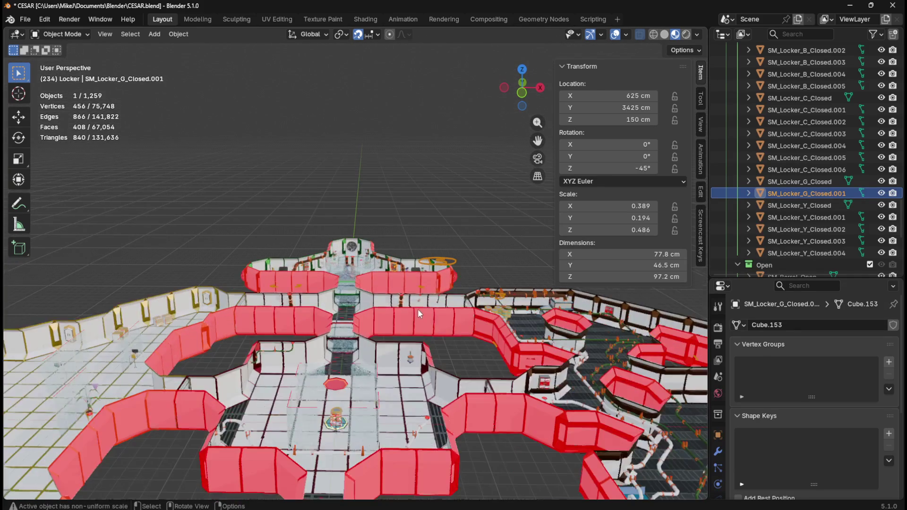
click(829, 207)
shift+click(814, 252)
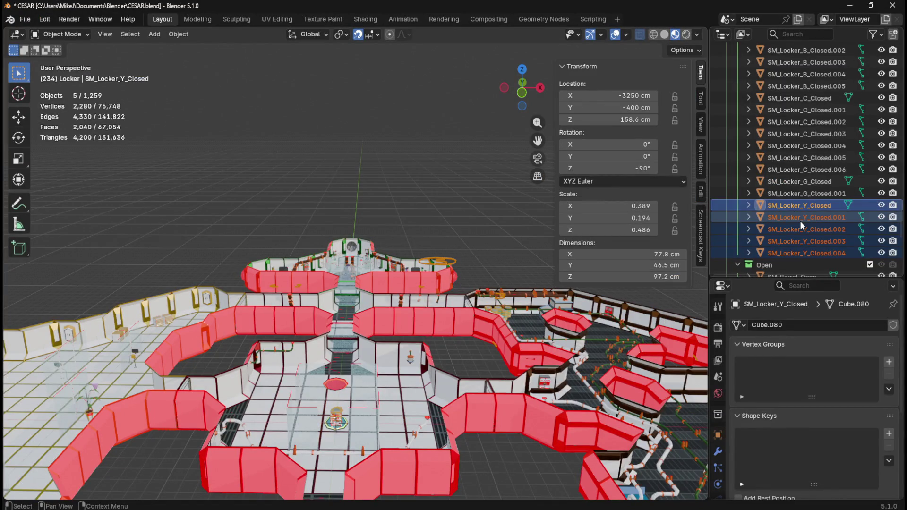
Step: Duplicate SM_Locker_Y_Closed in place and move the copy into the UnrealEngine Locker collection
click(800, 218)
scroll(805, 228, down, 5)
scroll(809, 220, down, 2)
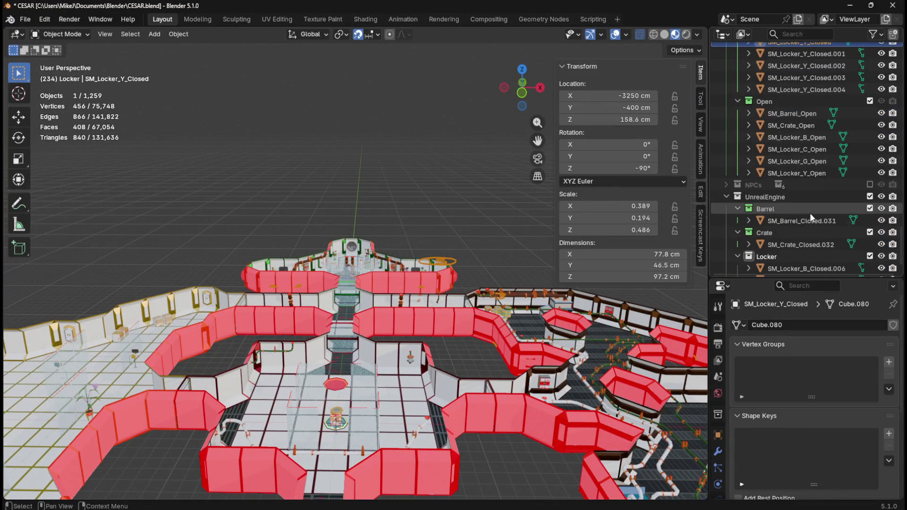
scroll(810, 214, down, 2)
scroll(812, 240, up, 3)
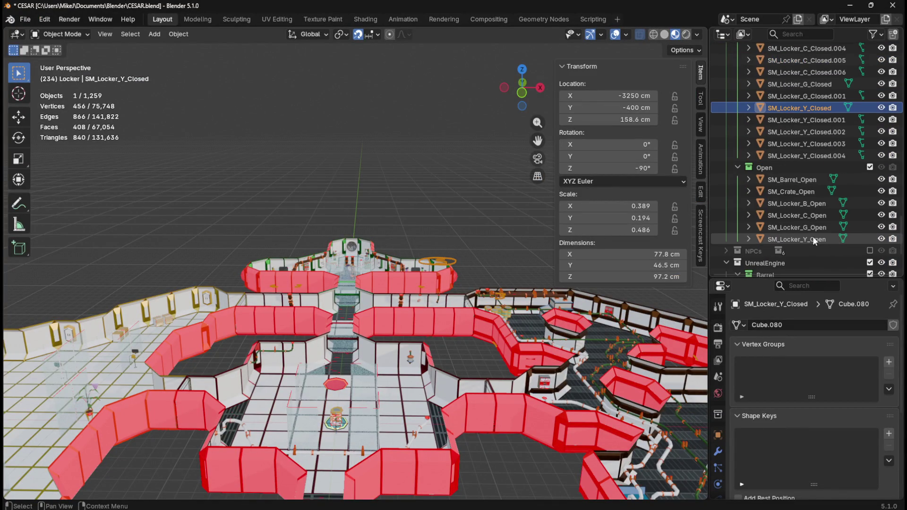
key(shift+d)
key(Escape)
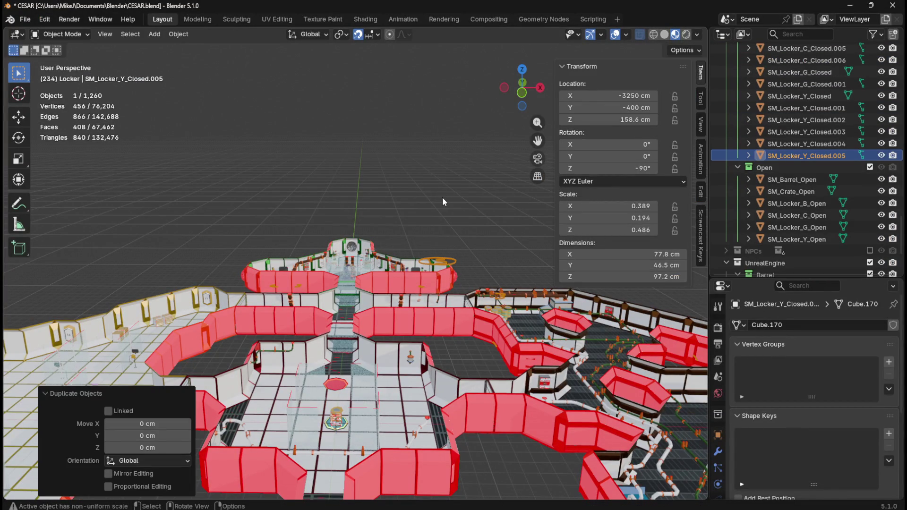
key(m)
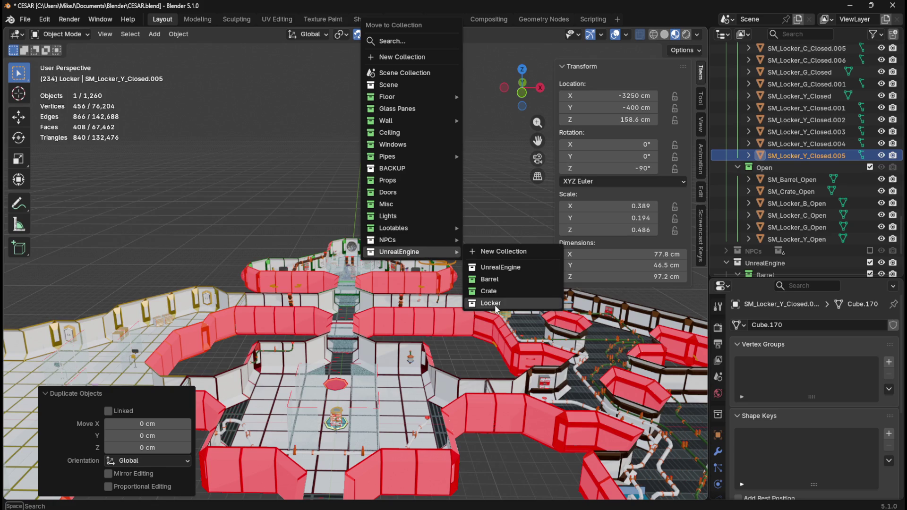
click(497, 303)
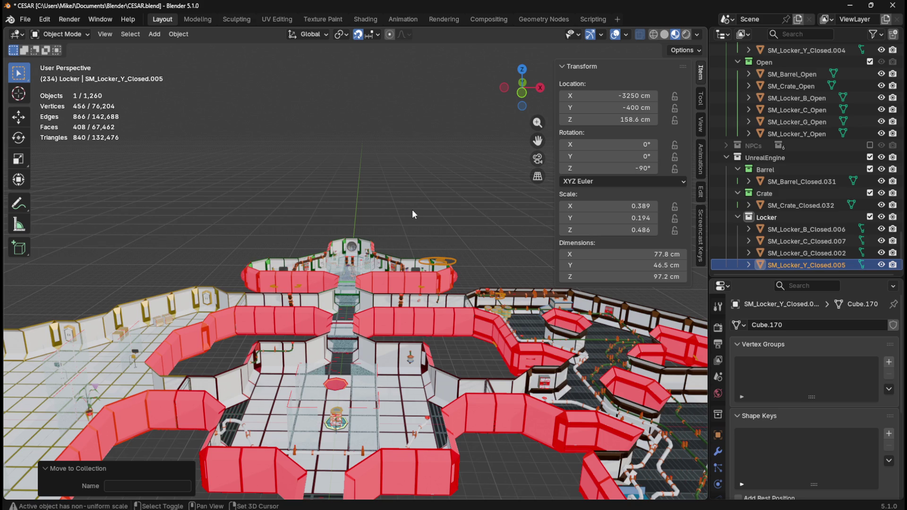
Step: Snap the copy to the 3D cursor at world origin and reset its Z rotation to 0°
key(shift+s)
click(431, 142)
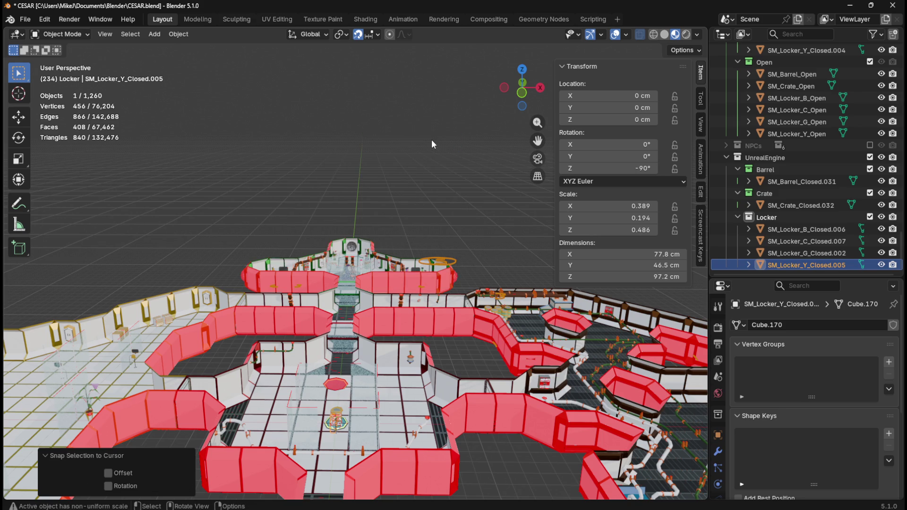
key(KP_Decimal)
key(KP_1)
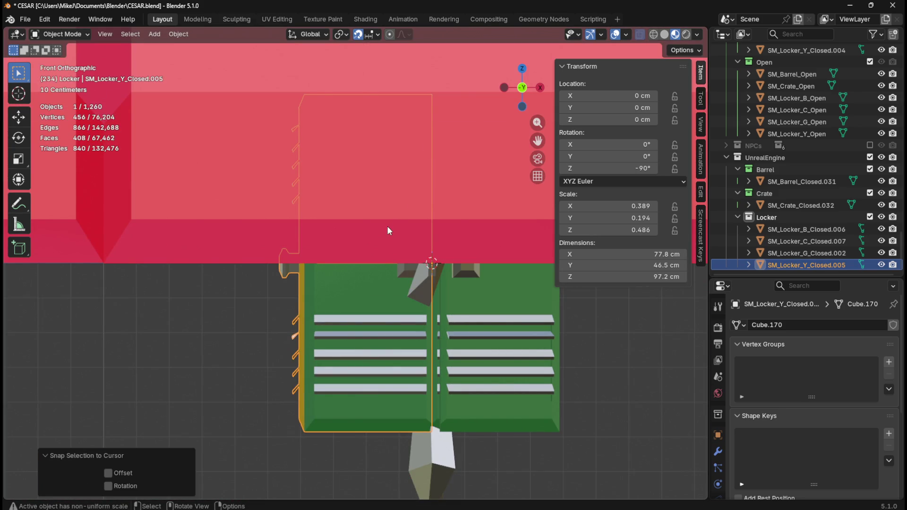
click(635, 168)
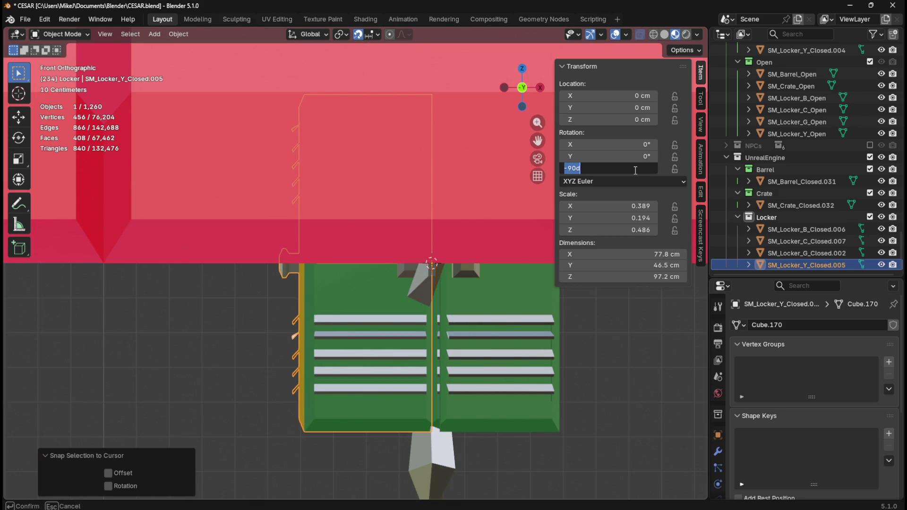
text(0)
key(Return)
mouse_move(422, 224)
mouse_down()
mouse_move(468, 253)
mouse_move(476, 302)
mouse_move(340, 300)
mouse_move(377, 310)
mouse_up()
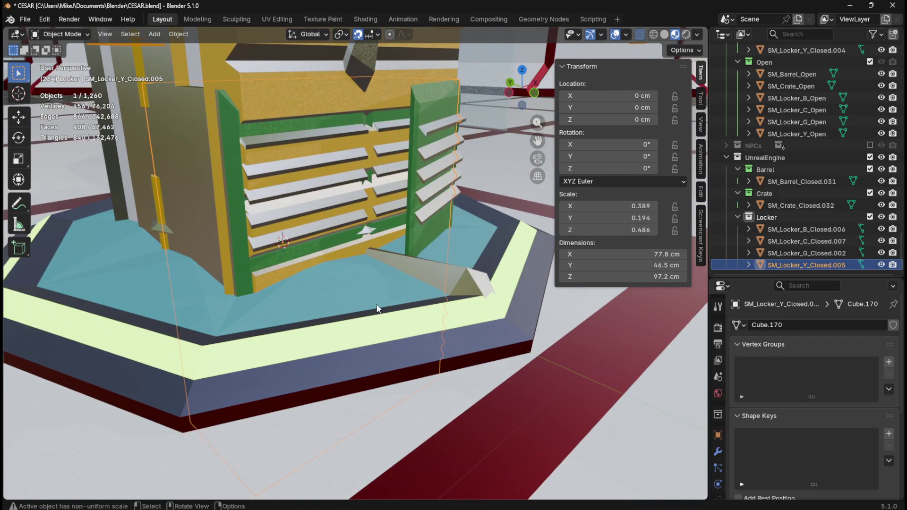
Step: Export the selected locker as SM_Locker_Y_Closed.fbx, renaming from SM_Locker_G_Open
click(25, 20)
mouse_move(43, 199)
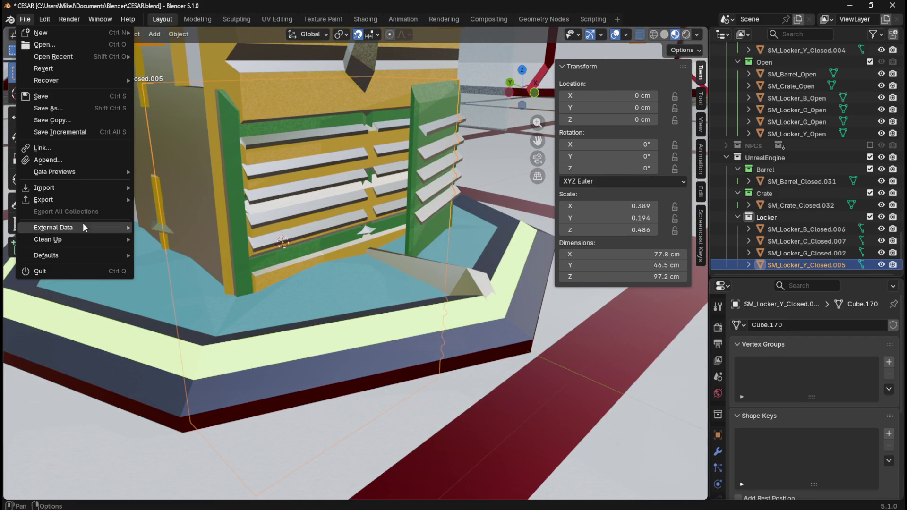
click(173, 294)
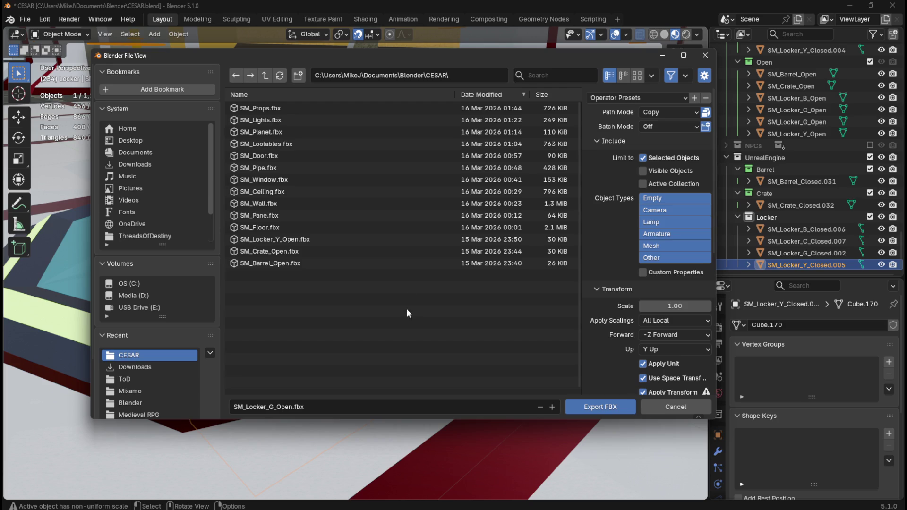
click(343, 405)
key(Left)
key(Left)
key(Left)
key(Left)
key(Left)
key(Left)
key(Left)
key(Left)
key(Delete)
text(Y)
key(Right)
key(shift+Right)
key(shift+Right)
key(shift+Right)
key(shift+Right)
text(Closed)
key(Return)
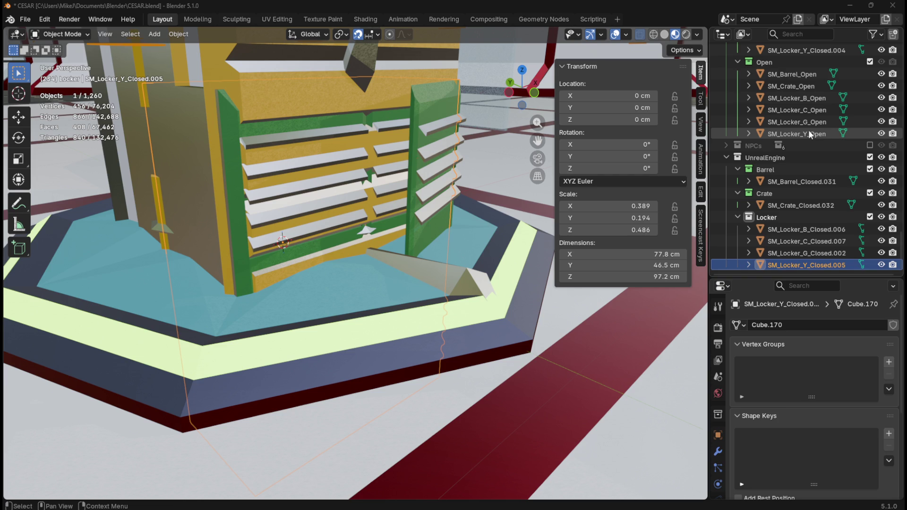
Step: Isolate SM_Locker_Y_Open and select its right and left outer vertical edges in Edit Mode
click(799, 134)
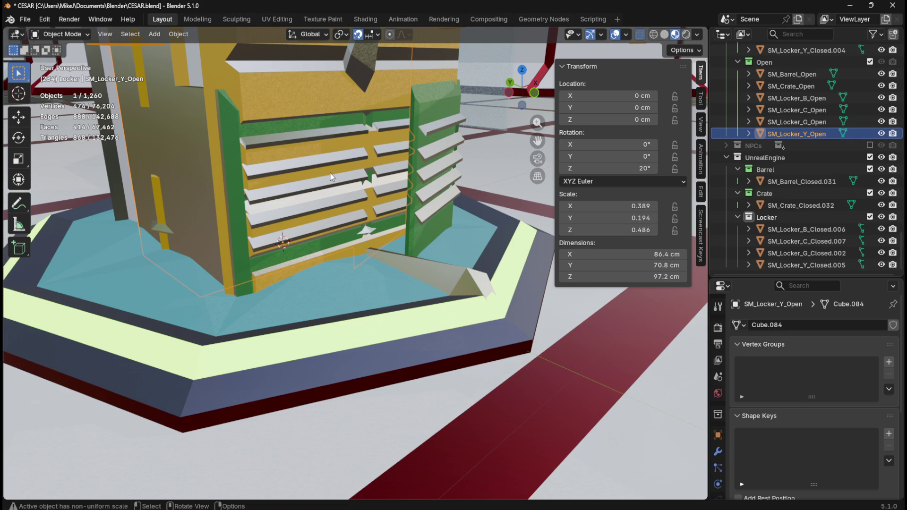
key(KP_Decimal)
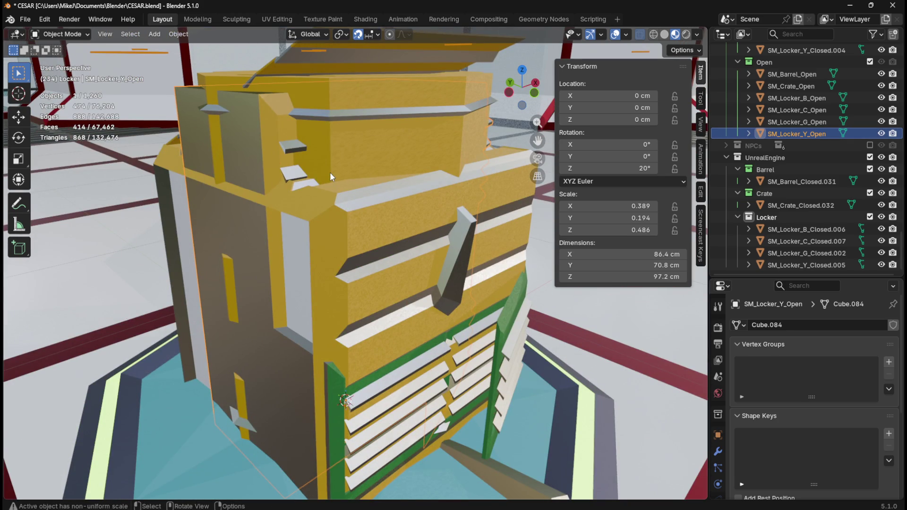
key(KP_Divide)
mouse_move(310, 176)
mouse_down()
mouse_move(429, 211)
mouse_move(471, 251)
mouse_move(571, 253)
mouse_up()
key(Tab)
click(571, 253)
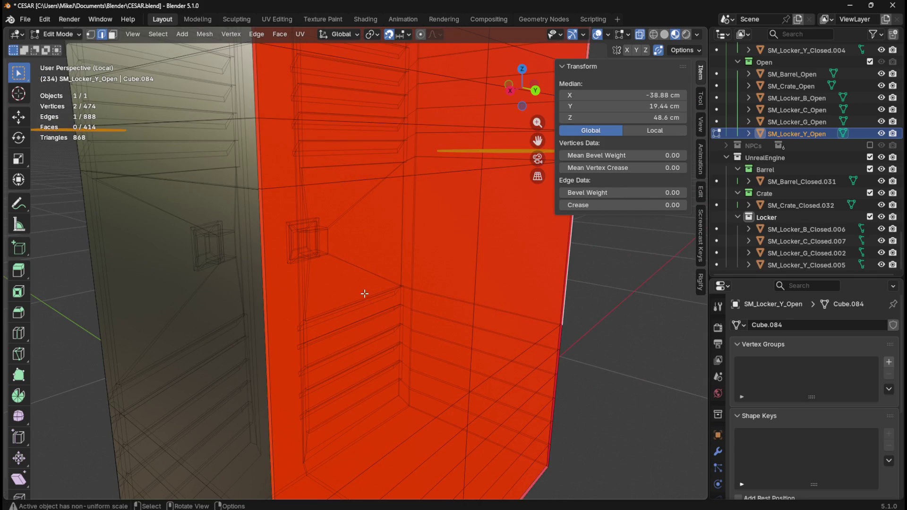
drag(507, 307, 384, 307)
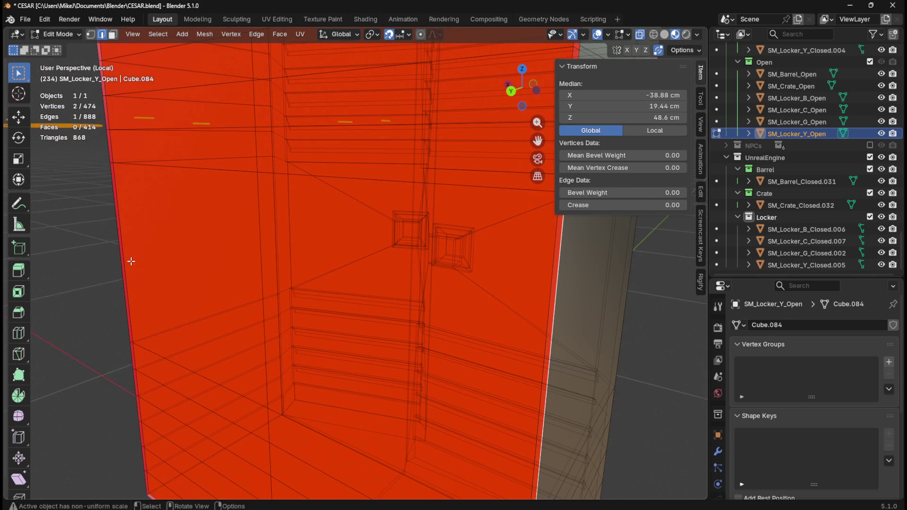
shift+click(122, 263)
drag(270, 273, 410, 277)
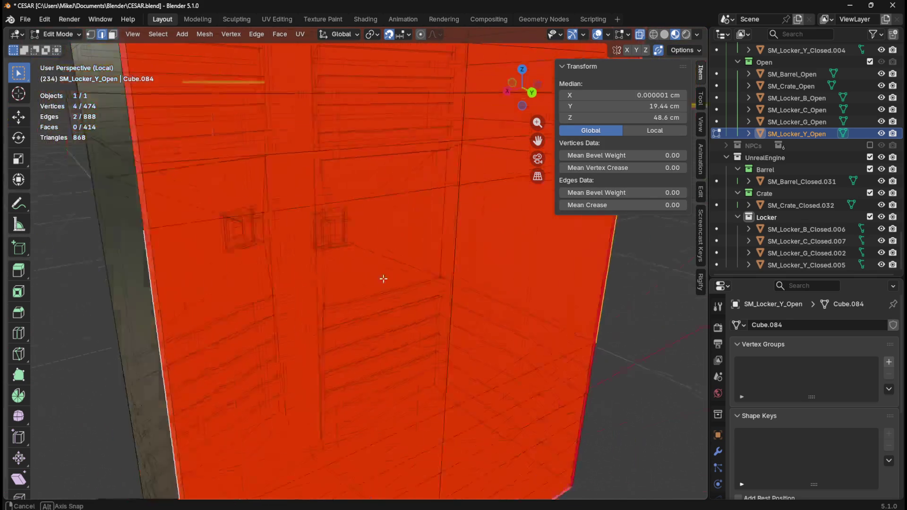
Step: Set the locker's origin to the 3D cursor, return the cursor to world origin and show the whole scene
key(Tab)
right_click(241, 247)
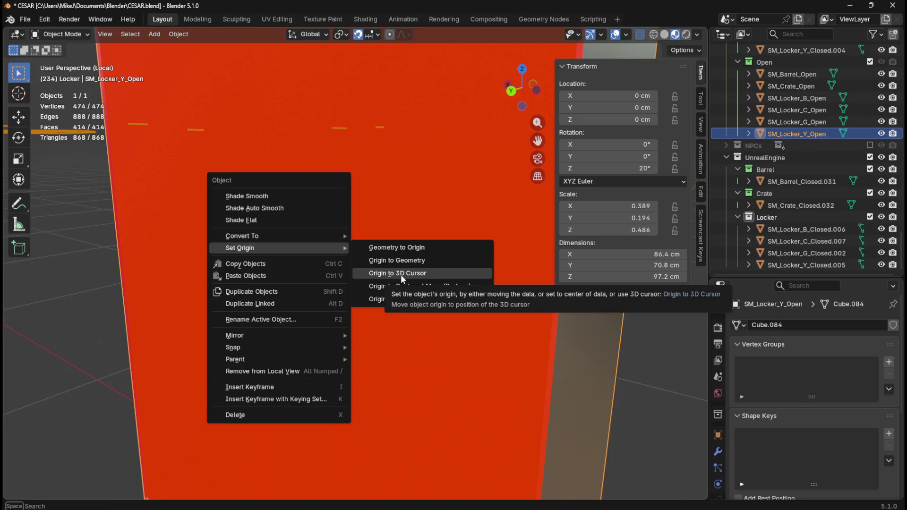
click(400, 275)
key(shift+s)
click(310, 321)
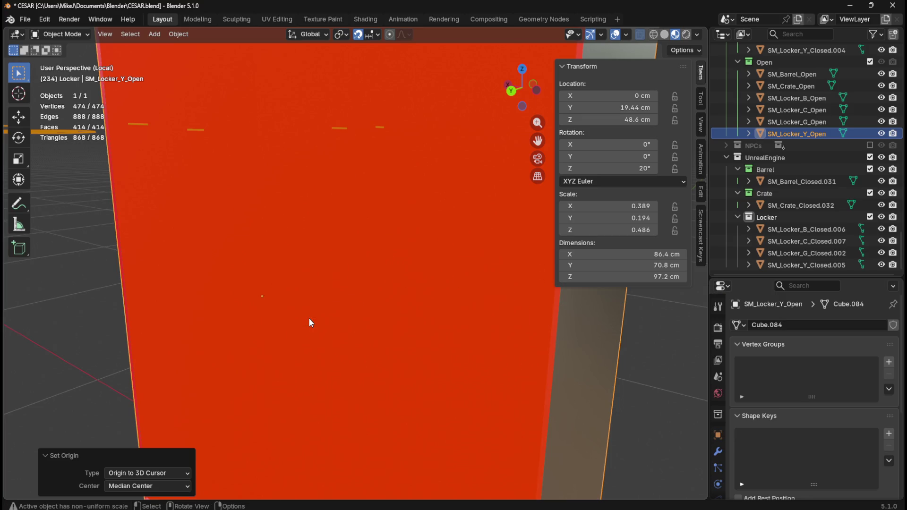
key(KP_Divide)
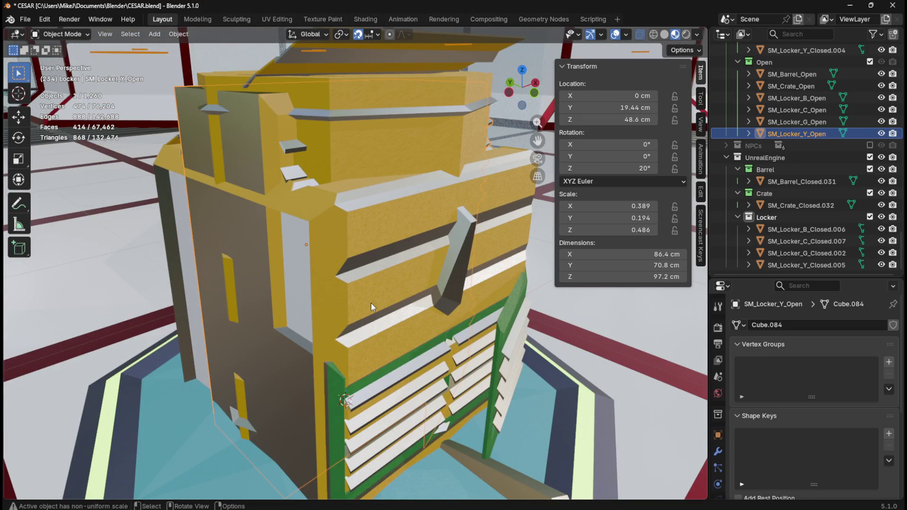
key(shift+s)
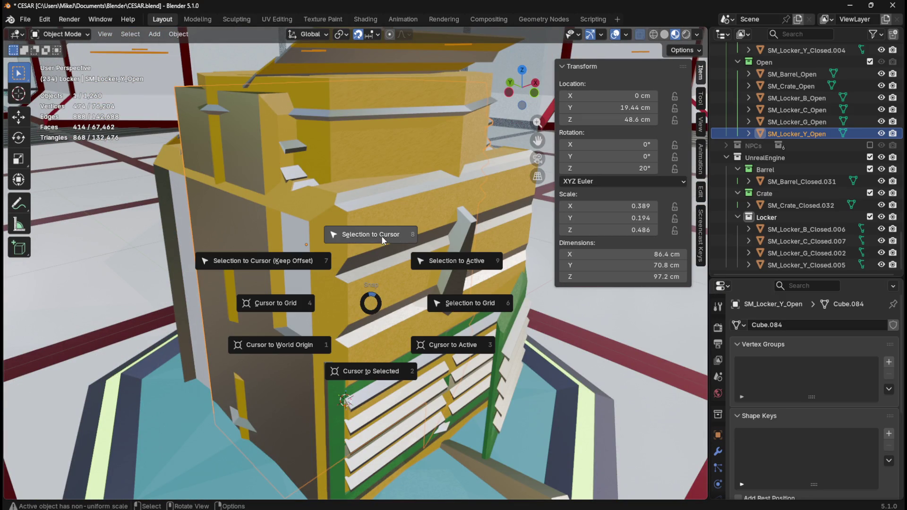
Step: Snap the open Y locker onto the 3D cursor and briefly isolate it with SM_Locker_Y_Closed.005 to check the overlap
click(381, 236)
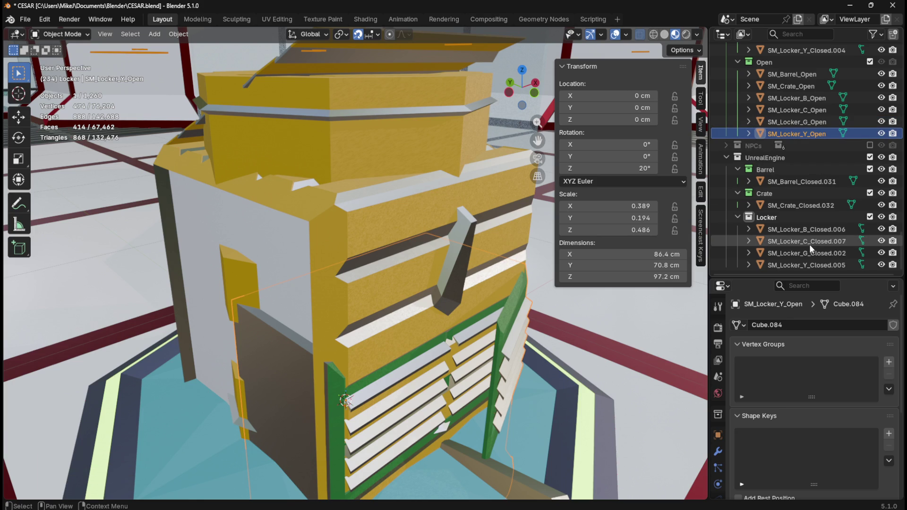
ctrl+click(816, 263)
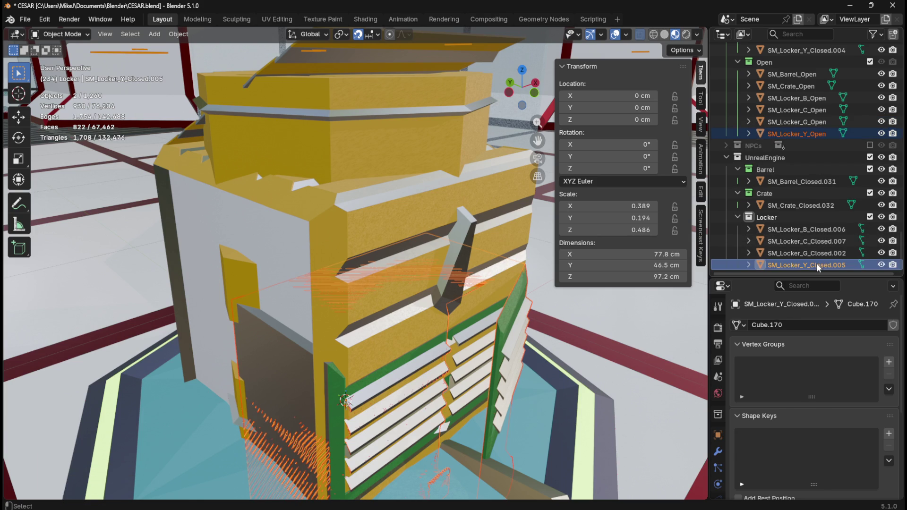
key(KP_Divide)
mouse_move(459, 264)
mouse_down()
mouse_move(167, 258)
mouse_move(489, 262)
mouse_move(490, 242)
mouse_move(399, 252)
mouse_move(469, 241)
mouse_move(486, 230)
mouse_move(479, 237)
mouse_move(504, 264)
mouse_move(339, 255)
mouse_move(372, 230)
mouse_move(357, 226)
mouse_move(373, 245)
mouse_move(464, 264)
mouse_up()
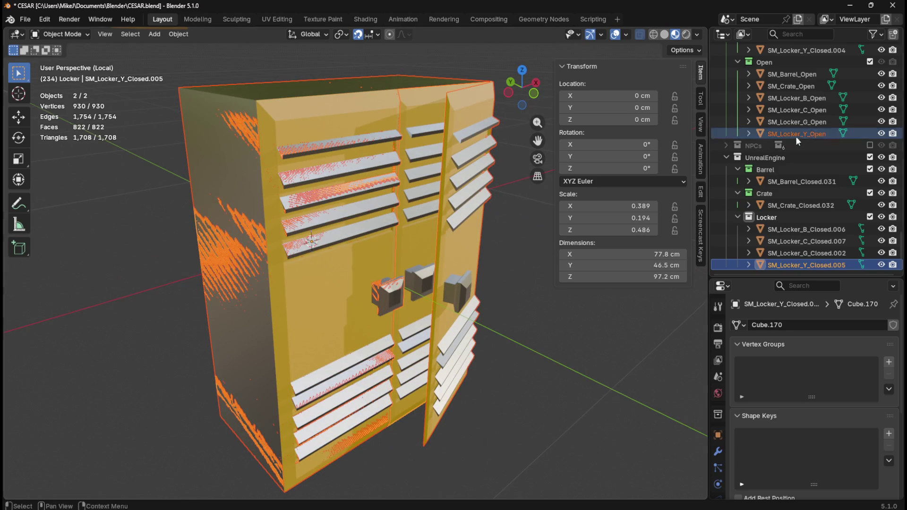
key(KP_Divide)
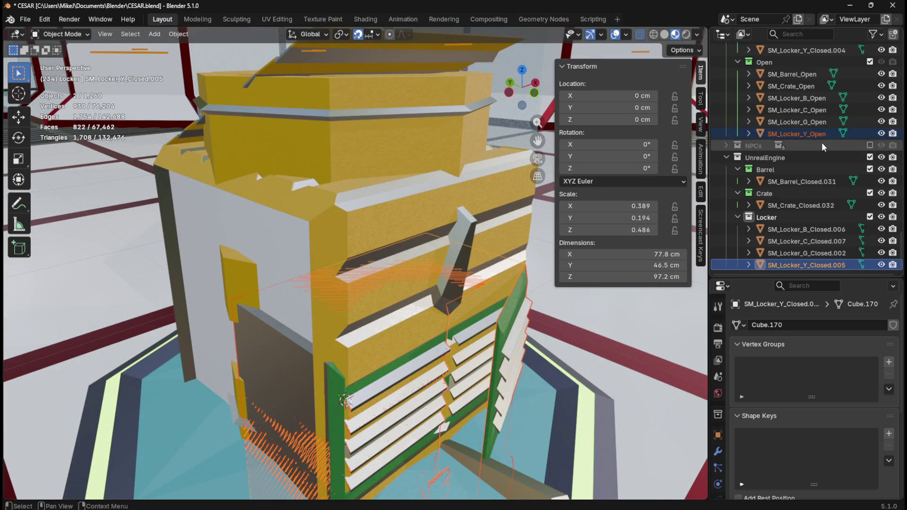
click(805, 121)
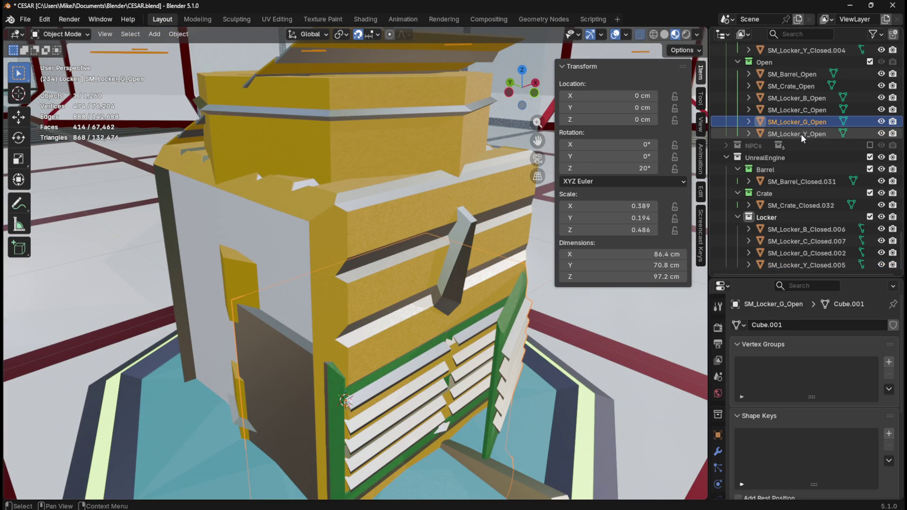
click(801, 134)
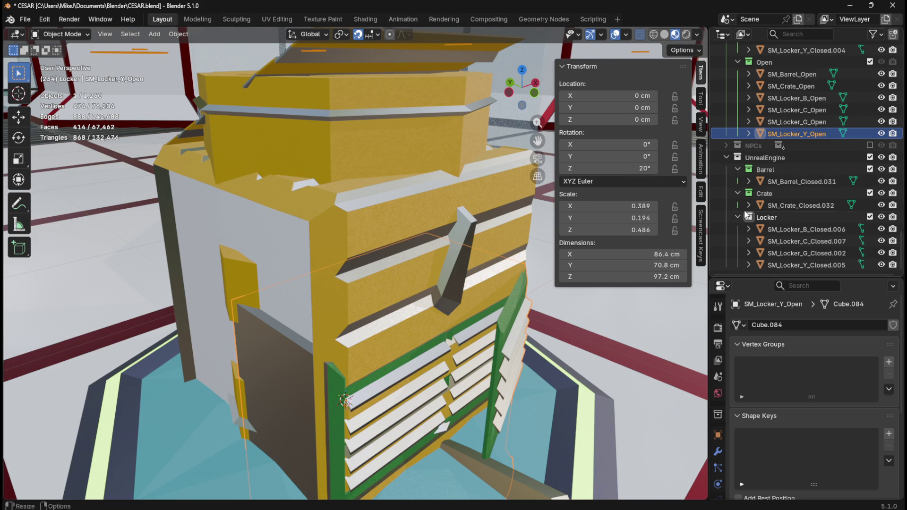
click(793, 267)
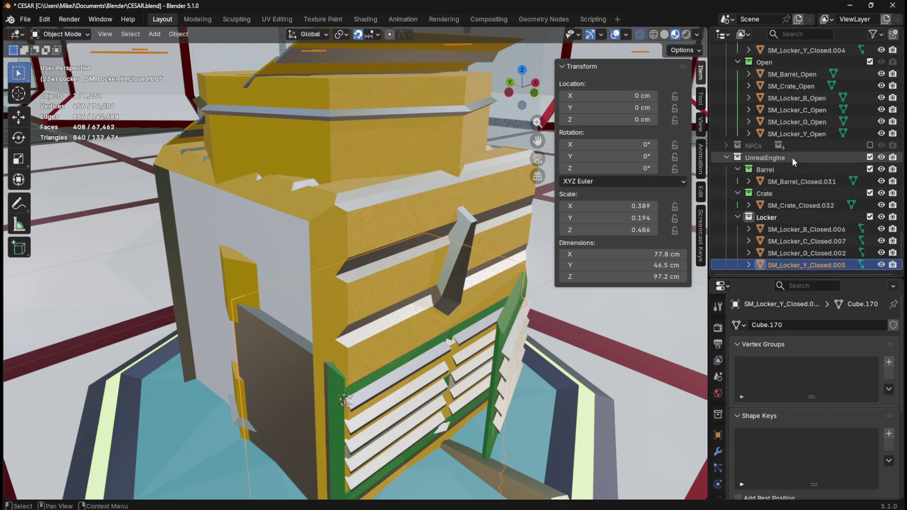
click(800, 131)
click(808, 113)
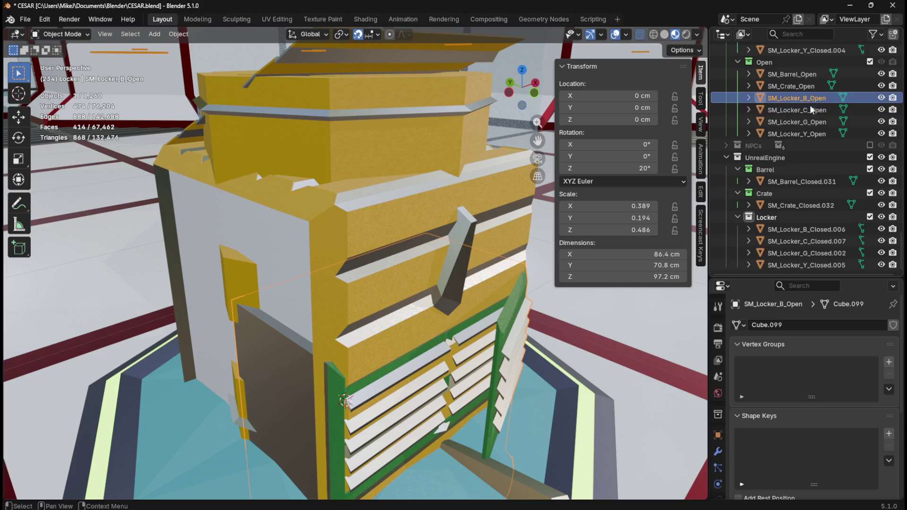
click(807, 122)
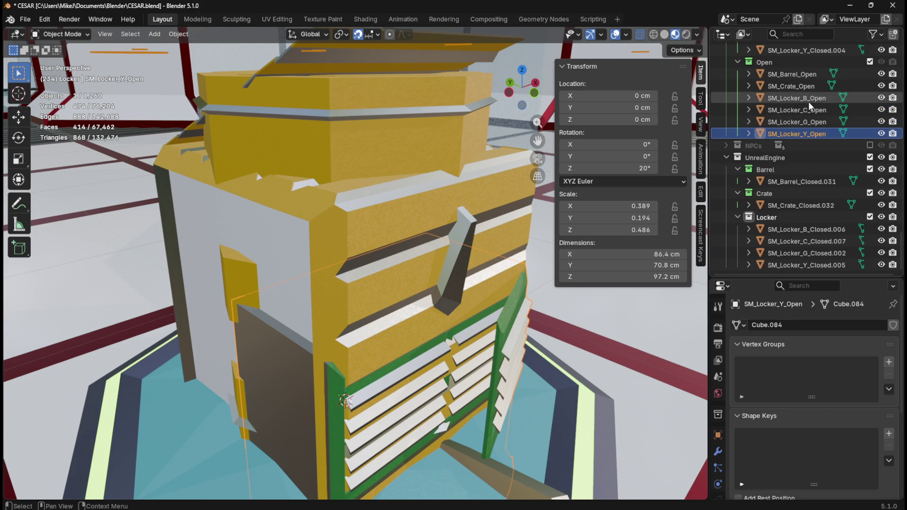
click(808, 102)
click(806, 110)
click(797, 121)
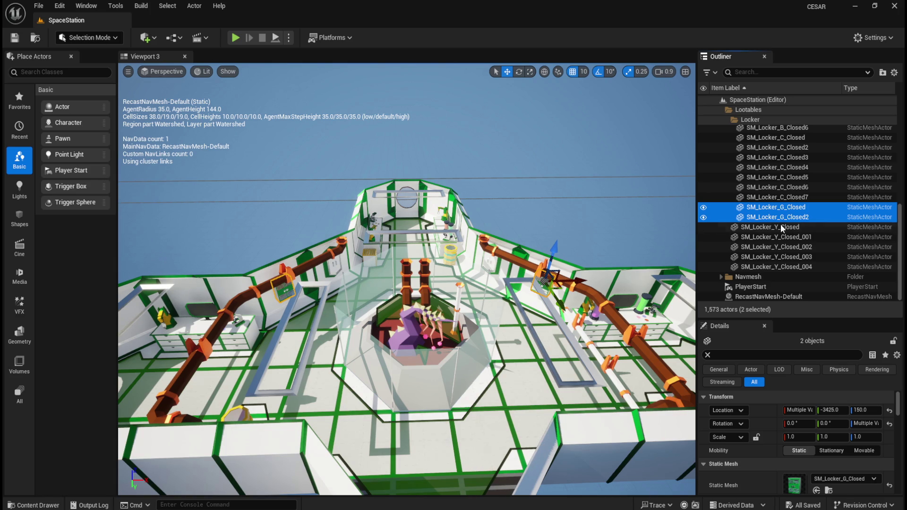
click(805, 228)
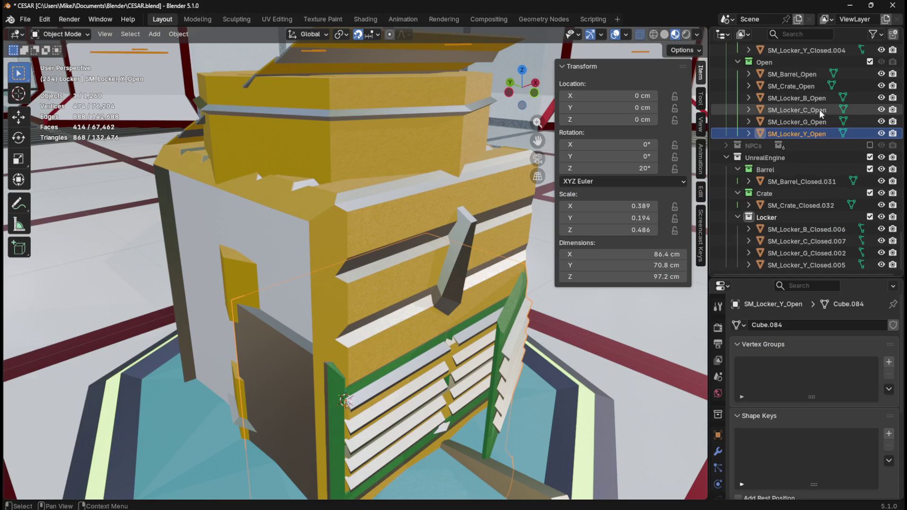
Step: Select SM_Locker_Y_Closed.005 in the Outliner, isolate it in Local View and orbit around it from above and the side
click(817, 108)
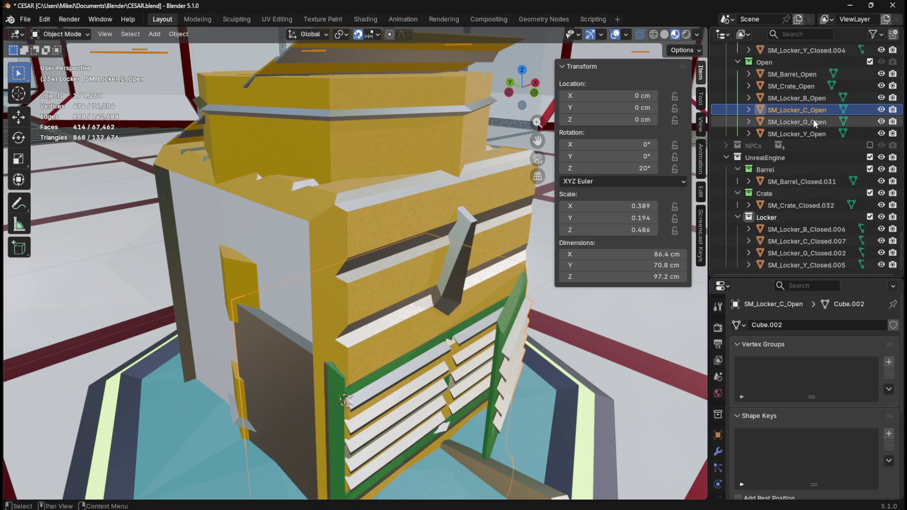
click(813, 120)
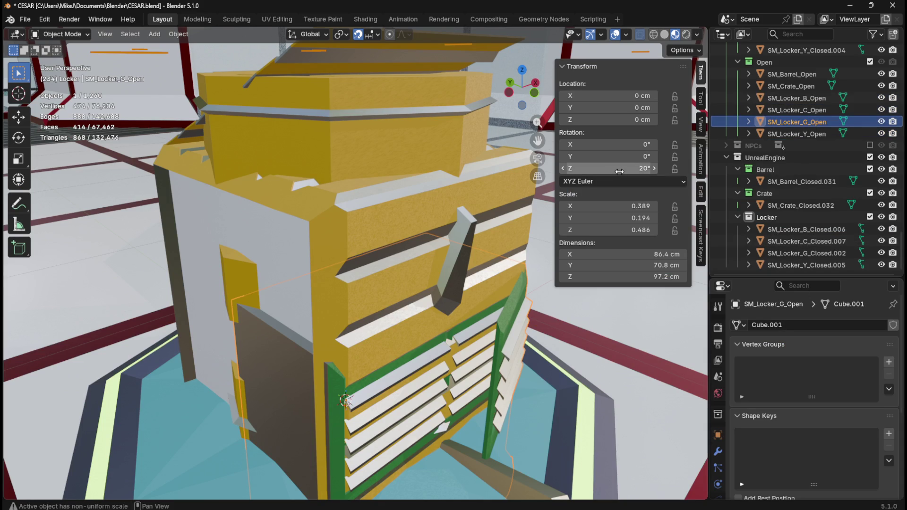
click(811, 263)
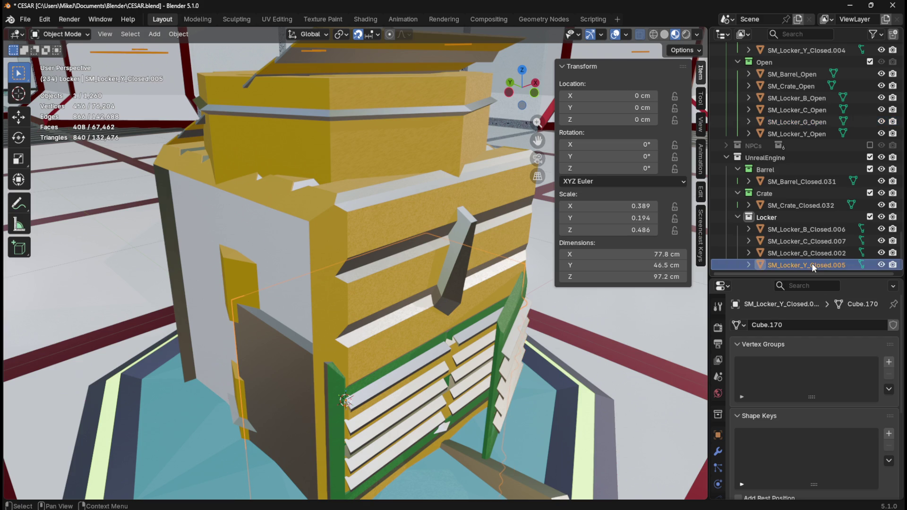
click(816, 134)
click(819, 264)
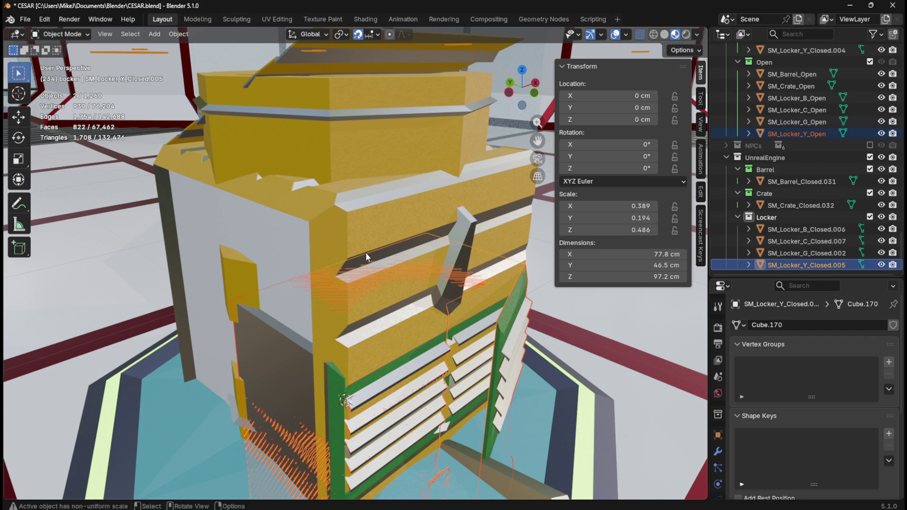
key(KP_Divide)
mouse_move(458, 218)
mouse_down()
mouse_move(424, 311)
mouse_move(496, 146)
mouse_up()
mouse_move(407, 252)
mouse_down()
mouse_move(410, 225)
mouse_move(301, 192)
mouse_move(297, 258)
mouse_move(311, 297)
mouse_up()
mouse_move(346, 337)
mouse_down()
mouse_move(397, 391)
mouse_move(243, 370)
mouse_move(300, 429)
mouse_move(347, 435)
mouse_move(398, 379)
mouse_move(390, 346)
mouse_move(288, 354)
mouse_move(235, 379)
mouse_move(201, 426)
mouse_move(221, 418)
mouse_move(498, 430)
mouse_up()
Step: Toggle SM_Locker_Y_Closed.005's visibility repeatedly to compare the locker with and without its door, then leave Local View
click(596, 355)
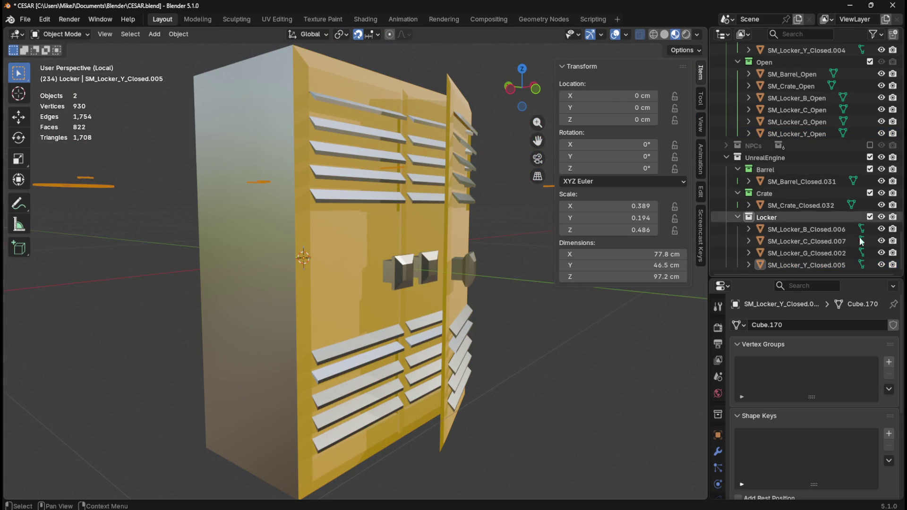
click(882, 266)
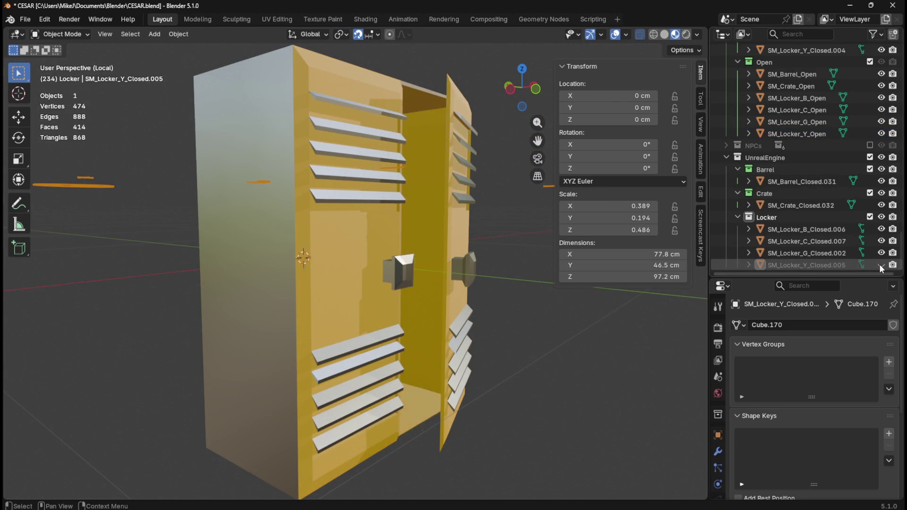
click(882, 266)
click(881, 265)
click(881, 265)
click(881, 265)
click(882, 265)
click(881, 265)
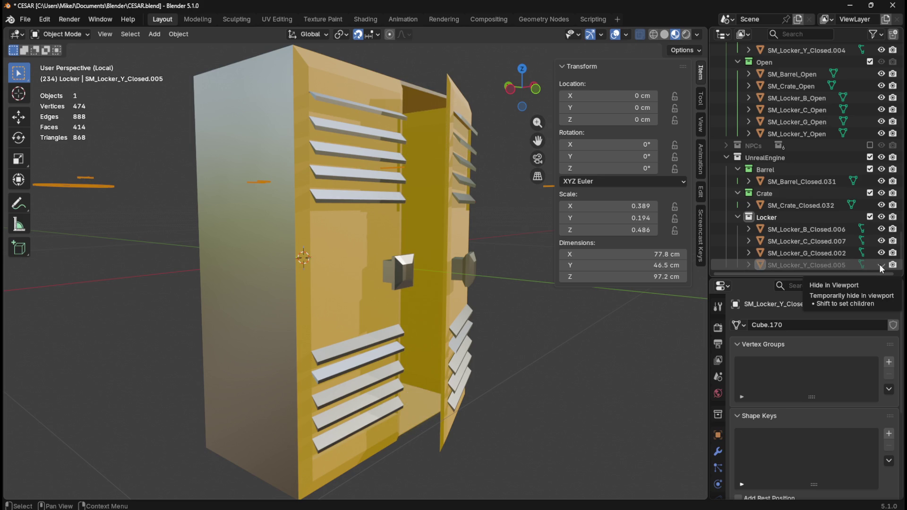
click(881, 265)
click(881, 265)
click(880, 265)
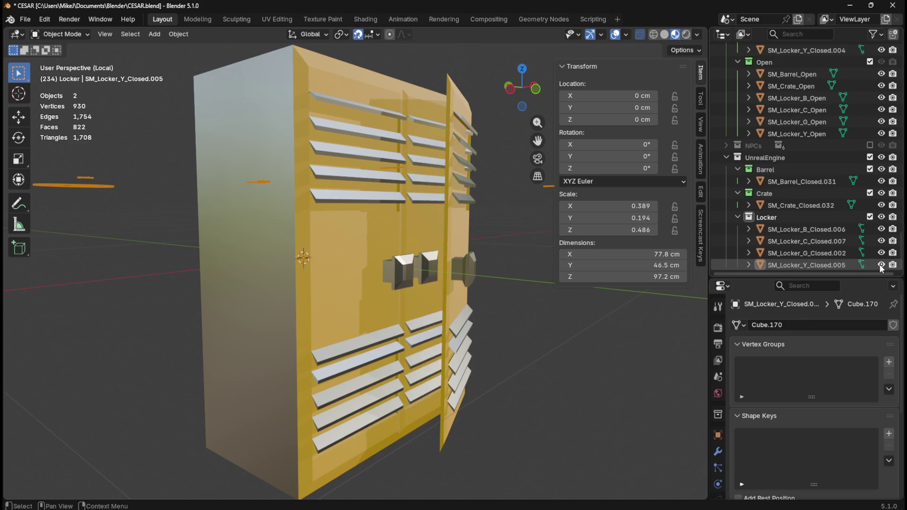
click(881, 266)
click(881, 265)
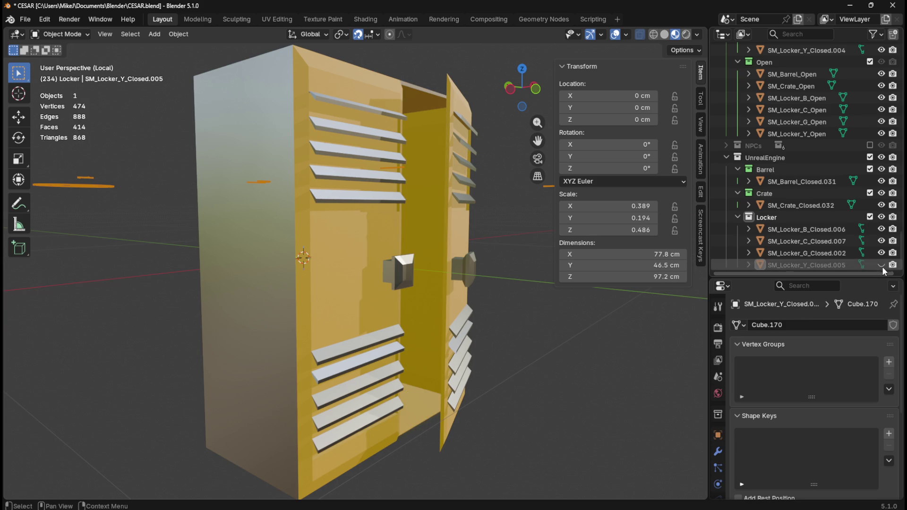
click(882, 267)
key(KP_Divide)
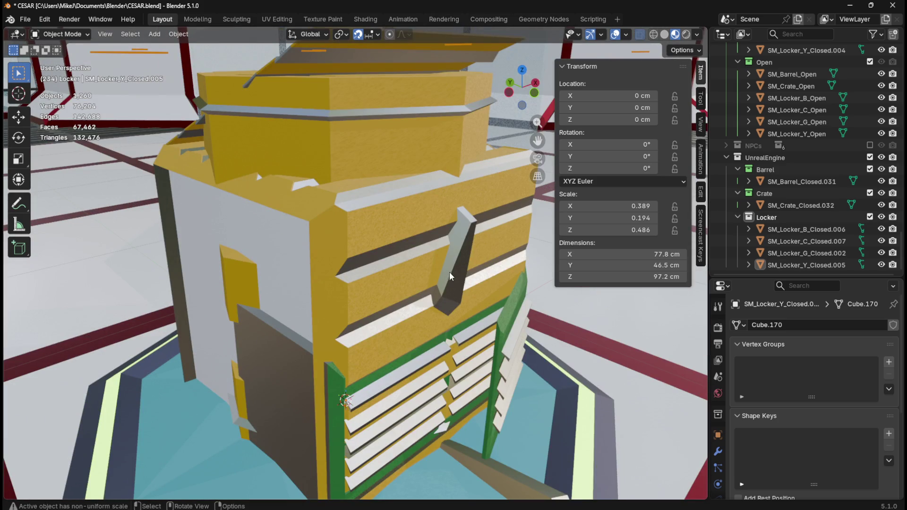
Step: Export the selected open Y locker as an FBX named SM_Locker_Y_Open
click(812, 135)
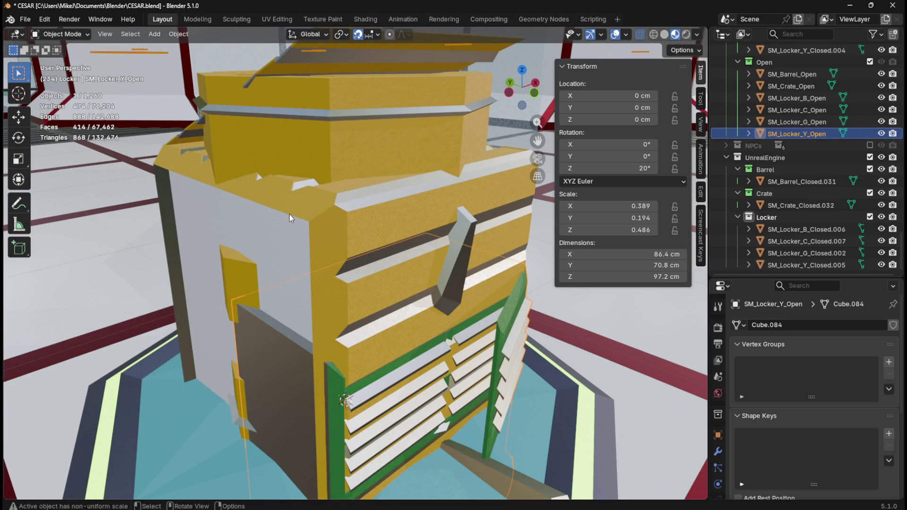
key(F2)
key(Return)
click(25, 19)
mouse_move(43, 199)
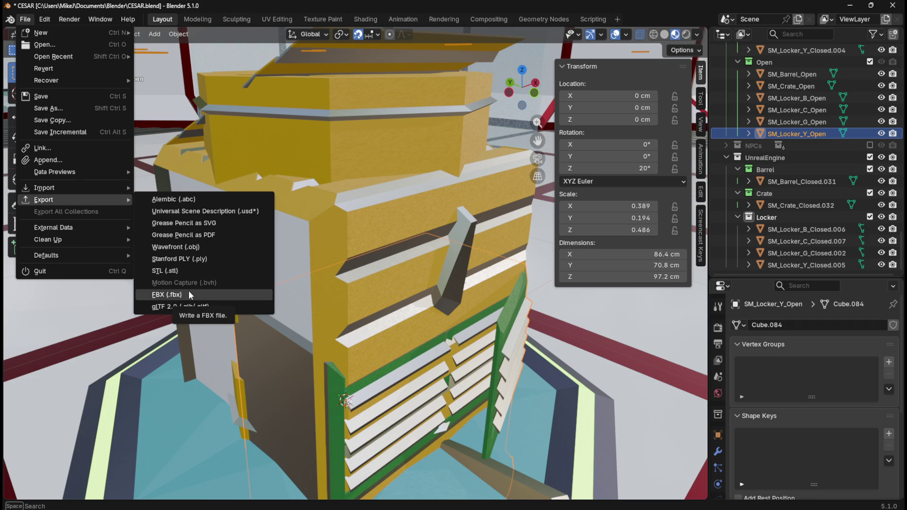
click(189, 290)
click(320, 410)
text(SM_Locker_Y_Open)
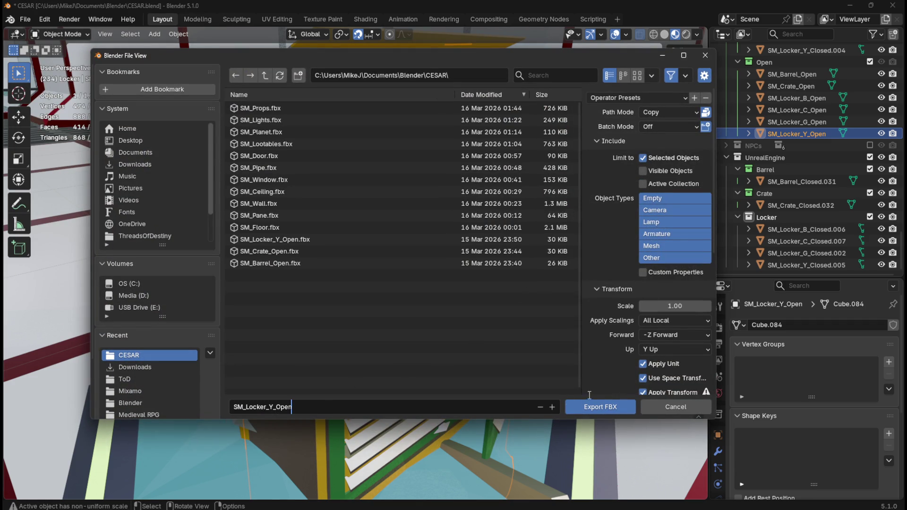
key(Return)
click(595, 408)
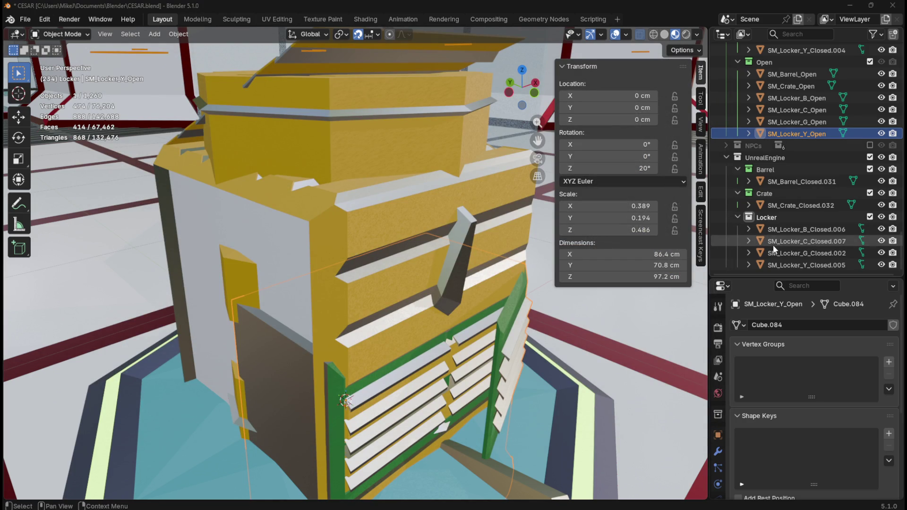
Step: Tag the Locker collection green, save CESAR.blend and close Blender
right_click(773, 221)
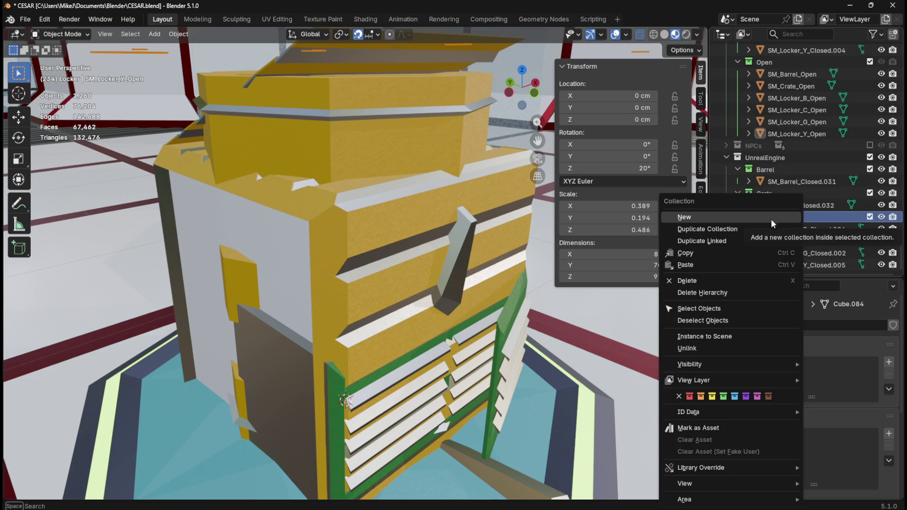
click(723, 397)
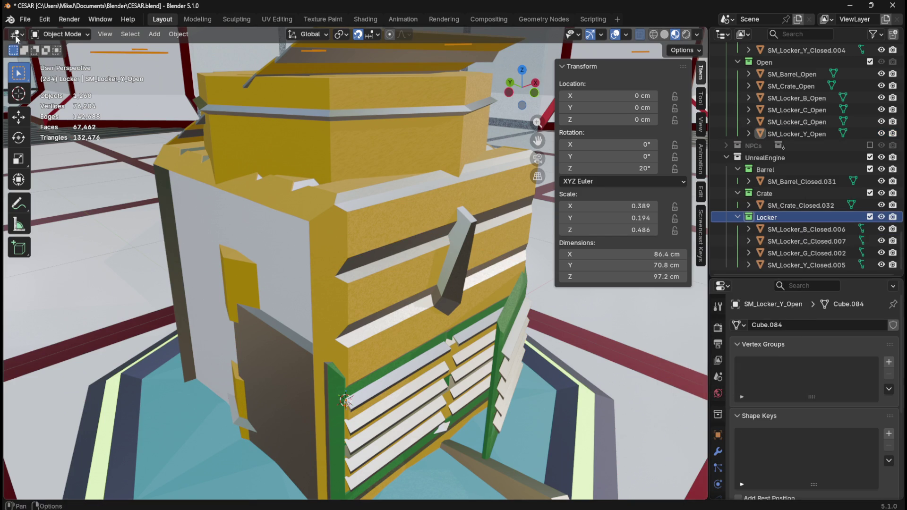
click(25, 19)
click(56, 97)
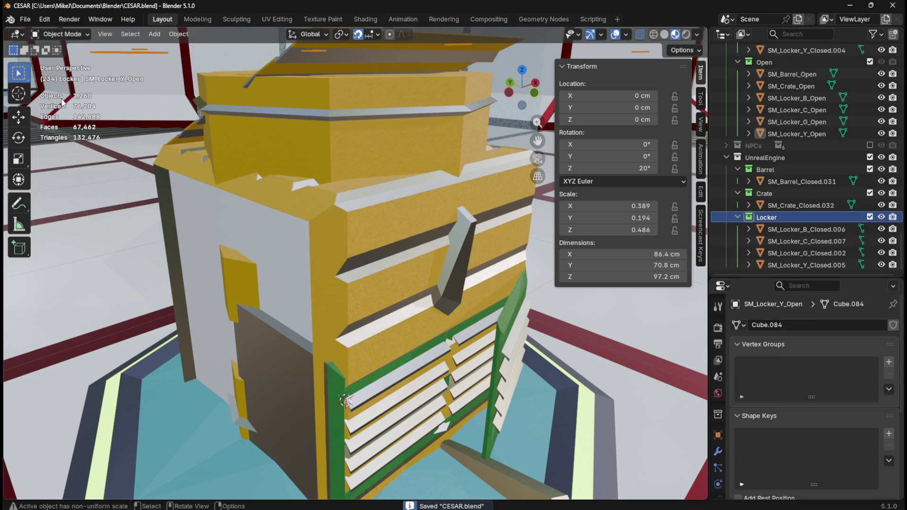
click(891, 6)
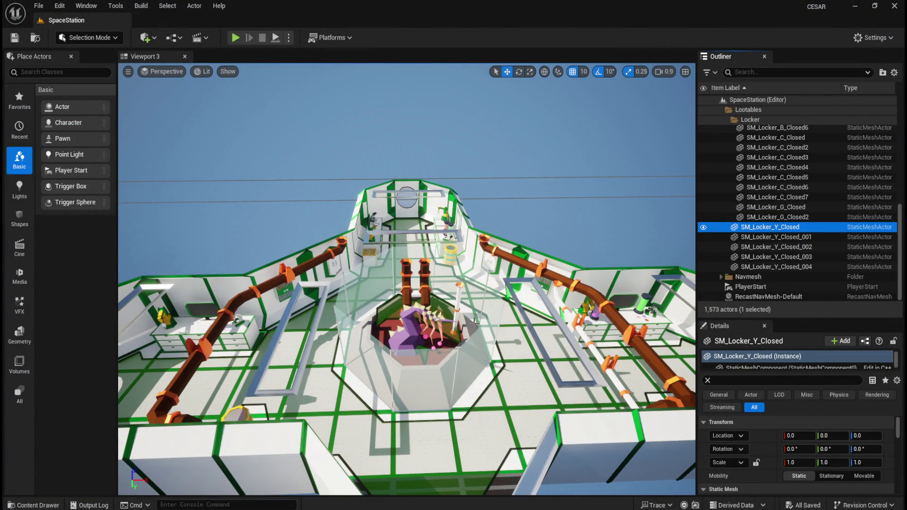
Step: Show navmesh debug info and browse the Content Drawer to the Lootables Open folder
key(p)
key(ctrl+space)
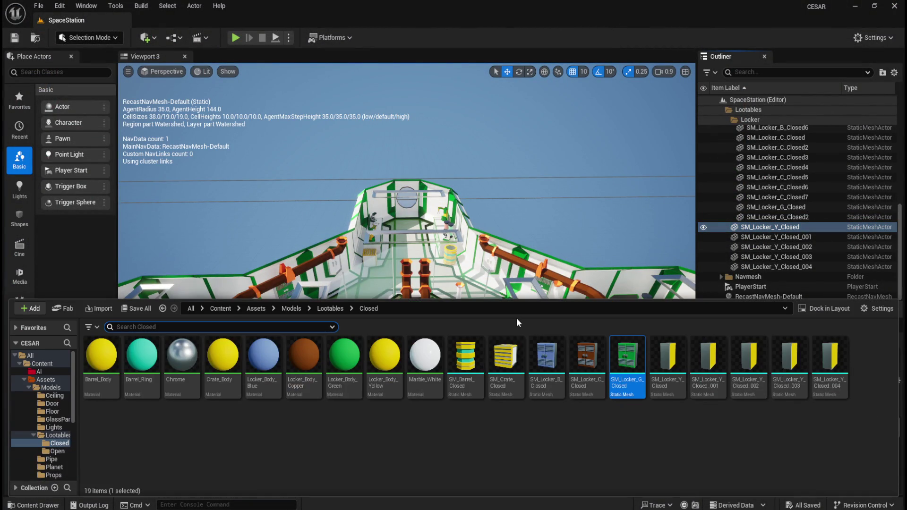
click(332, 308)
click(145, 360)
double_click(147, 362)
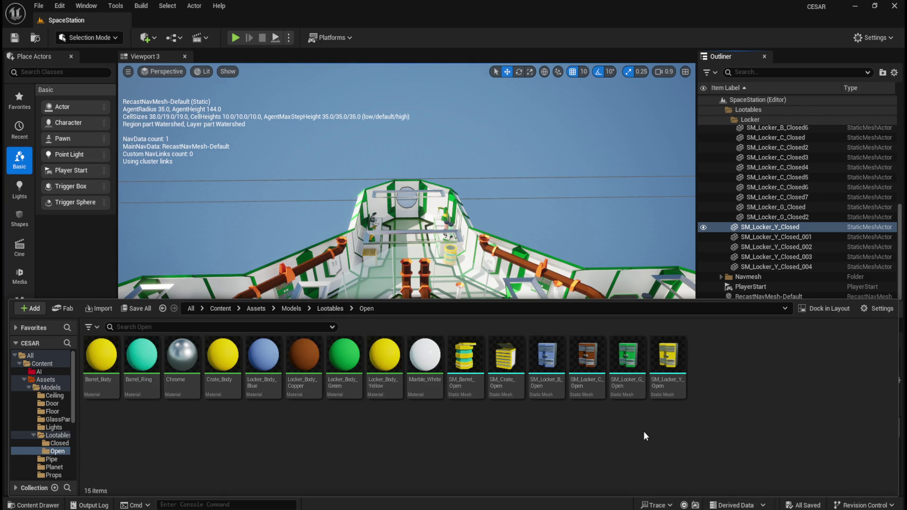
drag(667, 369, 657, 422)
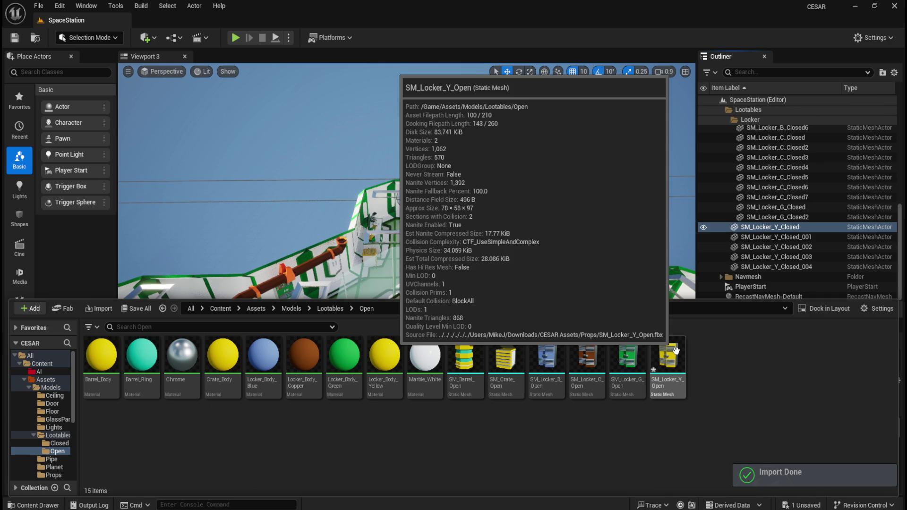
Step: Save all changes and show the 19 assets in the Lootables Closed folder
click(44, 9)
click(64, 146)
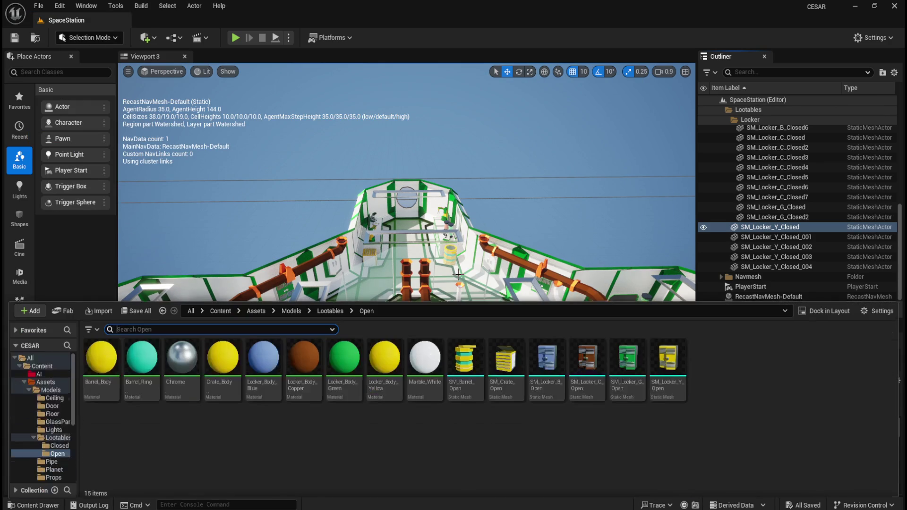
click(331, 308)
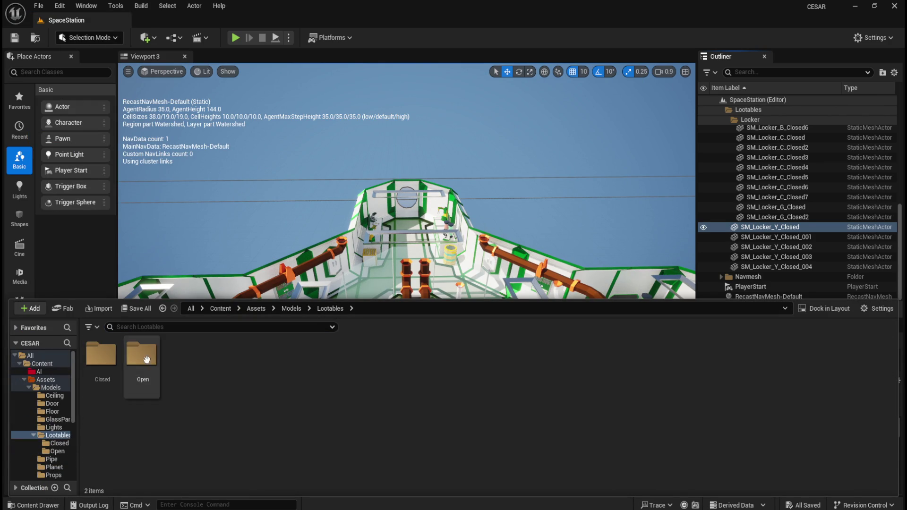
double_click(102, 359)
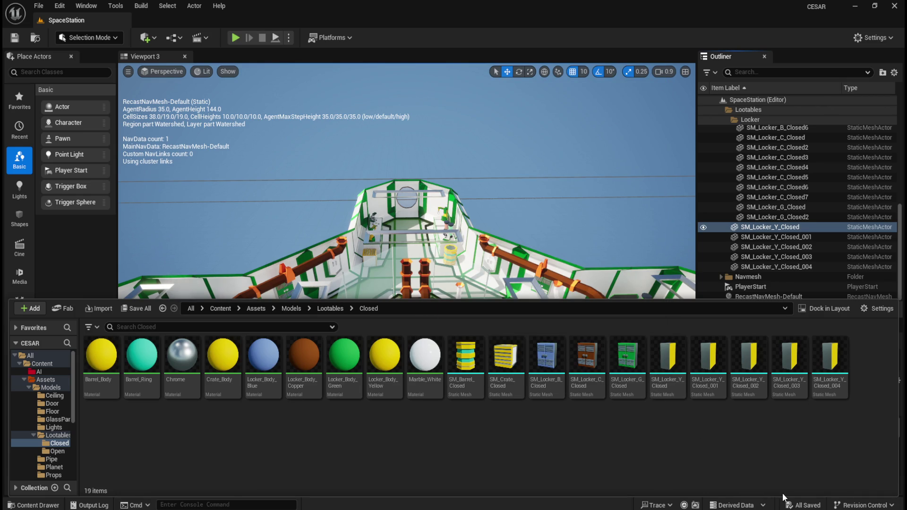
Step: Use Steam's system tray menu, after which a fresh Blender window starts loading
click(800, 509)
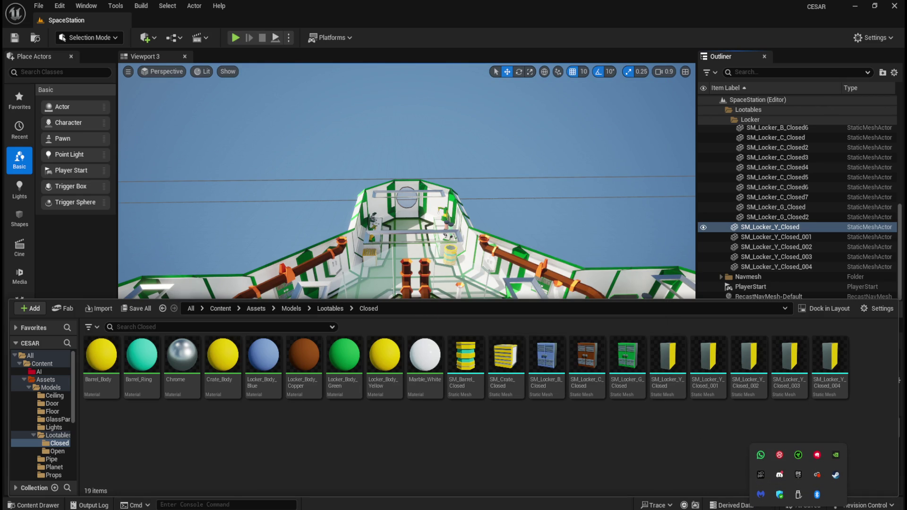
right_click(836, 480)
click(770, 261)
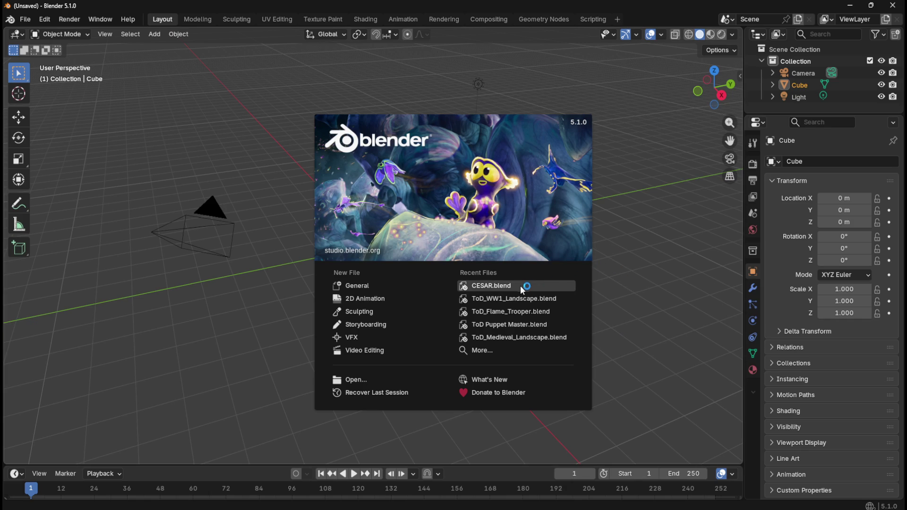
Step: Reopen CESAR.blend from the splash screen and select SM_Locker_Y_Closed.001 in the Outliner
click(522, 286)
scroll(470, 266, down, 2)
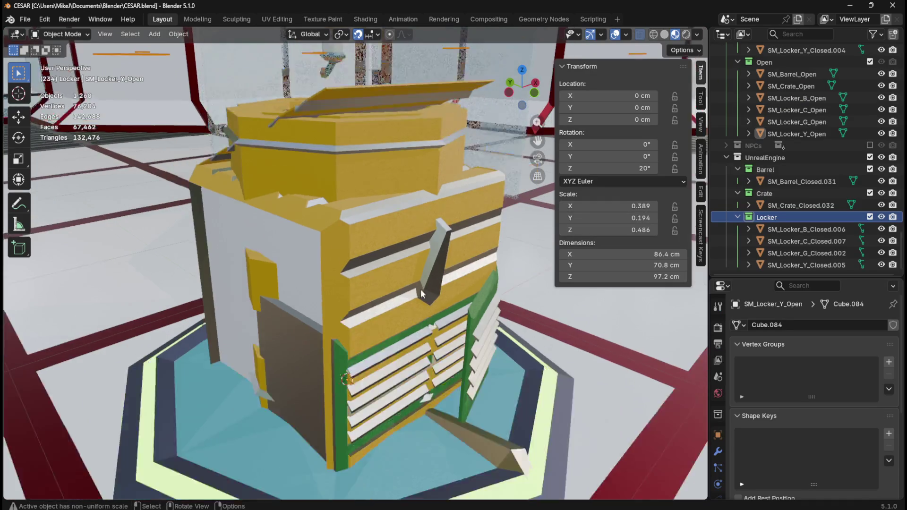
scroll(420, 290, down, 3)
scroll(808, 178, up, 3)
scroll(806, 210, up, 3)
scroll(807, 210, up, 3)
click(812, 189)
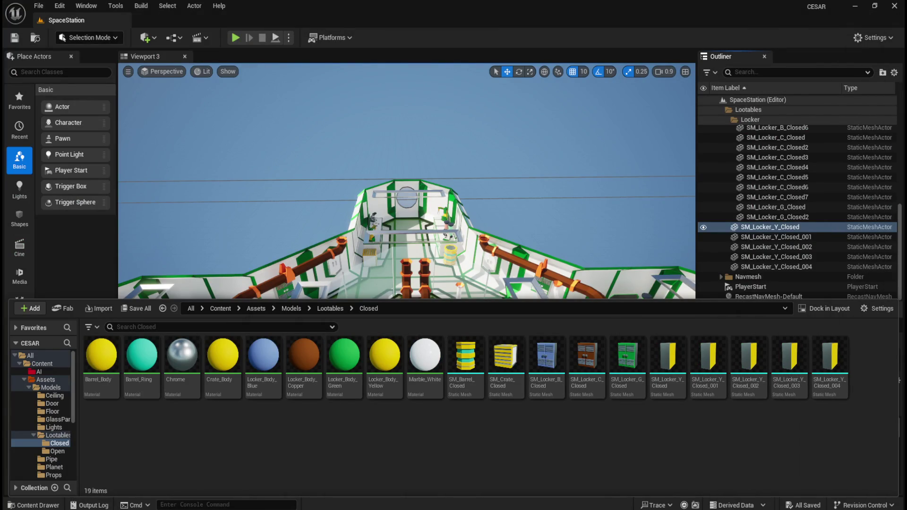
Step: Reimport the re-exported closed Y locker over its asset and save all levels and assets
key(p)
drag(669, 368, 664, 401)
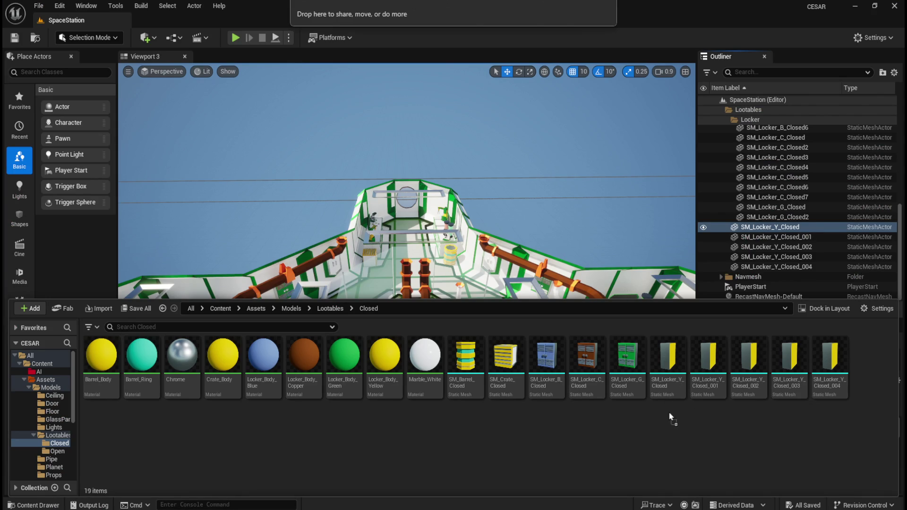
drag(656, 424, 654, 419)
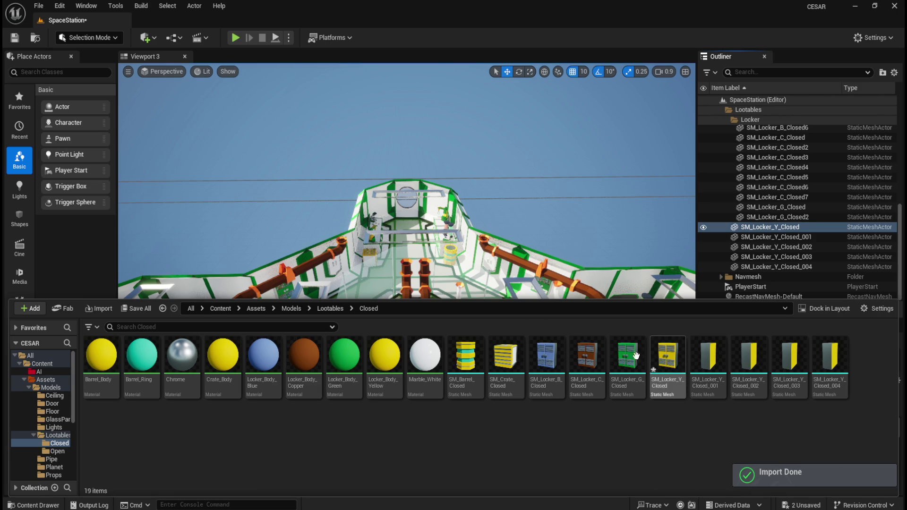
click(38, 7)
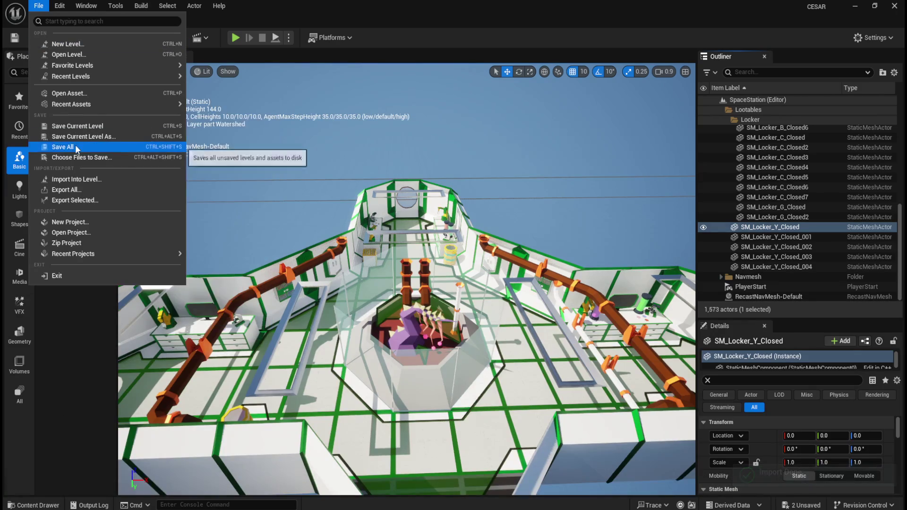
click(63, 146)
Step: Select all five SM_Locker_Y_Closed actors together in the level Outliner
key(ctrl+space)
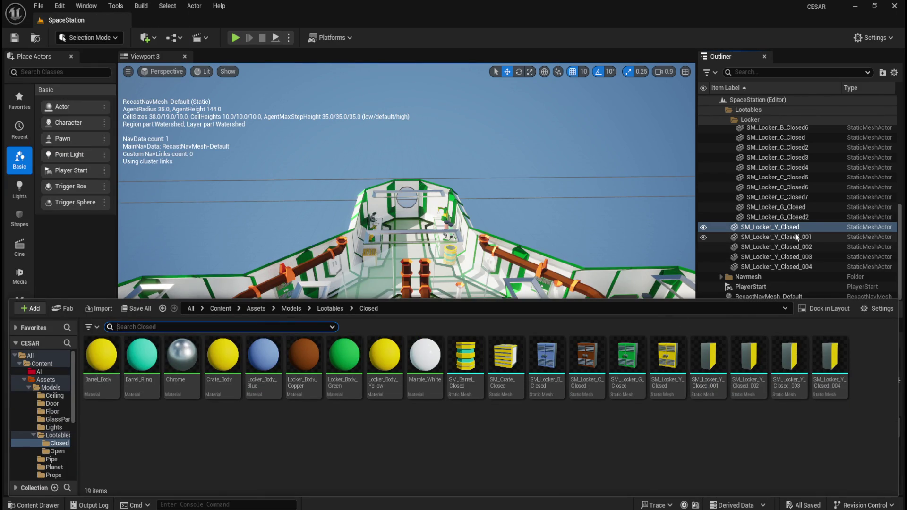
click(776, 237)
click(779, 226)
shift+click(789, 267)
mouse_move(788, 267)
mouse_down()
mouse_move(763, 258)
mouse_move(789, 238)
mouse_up()
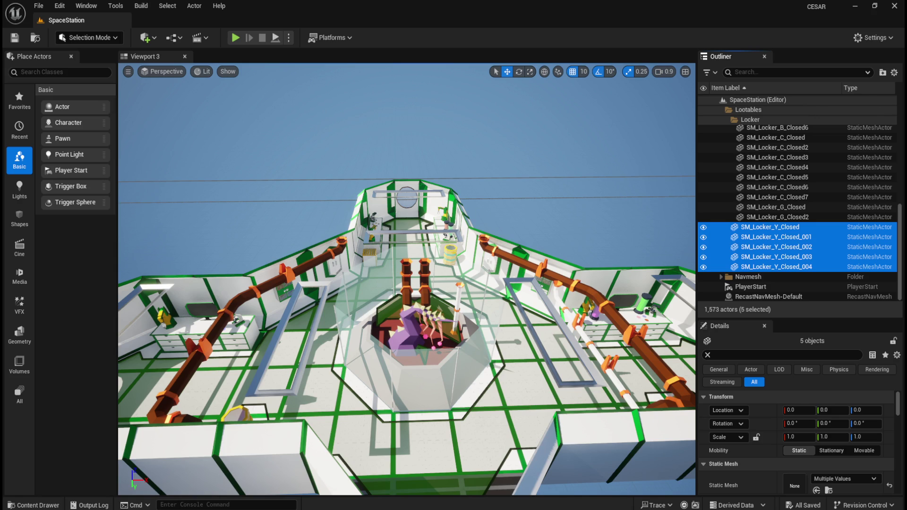
key(p)
mouse_move(468, 272)
mouse_down()
mouse_move(536, 276)
mouse_move(492, 307)
mouse_up()
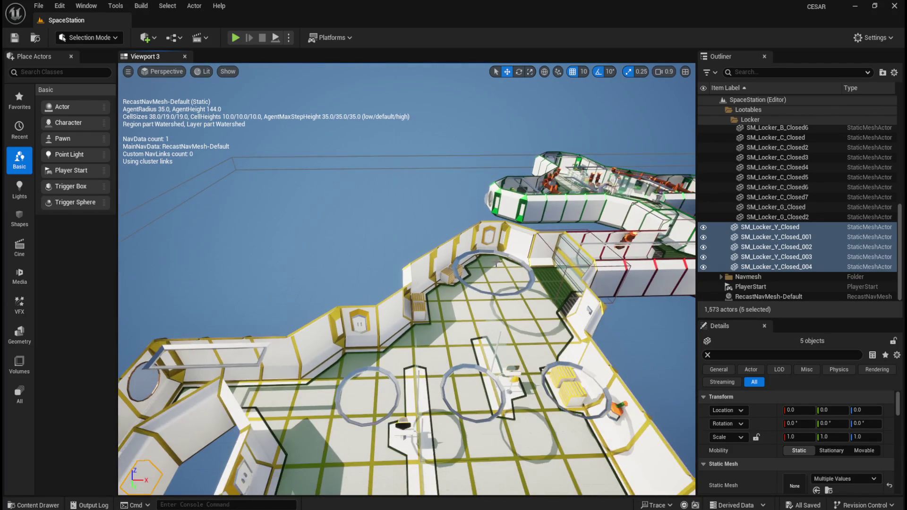
mouse_move(492, 307)
mouse_down()
mouse_move(578, 180)
mouse_move(421, 263)
mouse_move(383, 227)
mouse_up()
key(f)
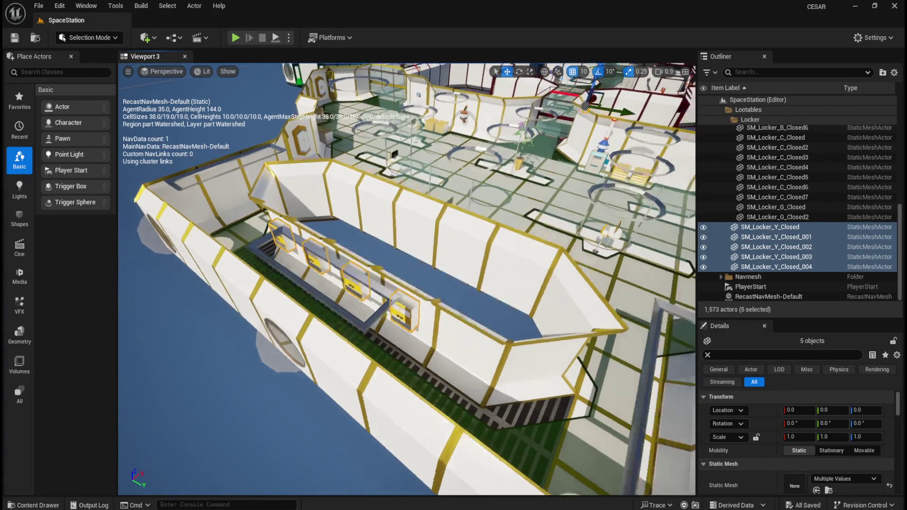
drag(407, 280, 394, 262)
drag(460, 266, 454, 262)
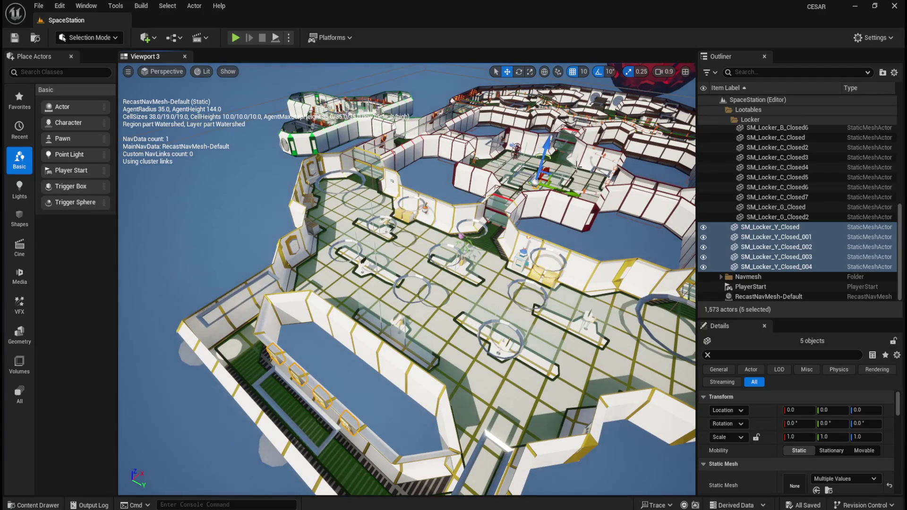
scroll(479, 315, up, 3)
scroll(482, 318, up, 3)
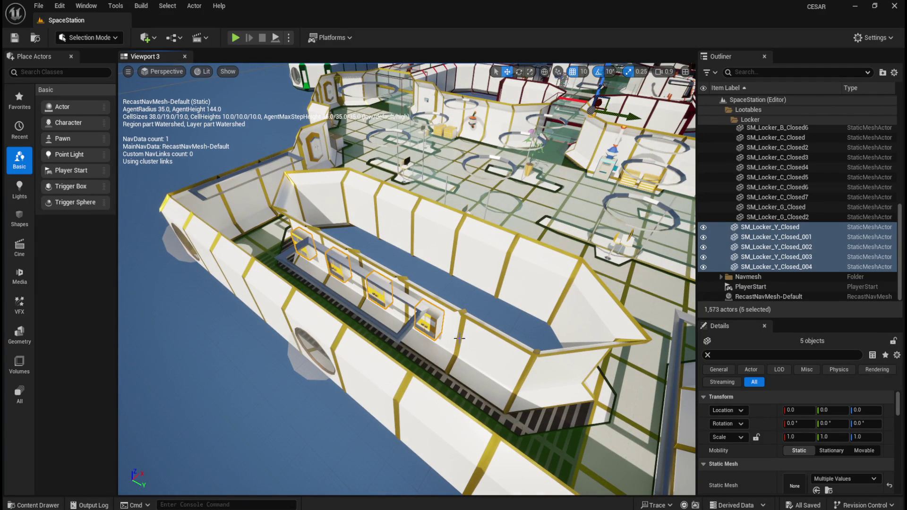
scroll(490, 324, down, 3)
scroll(494, 266, down, 3)
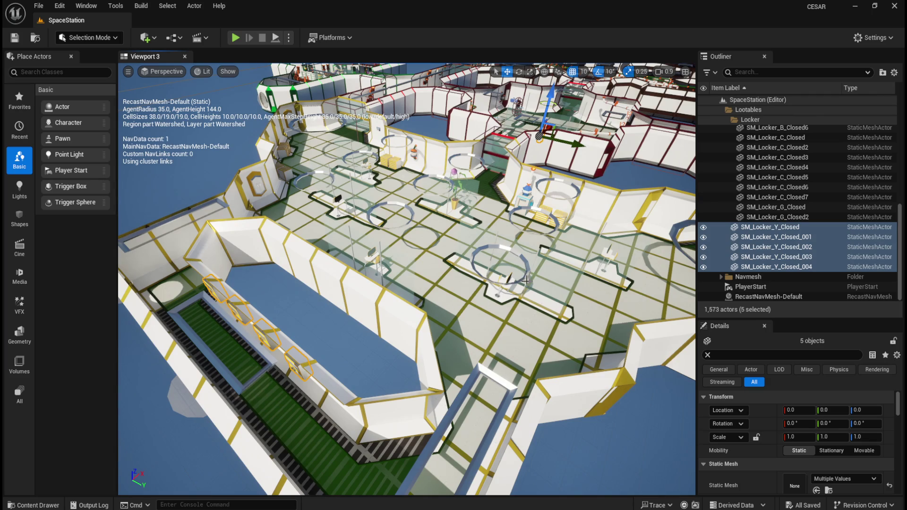
Step: Delete the five Y locker actors from the level and save all changes
click(811, 216)
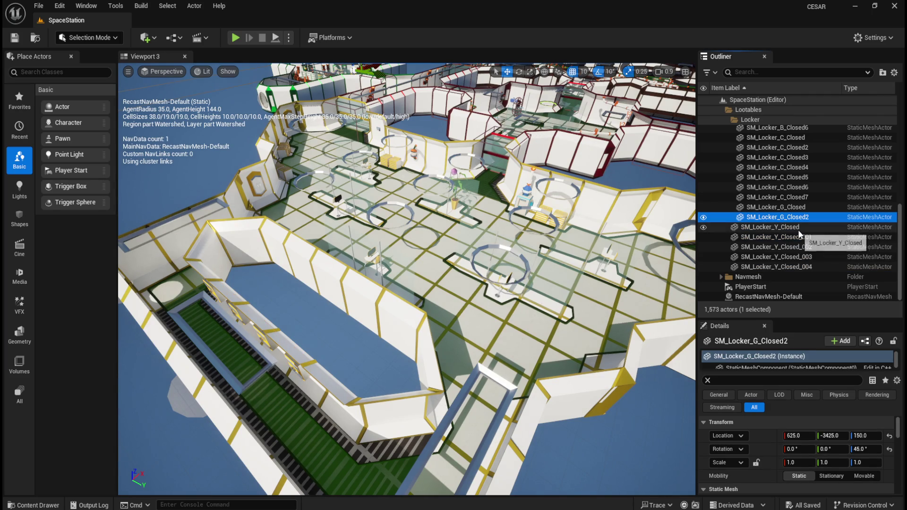
shift+click(793, 268)
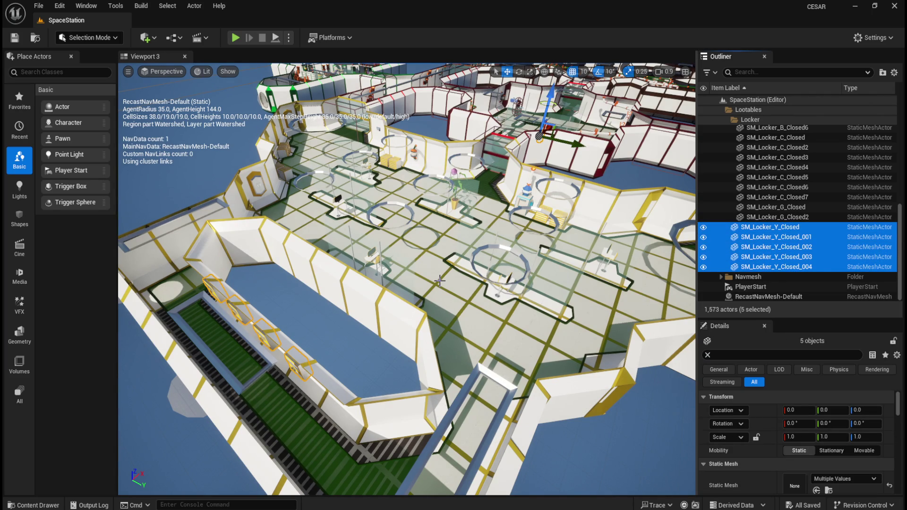
key(Delete)
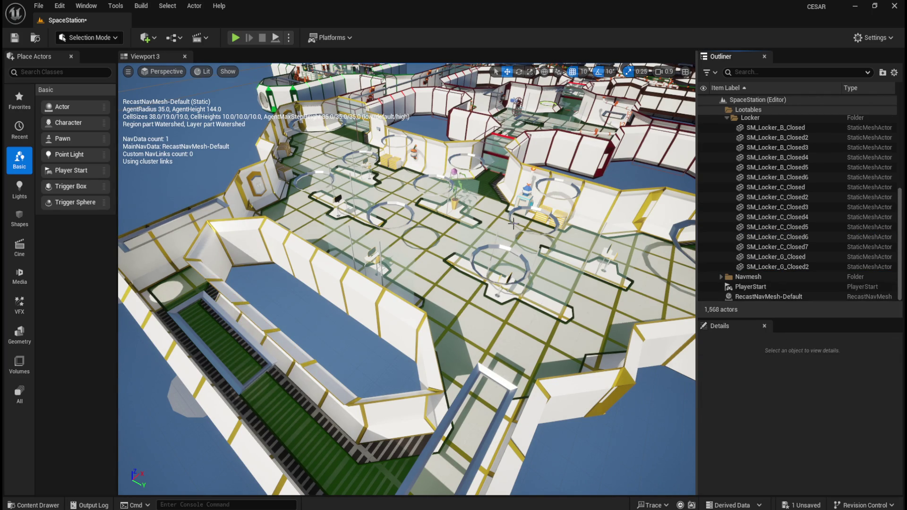
key(ctrl+space)
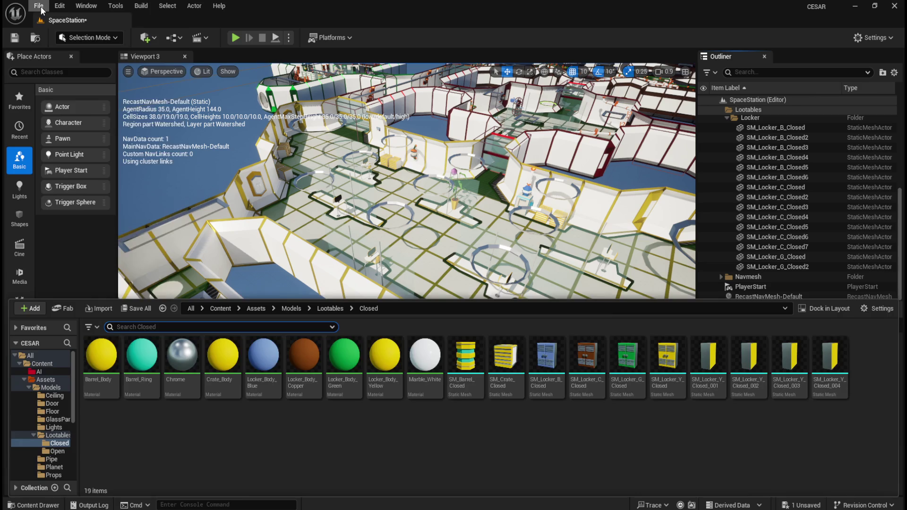
click(39, 6)
click(71, 149)
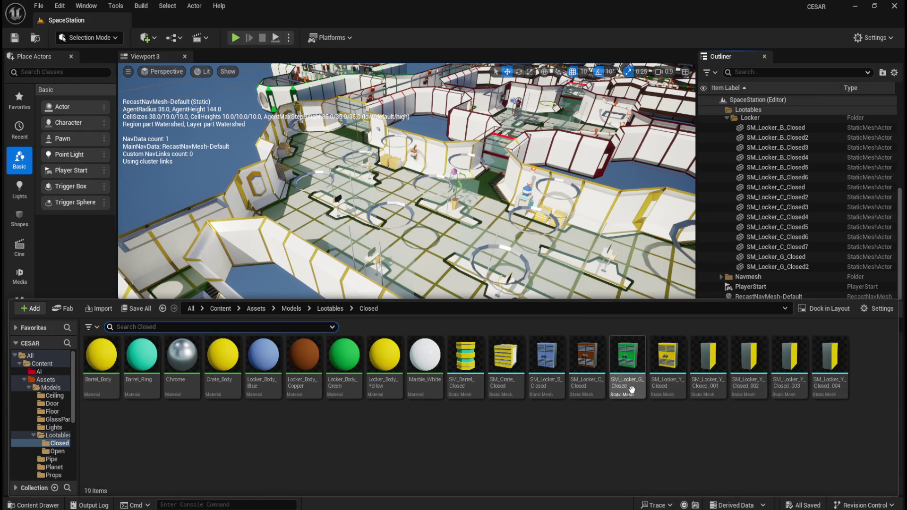
Step: Delete the four numbered SM_Locker_Y_Closed_001–004 assets, leaving 15 Closed assets
click(709, 362)
shift+click(830, 362)
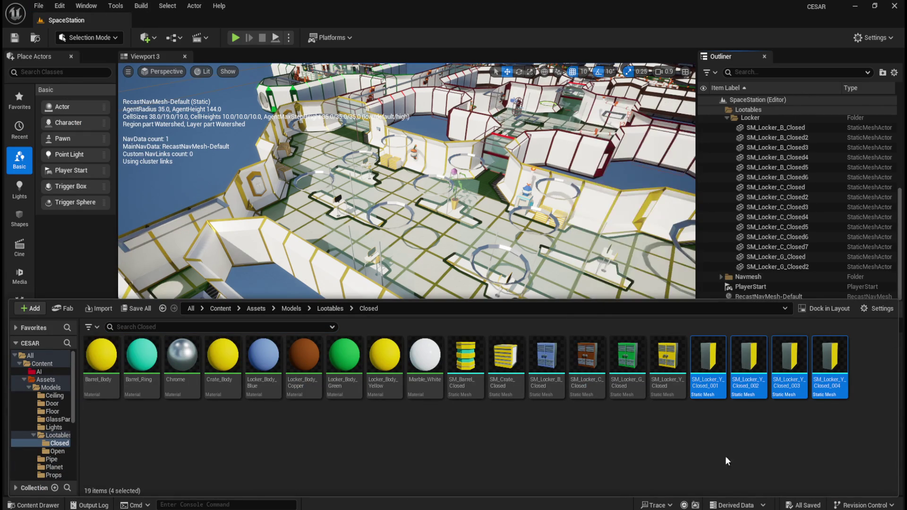
key(Delete)
click(404, 423)
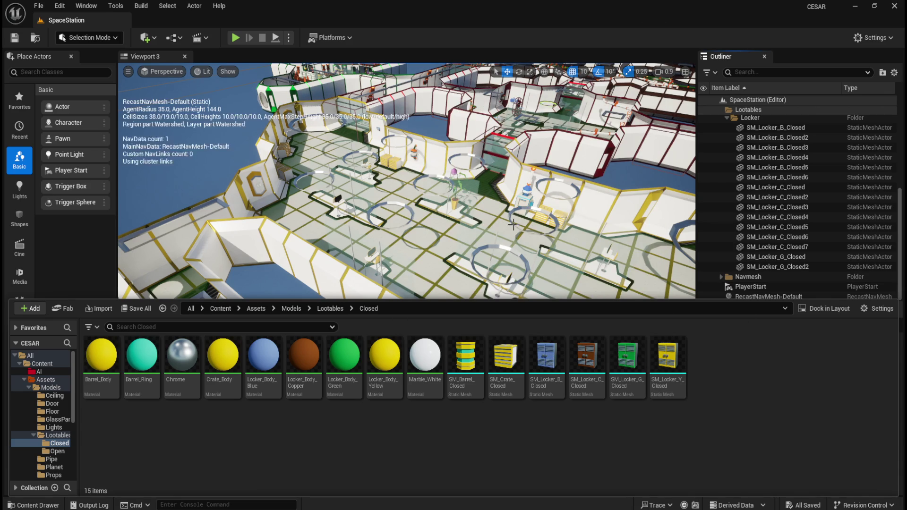
Step: Drag SM_Locker_Y_Closed from the Content Drawer into the level near the corridor and select the new actor
click(39, 6)
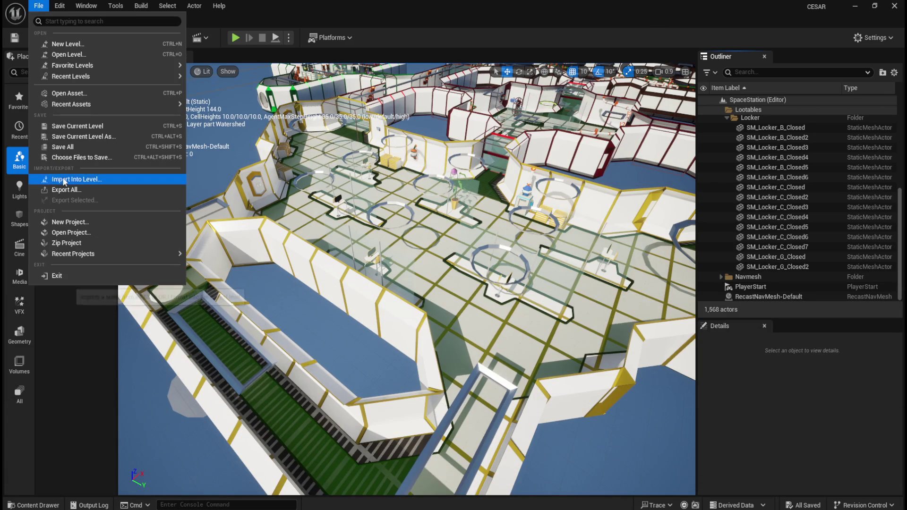
click(63, 147)
key(ctrl+space)
mouse_move(671, 378)
mouse_down()
mouse_move(475, 332)
mouse_move(425, 298)
mouse_move(413, 489)
mouse_move(396, 461)
mouse_up()
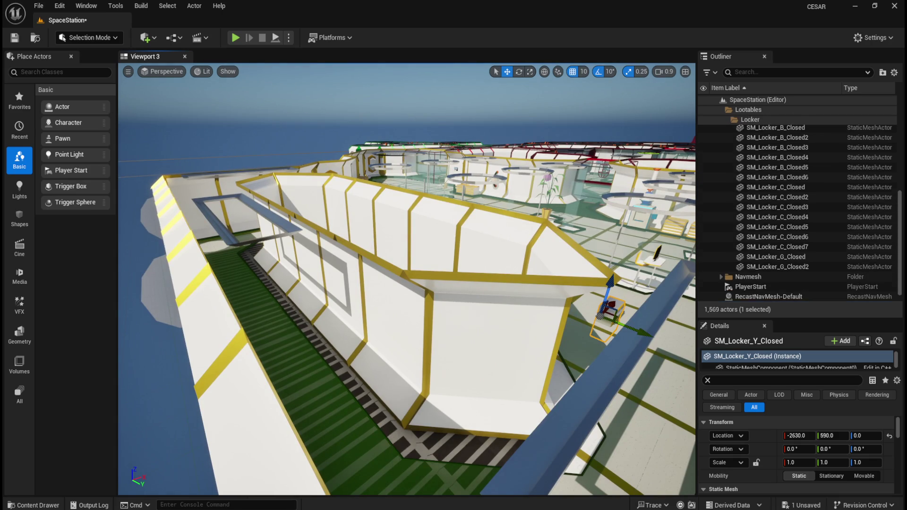
click(792, 249)
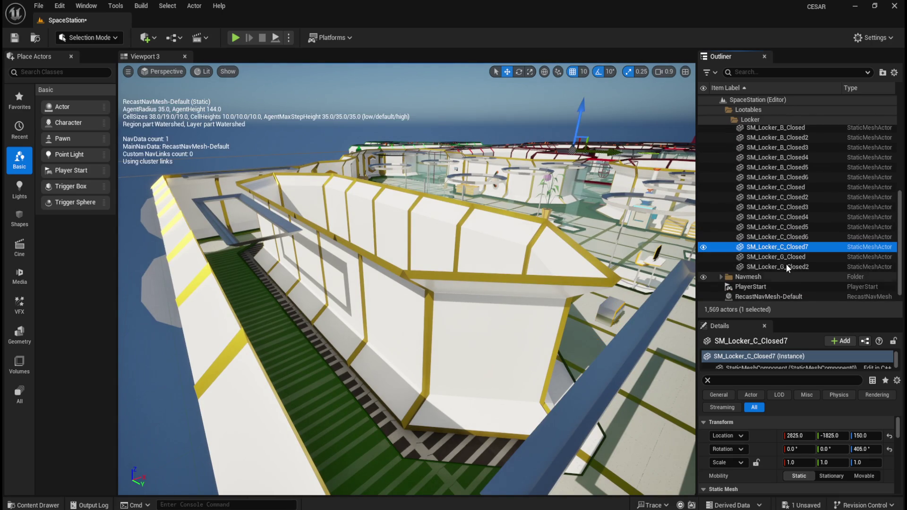
click(777, 288)
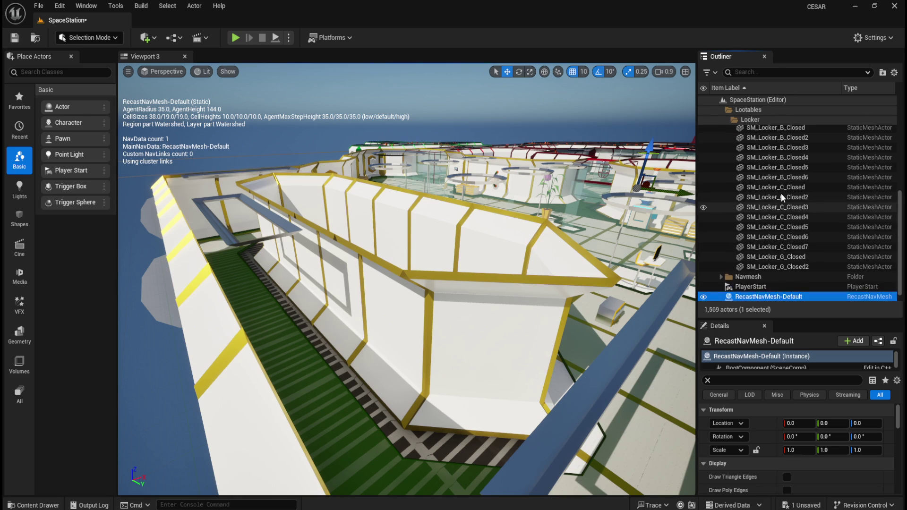
scroll(781, 193, up, 1)
scroll(785, 205, up, 3)
scroll(789, 219, up, 2)
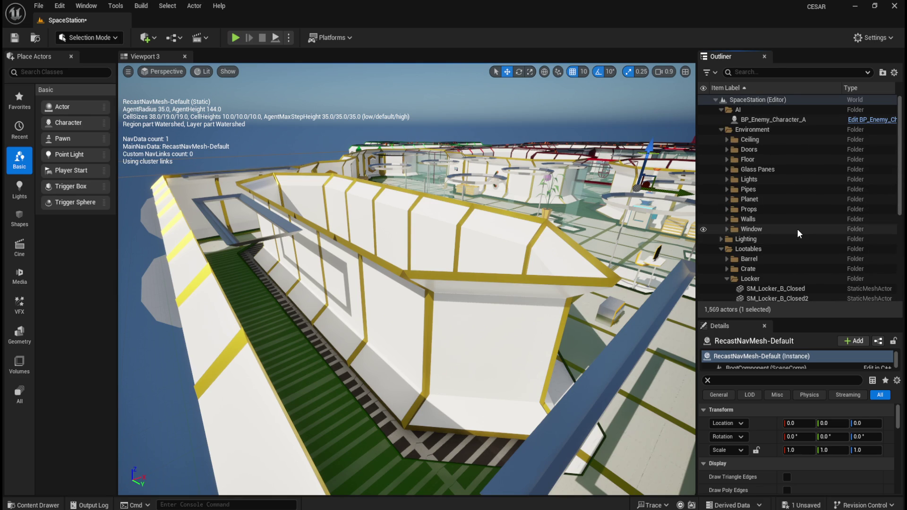
scroll(798, 241, down, 2)
scroll(796, 239, down, 3)
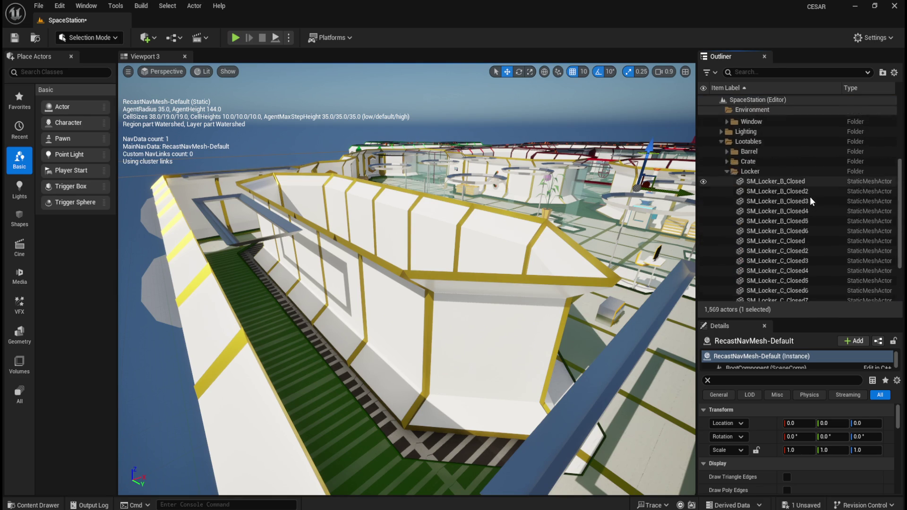
scroll(810, 196, down, 2)
click(778, 298)
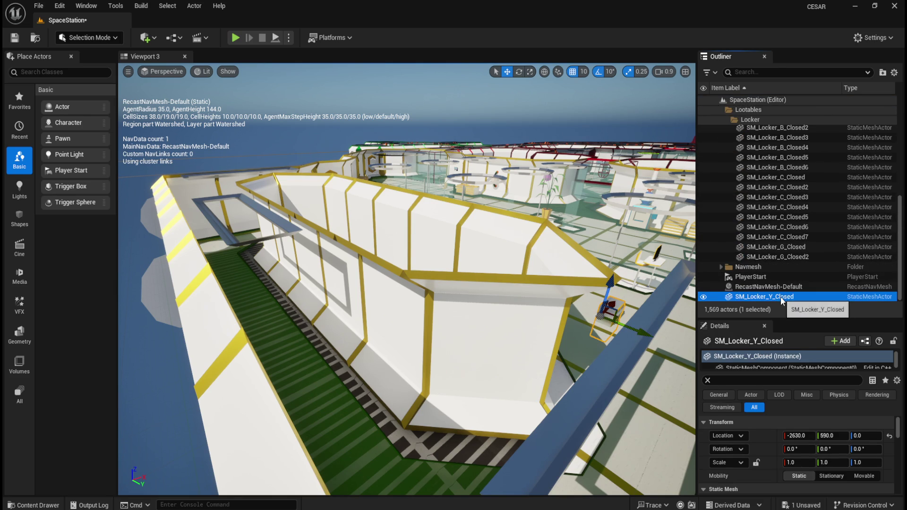
Step: Reset the locker's location to the origin and reselect the SM_Locker_Y_Closed actor in the Outliner
click(890, 436)
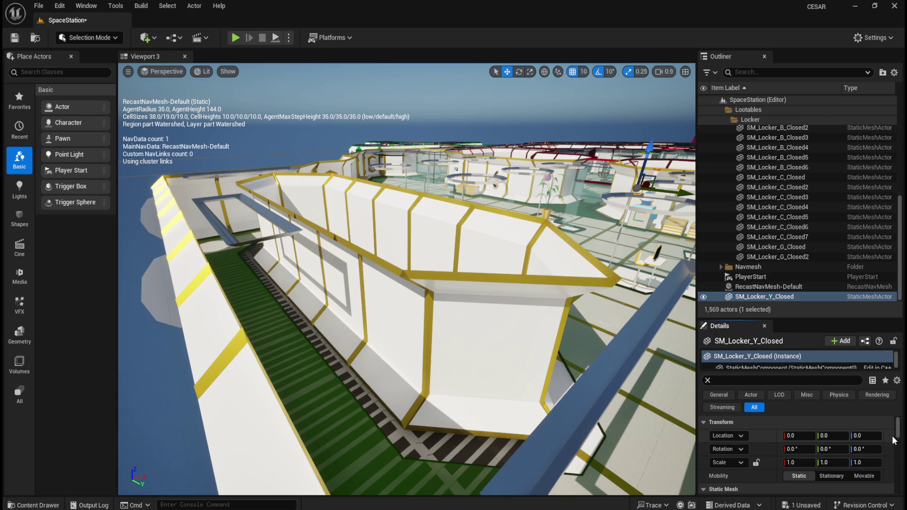
click(799, 436)
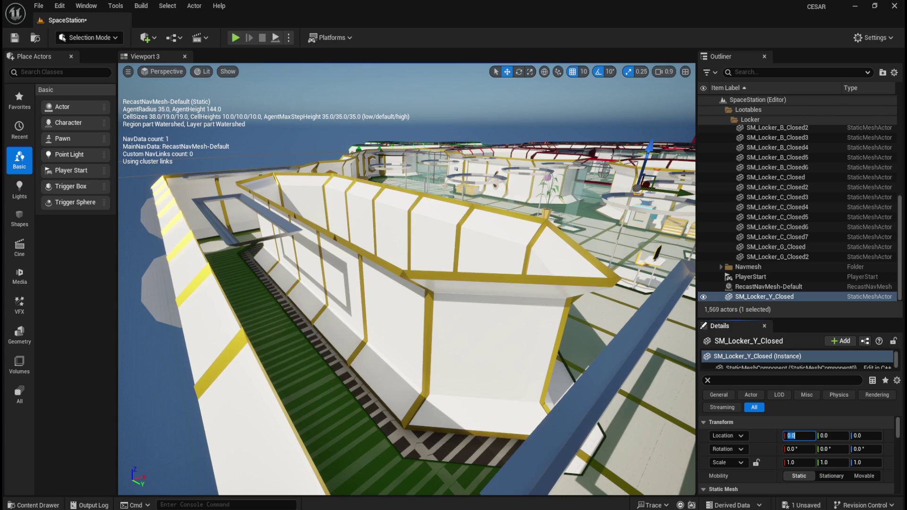
click(790, 286)
click(783, 296)
click(784, 296)
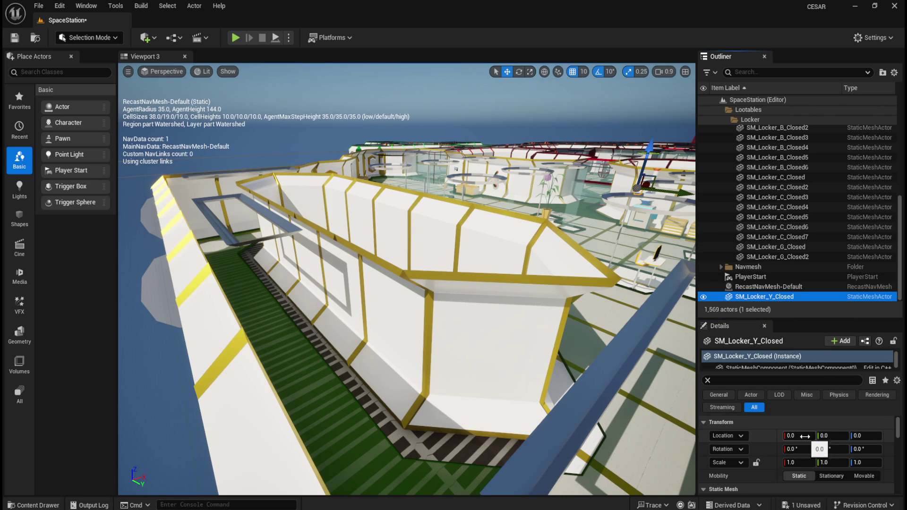
click(781, 287)
click(782, 297)
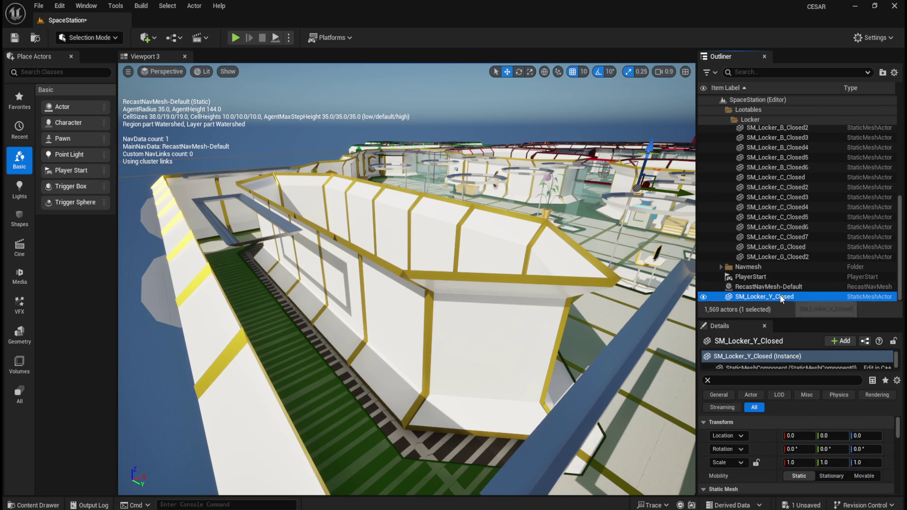
click(780, 296)
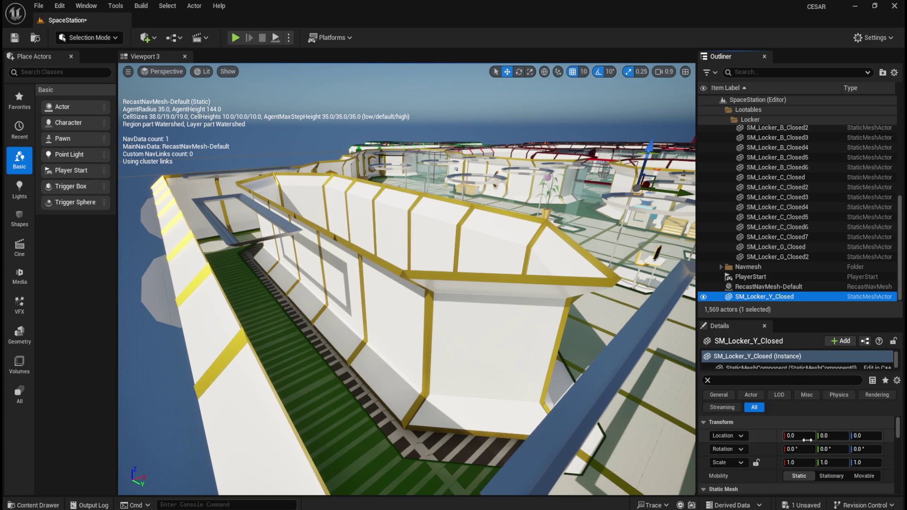
click(791, 290)
click(789, 294)
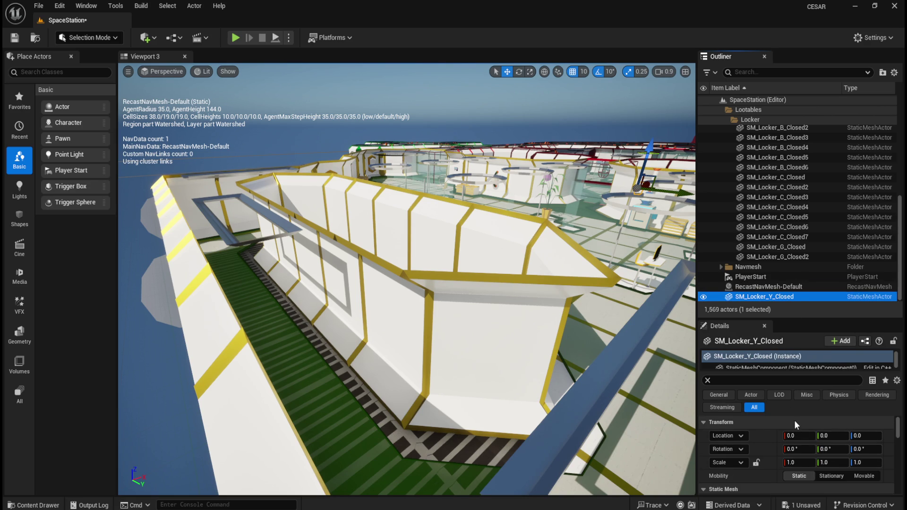
Step: Set the locker's location to -3250, 400, 150 and its Z rotation to 90°
click(800, 436)
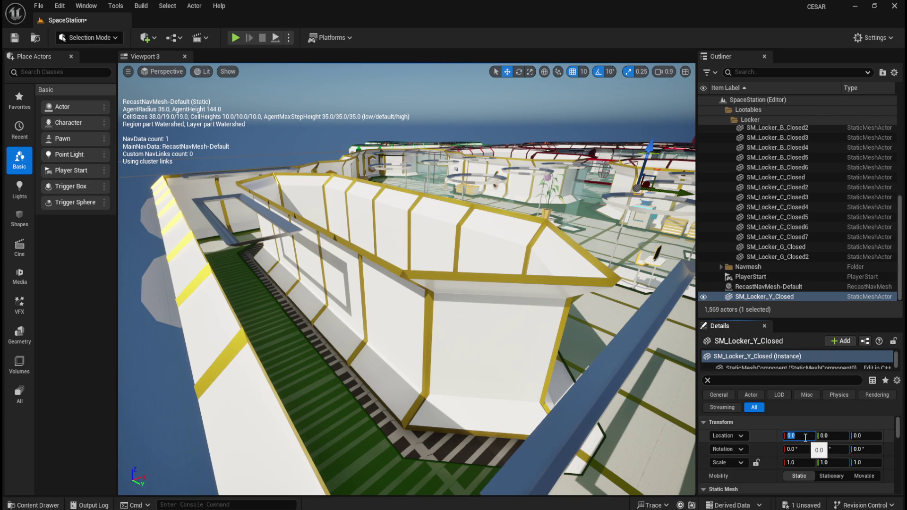
text(-3250)
key(Tab)
text(400)
key(Tab)
text(15)
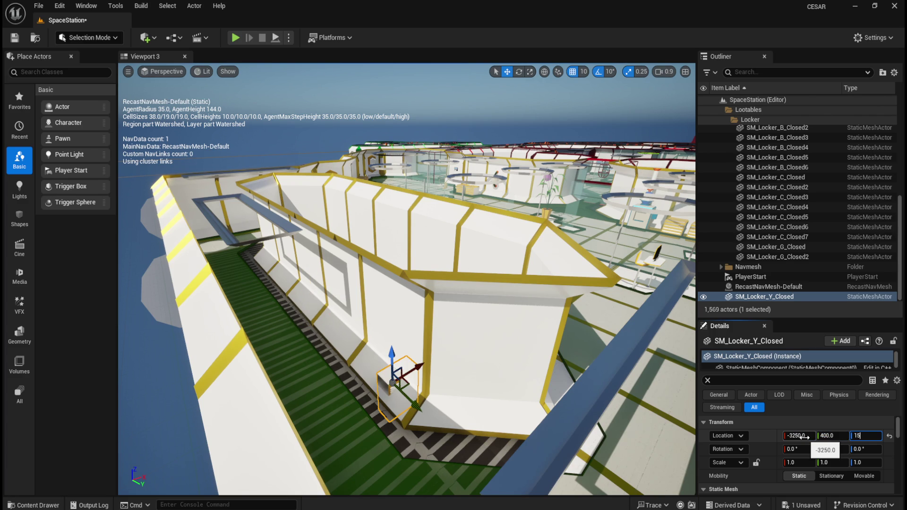
key(Tab)
key(Tab)
key(Tab)
key(Tab)
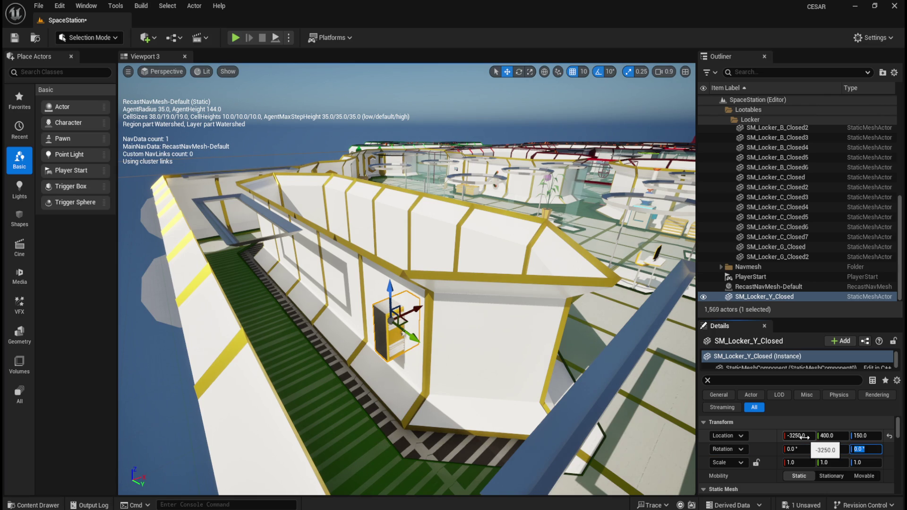
text(90)
key(Return)
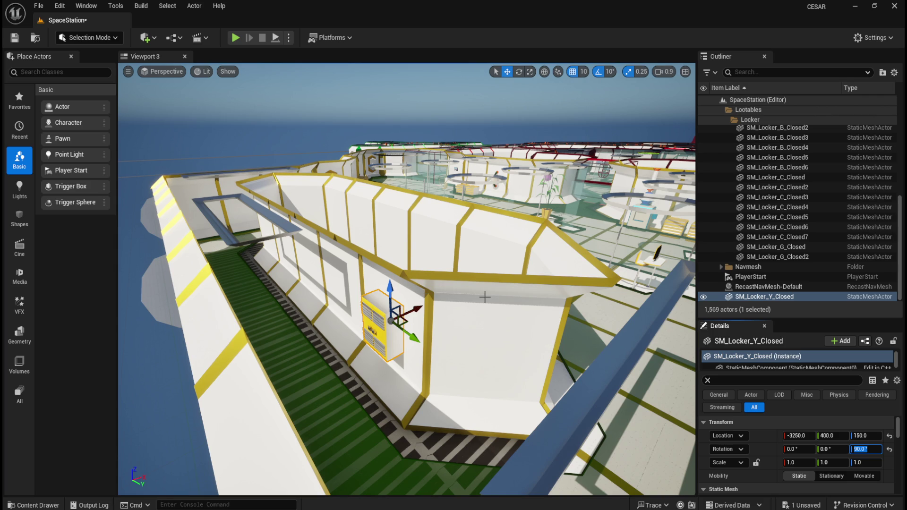
key(ctrl+space)
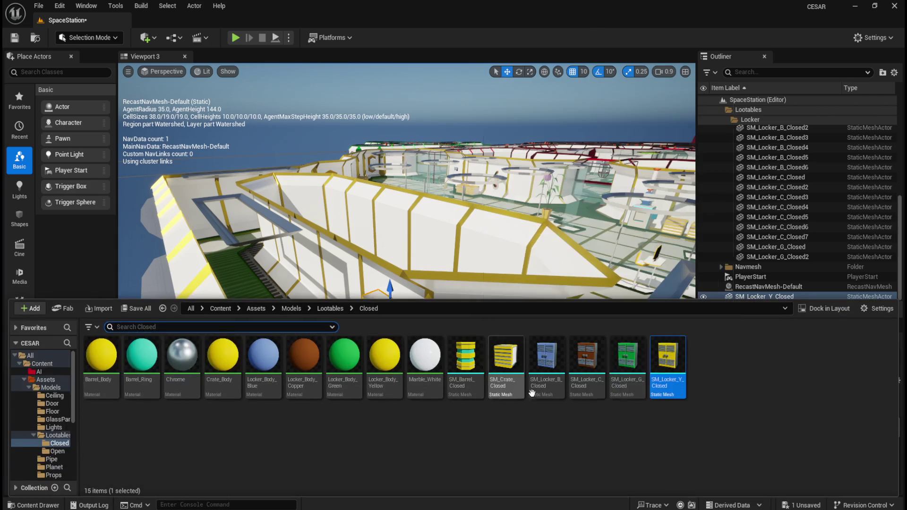
Step: Place a second Y locker at -3250, 200, 150 with a 90 degree rotation
drag(390, 316, 343, 400)
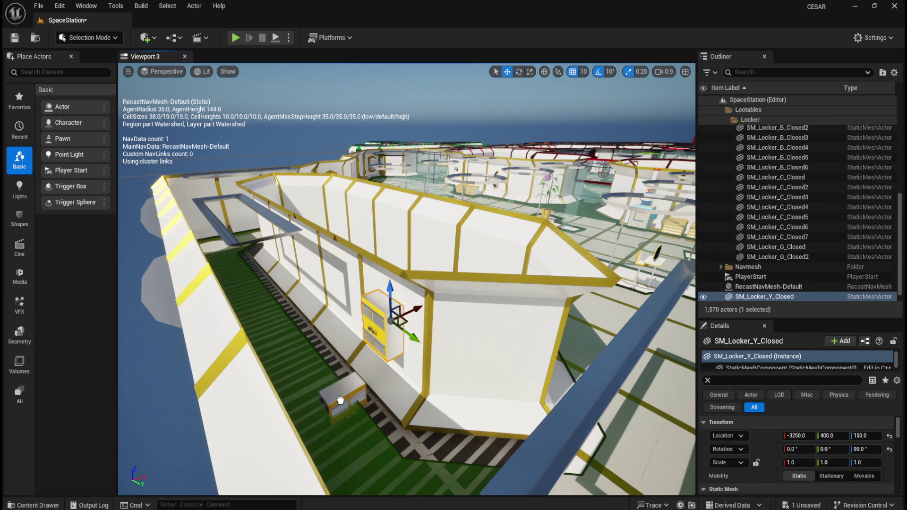
click(890, 437)
click(799, 436)
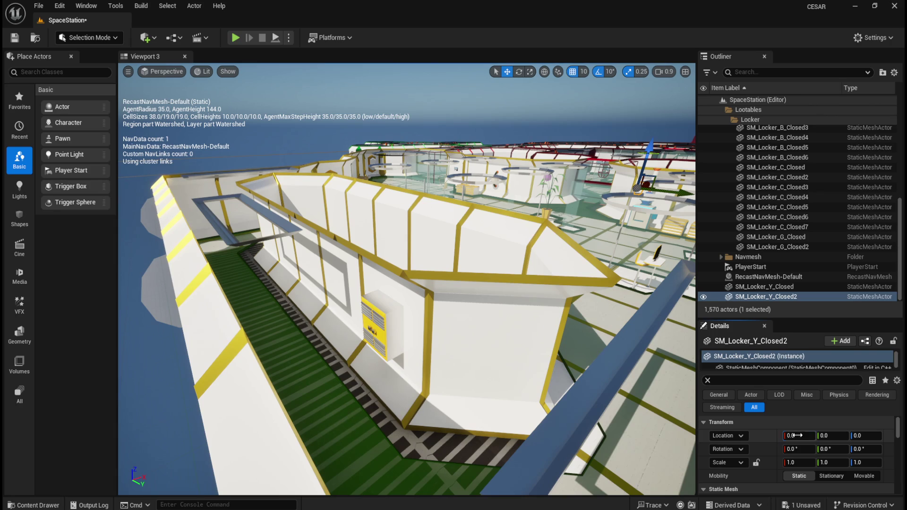
text(-325)
text(0)
key(Tab)
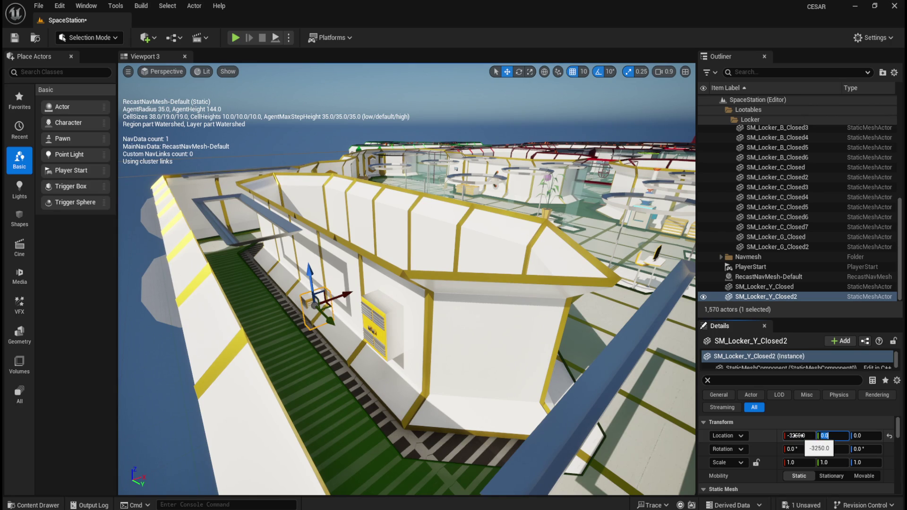
text(2)
key(Tab)
text(150)
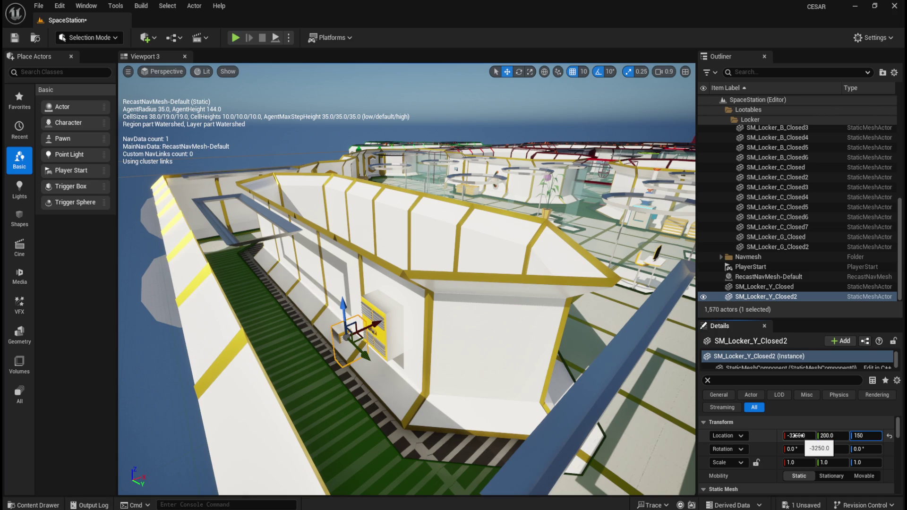
key(Tab)
key(Tab)
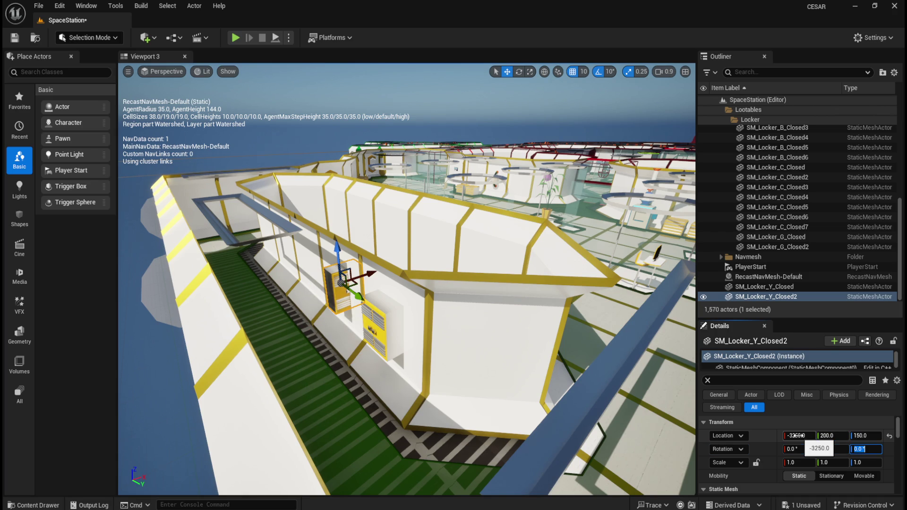
text(90)
key(Return)
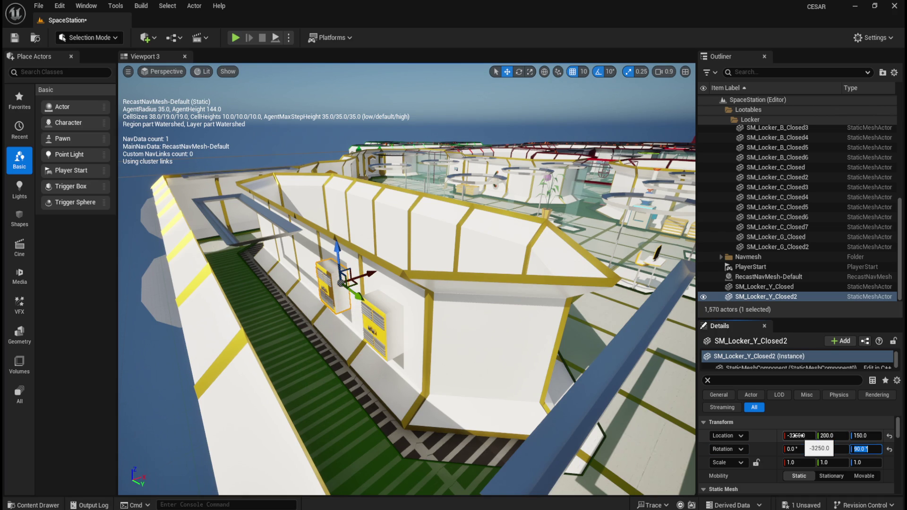
drag(478, 305, 472, 304)
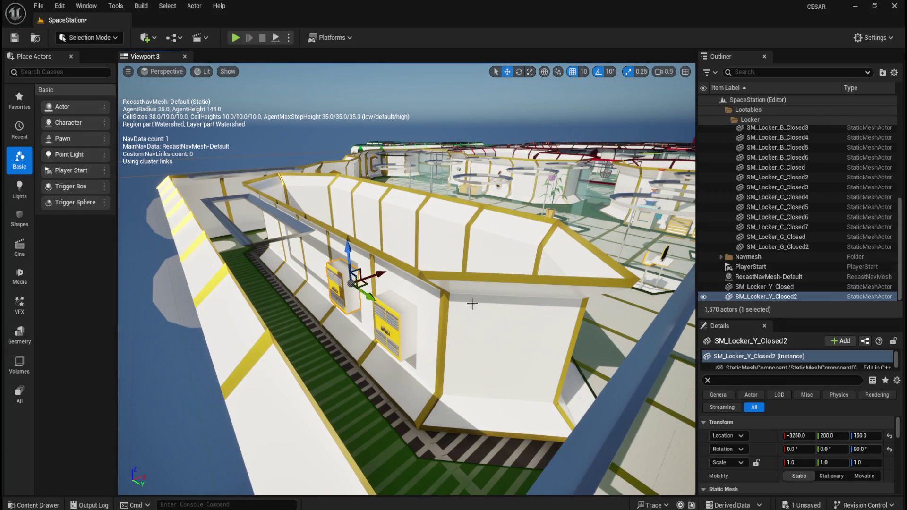
key(p)
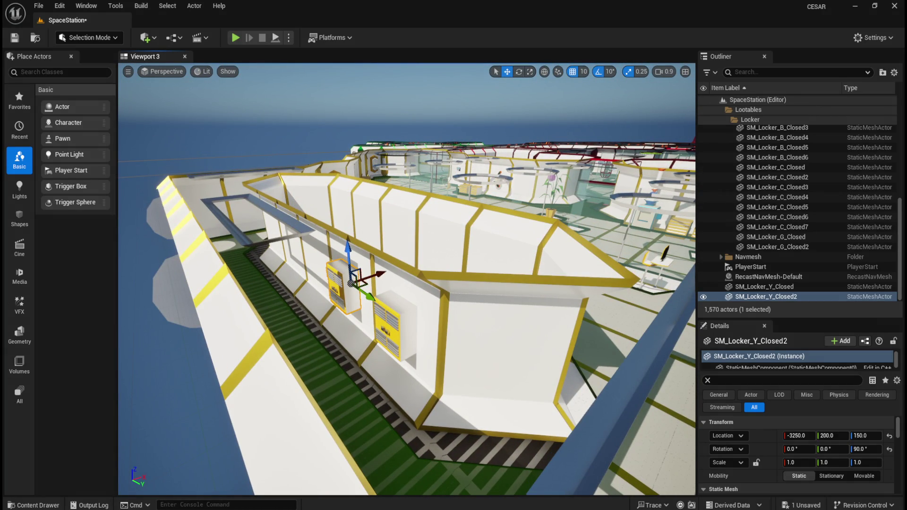
Step: Place a third Y locker at -3250, 0, 150 with a 90 degree rotation
key(ctrl+b)
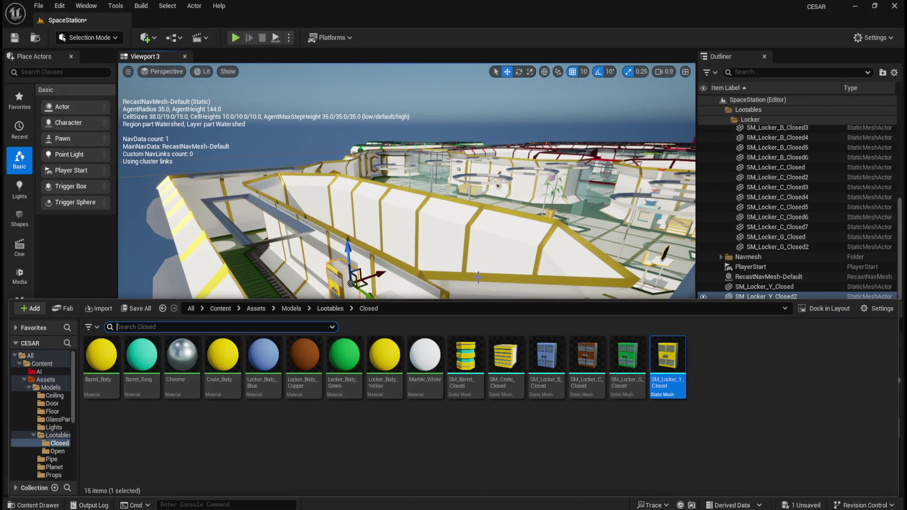
drag(675, 360, 386, 393)
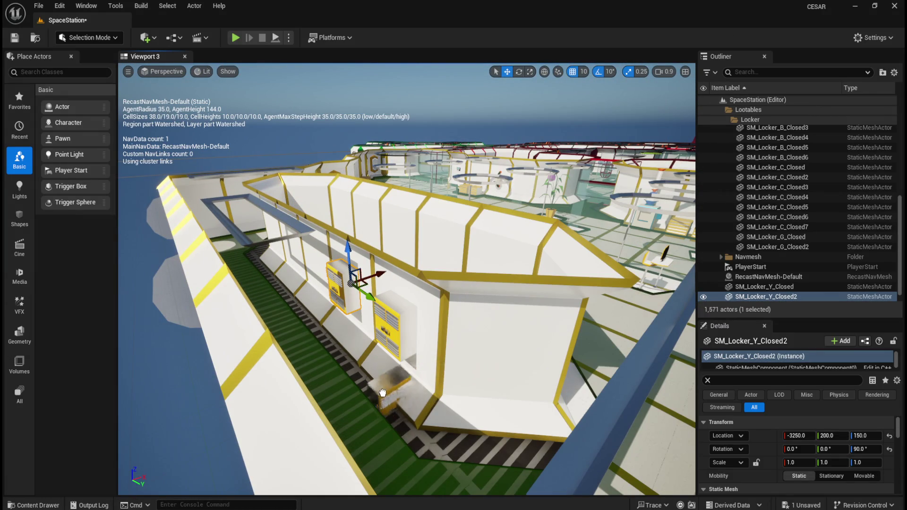
click(888, 436)
click(802, 435)
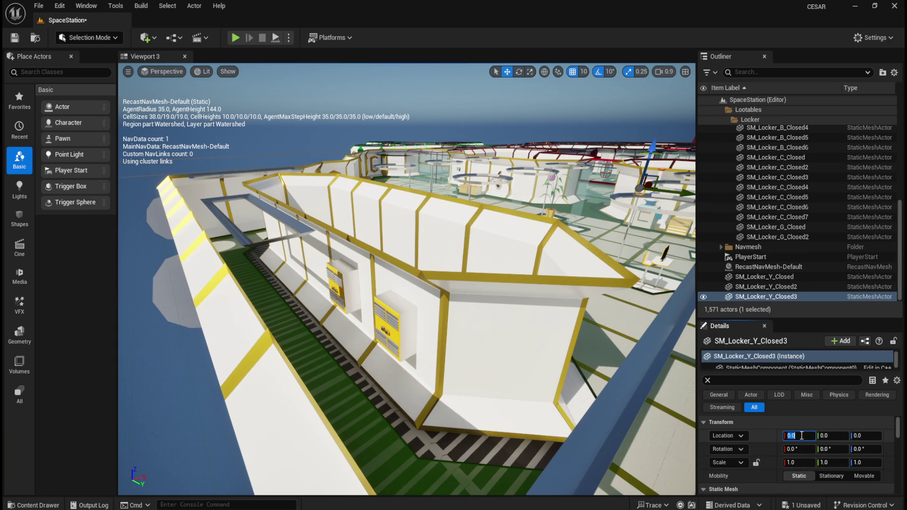
text(-3250)
key(Tab)
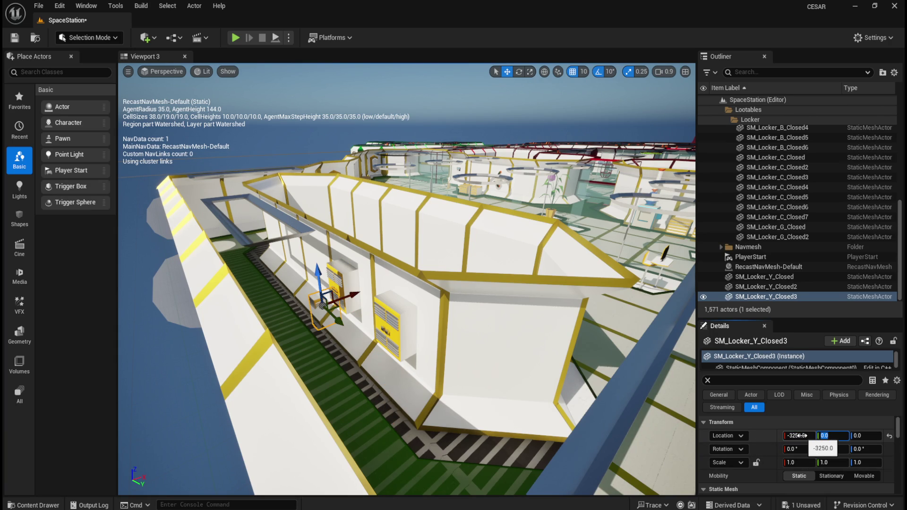
key(Tab)
text(150)
key(Tab)
key(Tab)
key(Tab)
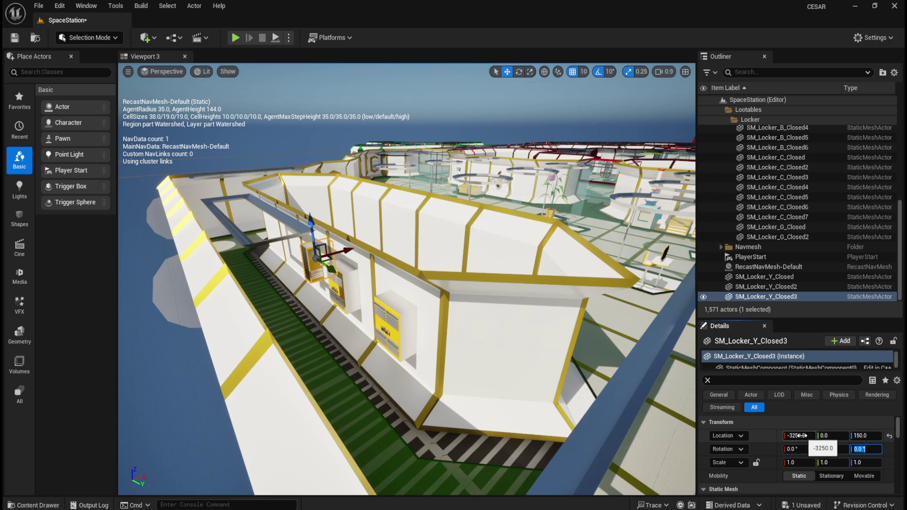
text(90)
key(Return)
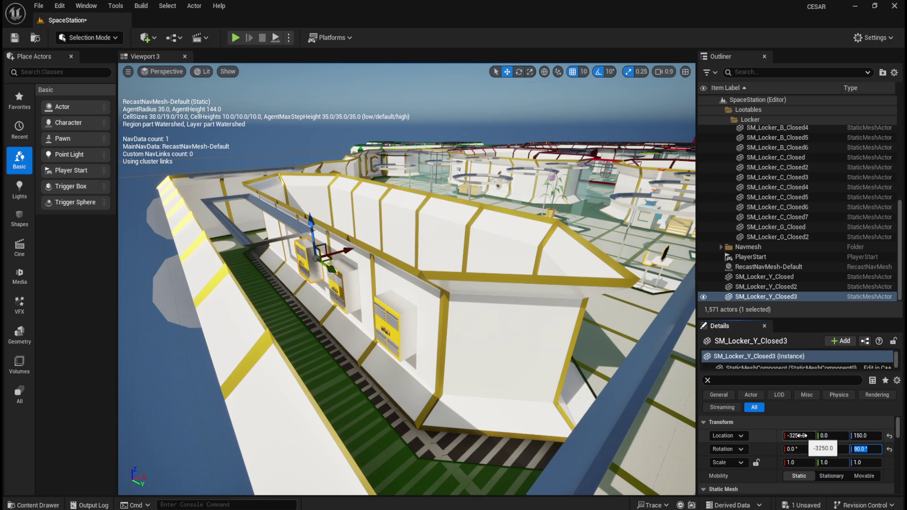
Step: Place a fourth Y locker at -3250, -200, 150 with a 90 degree rotation
key(ctrl+space)
mouse_move(666, 363)
mouse_down()
mouse_move(658, 346)
mouse_move(621, 340)
mouse_up()
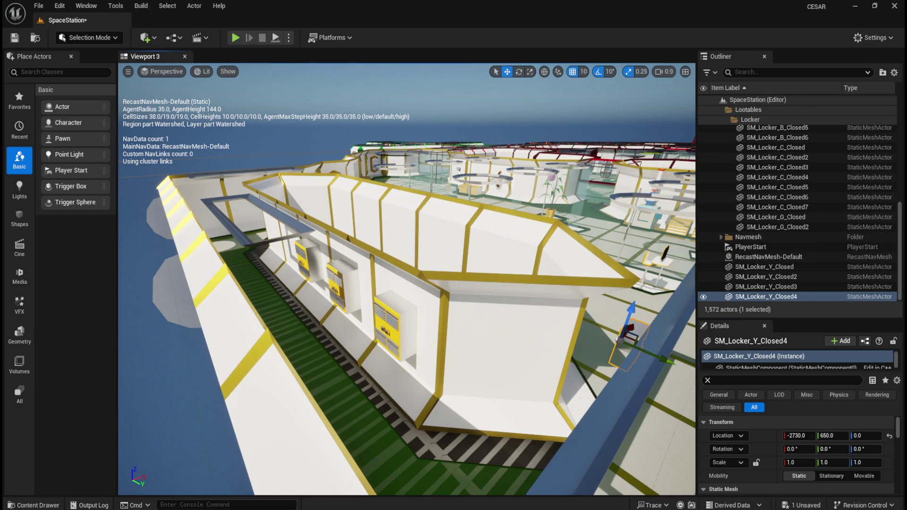
key(p)
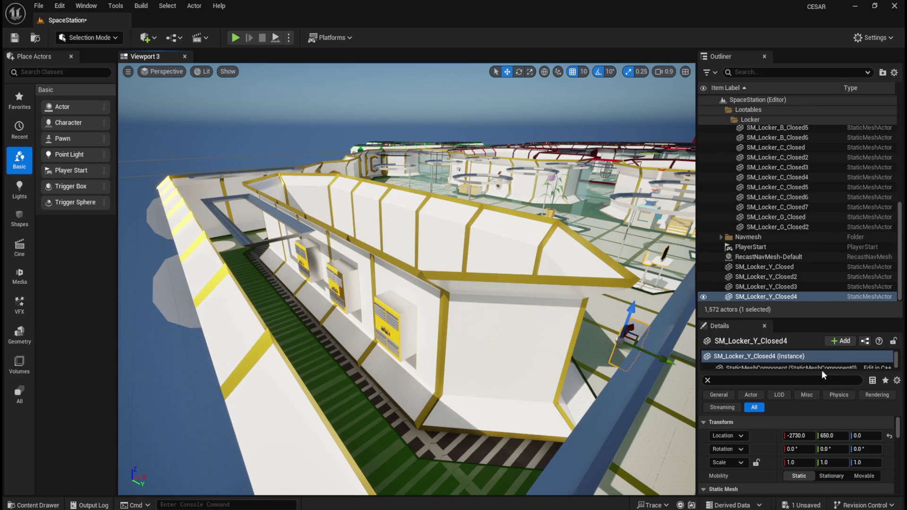
click(886, 436)
click(802, 439)
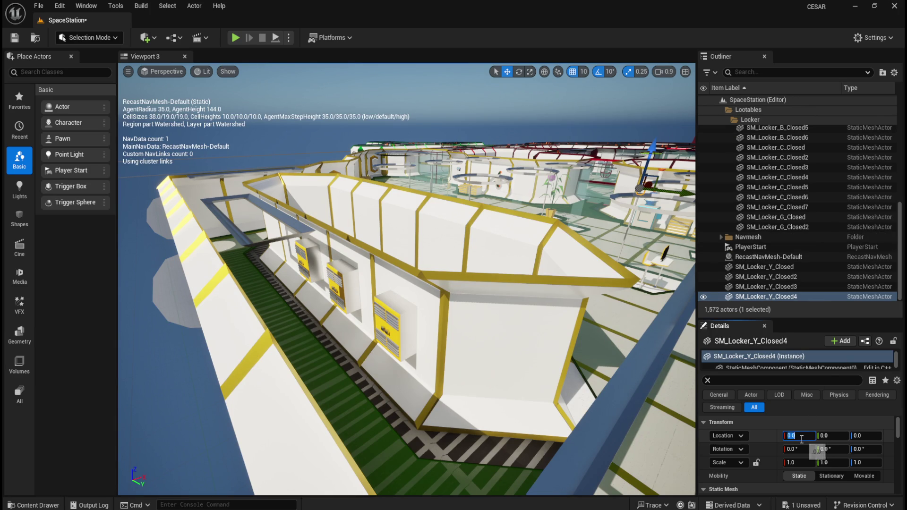
text(-3250)
key(Tab)
text(-200)
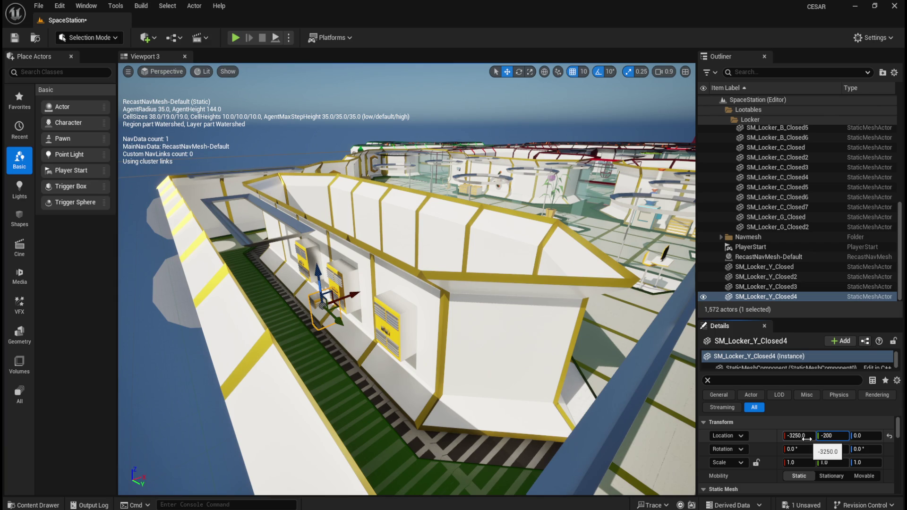
key(Tab)
text(150)
key(Tab)
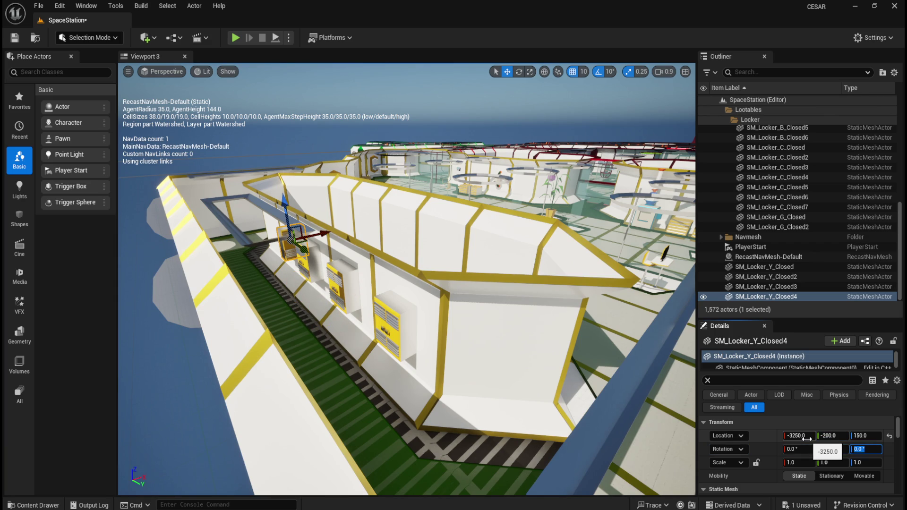
text(90)
key(Return)
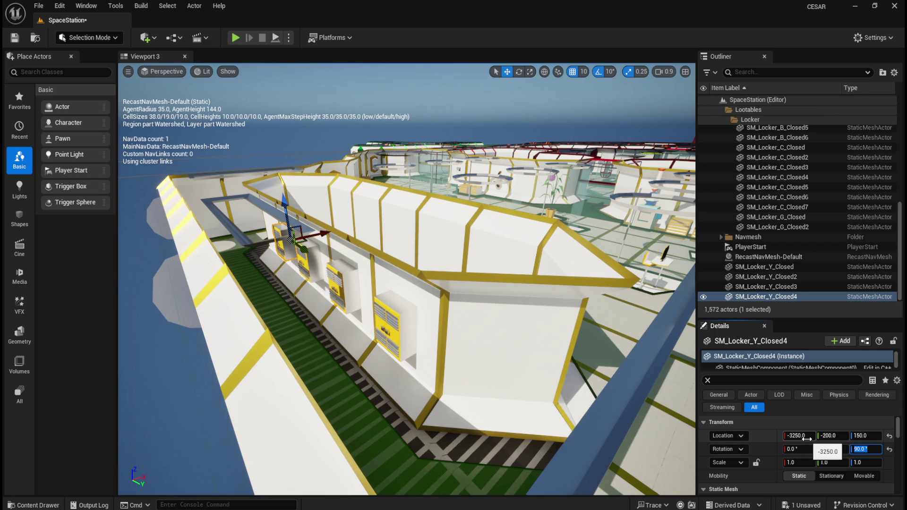
Step: Drop a fifth SM_Locker_Y_Closed into the corridor from the asset browser
key(ctrl+space)
drag(659, 385, 624, 344)
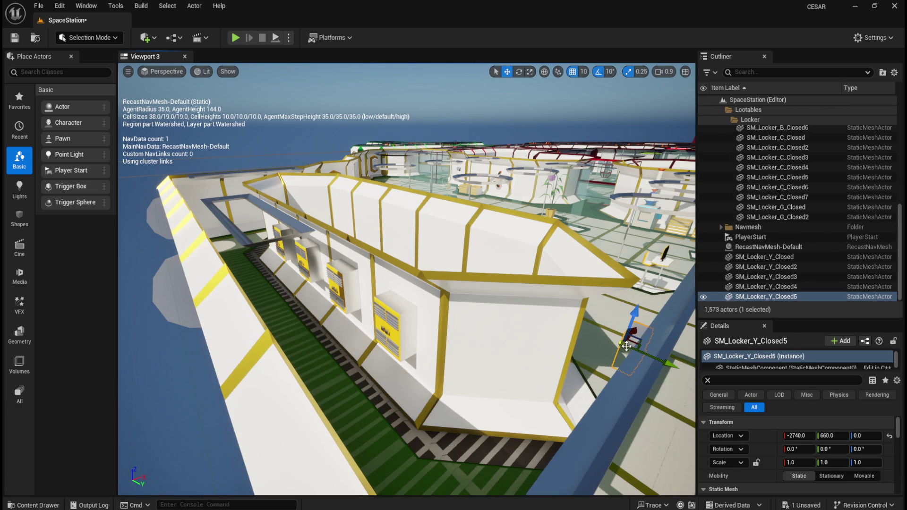
Step: Set the fifth locker to -3250, -400, 150 with a 90 degree rotation and start a play test
click(889, 435)
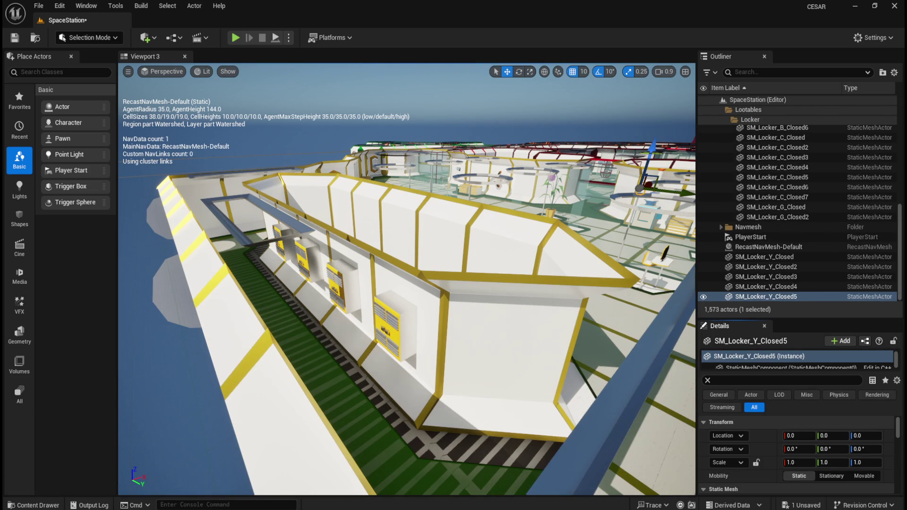
key(p)
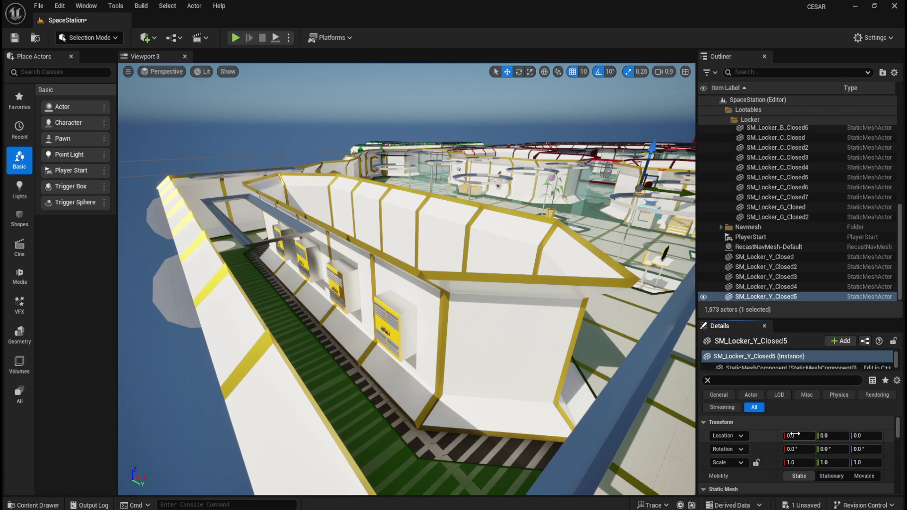
key(p)
click(794, 435)
text(-3250)
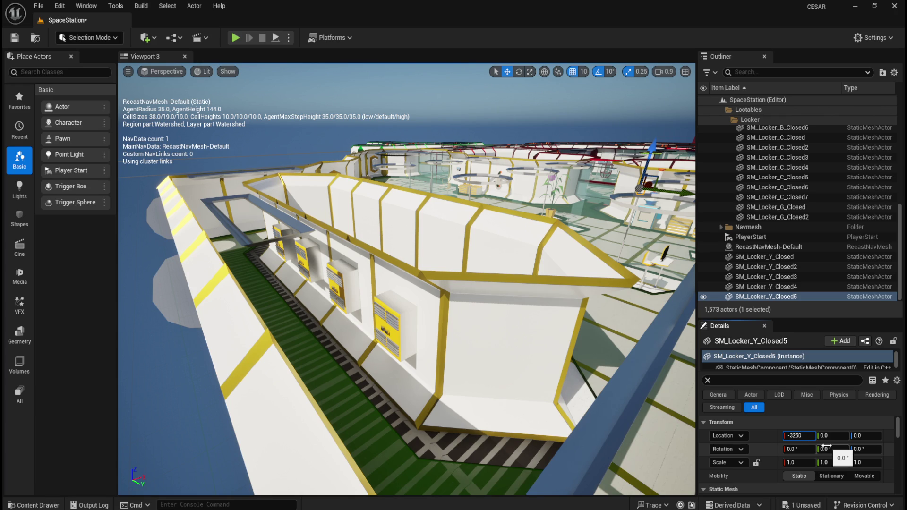
key(Tab)
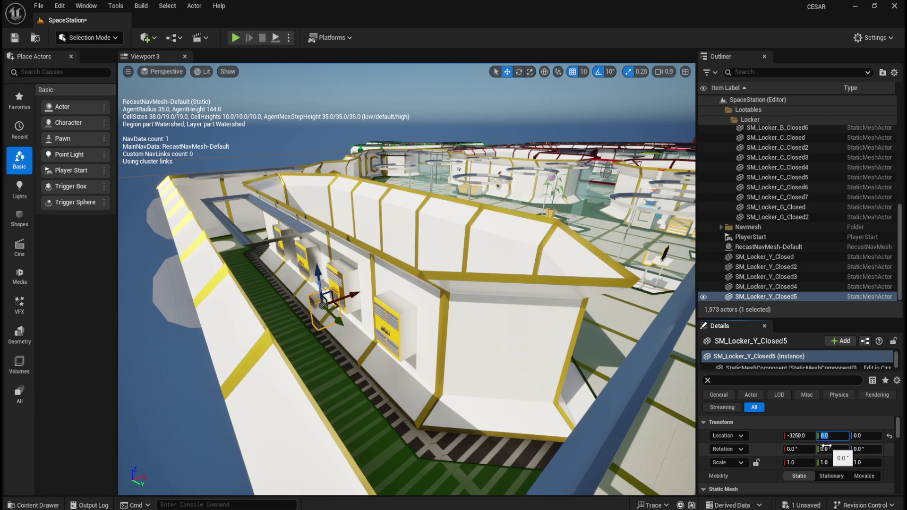
text(-)
key(Tab)
text(15)
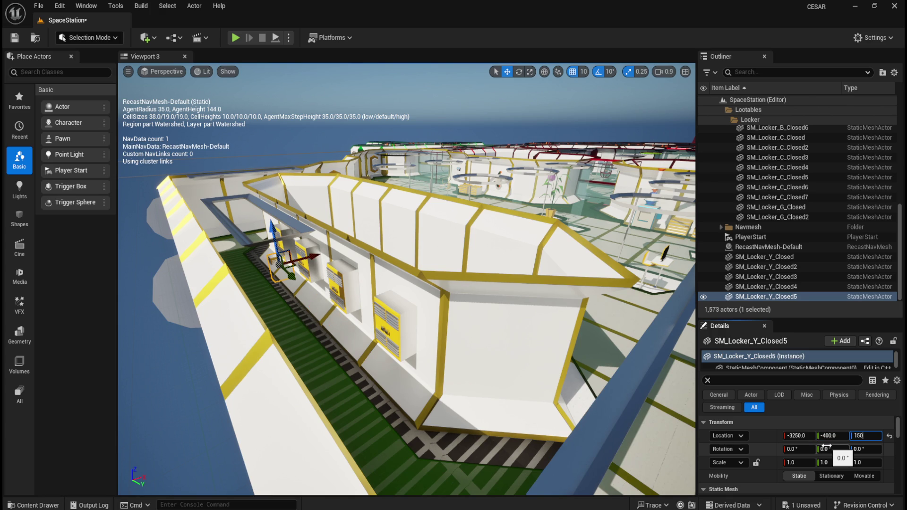
key(Tab)
key(Tab)
key(Tab)
text(90)
key(Return)
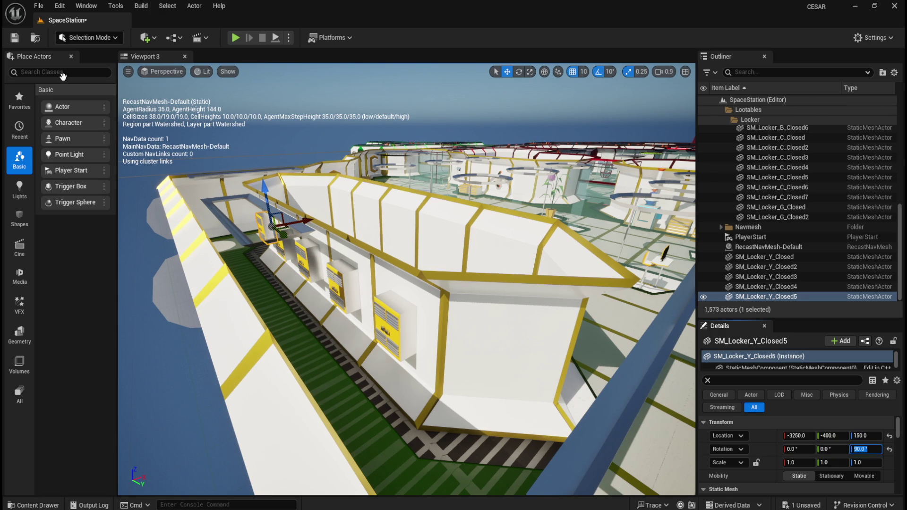
click(236, 38)
click(465, 224)
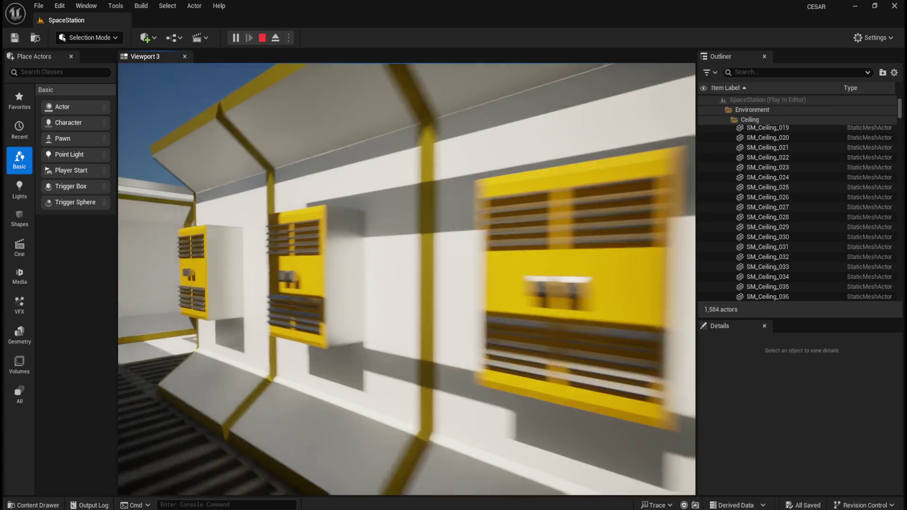
key(Escape)
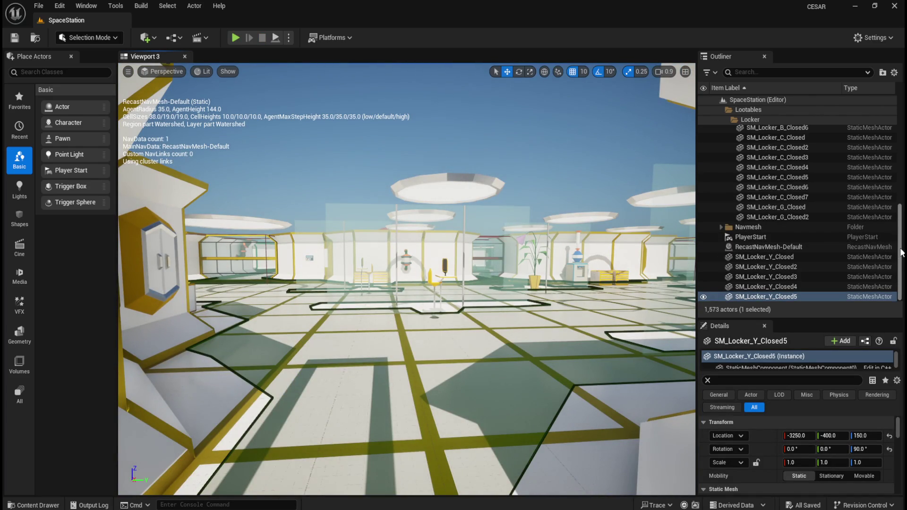
click(772, 257)
Step: Move the five selected Y lockers into the Locker folder and collapse it
shift+click(782, 297)
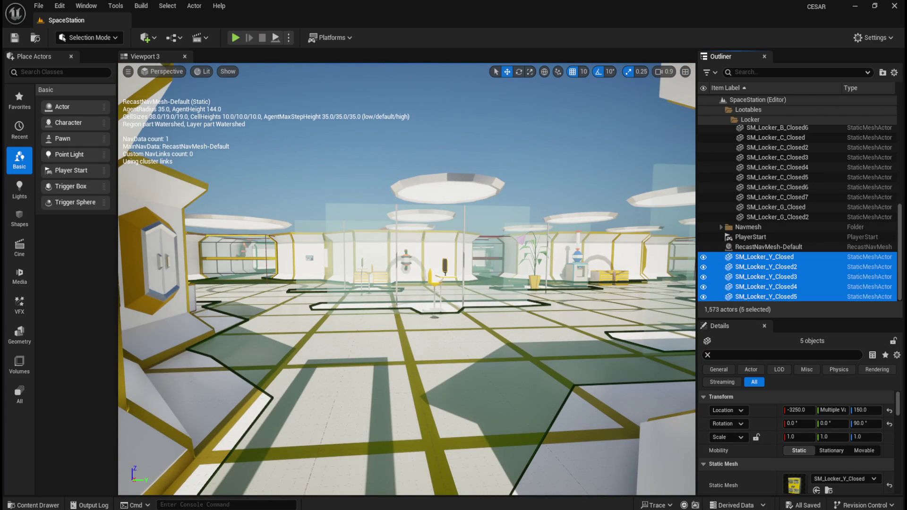
key(p)
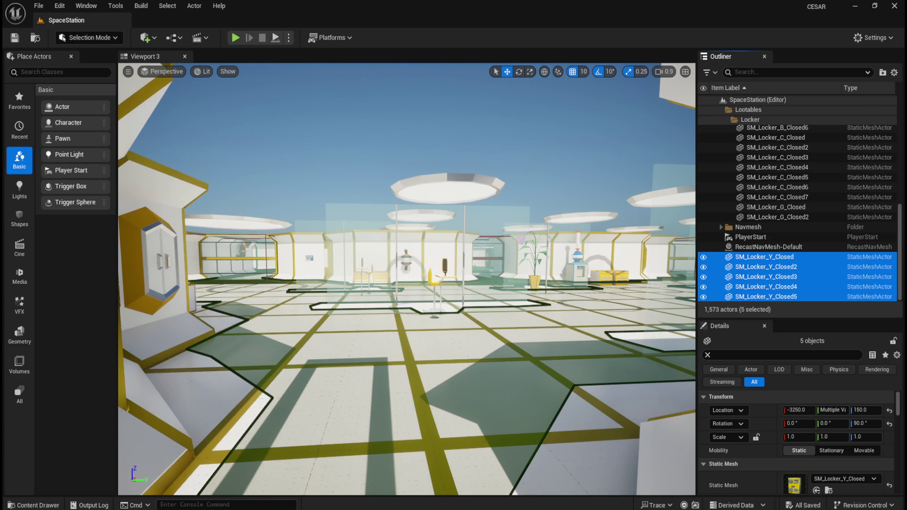
key(p)
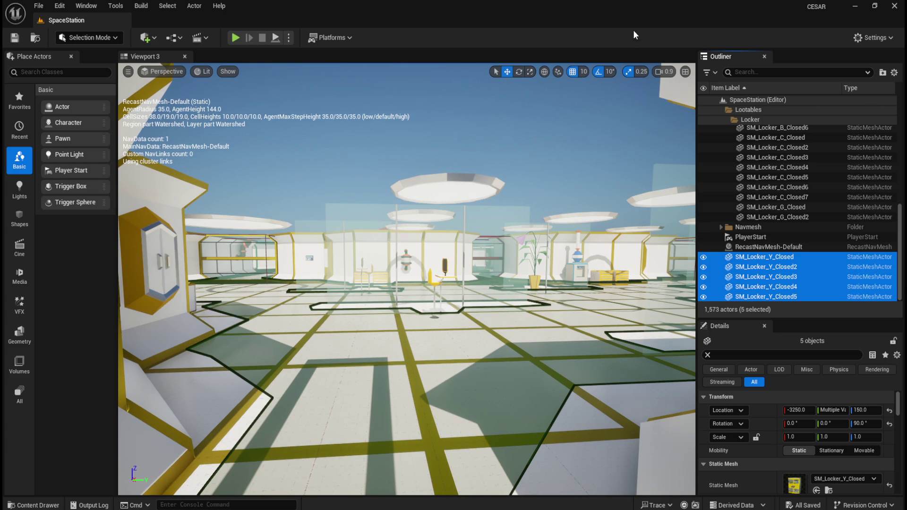
right_click(778, 275)
mouse_move(656, 470)
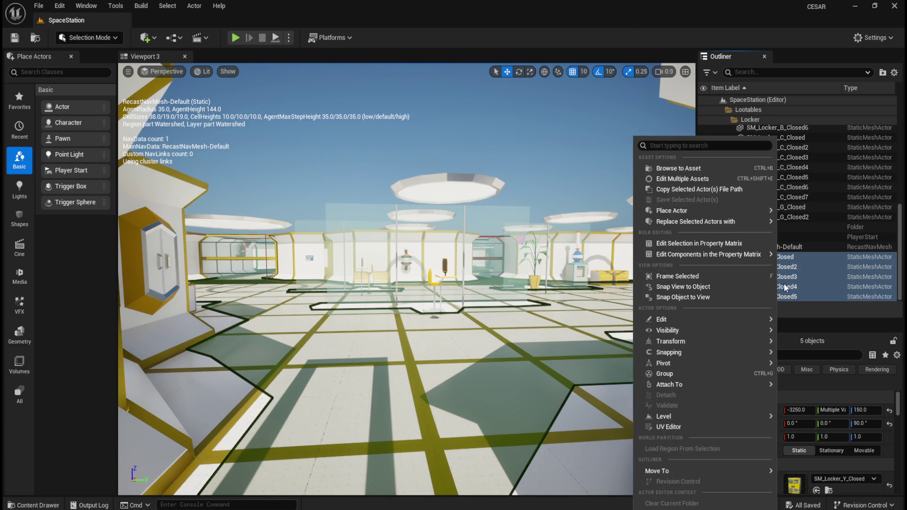
click(812, 493)
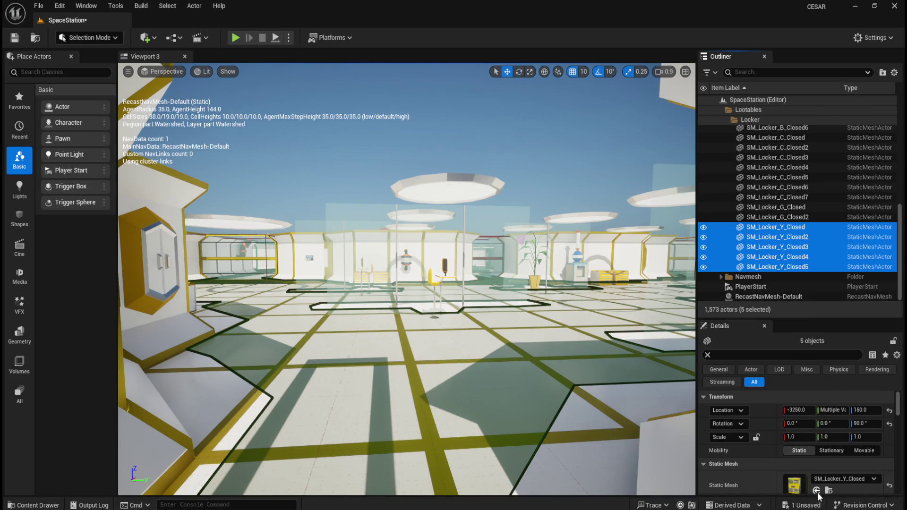
scroll(795, 259, up, 3)
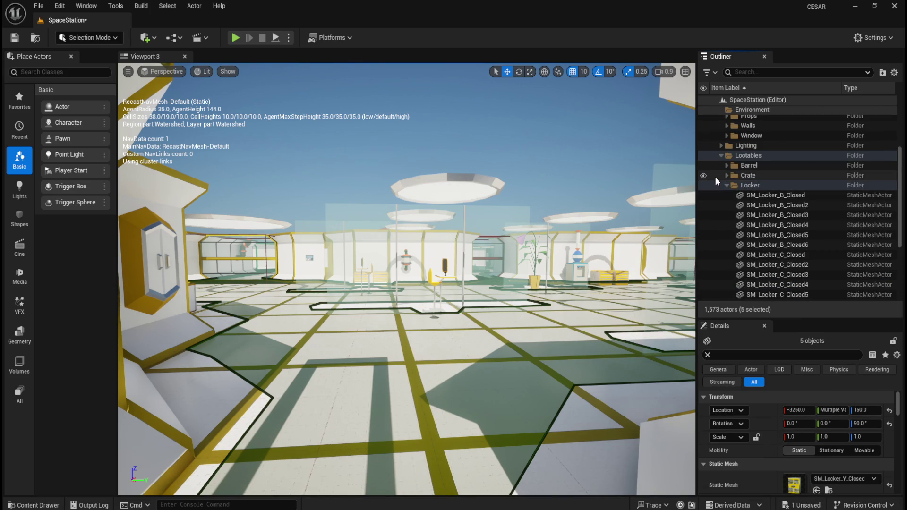
click(725, 185)
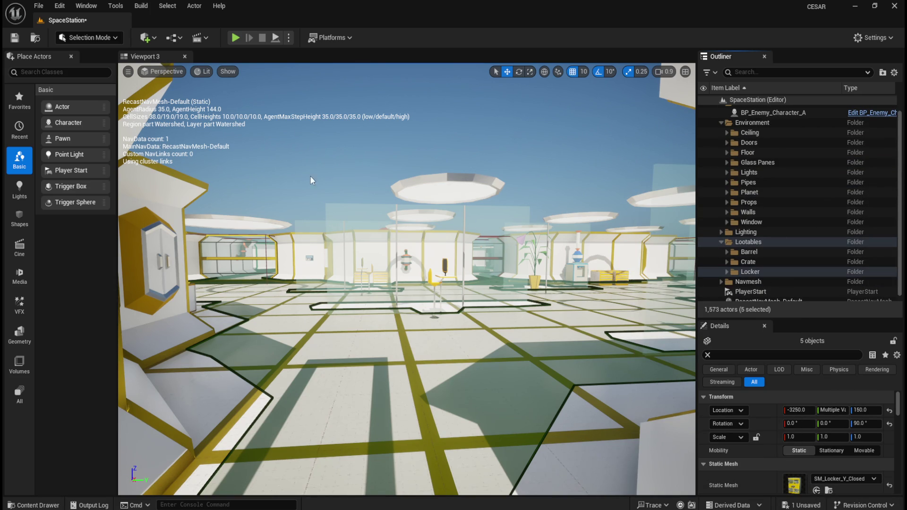
Step: Save all unsaved changes via File > Save All
click(39, 6)
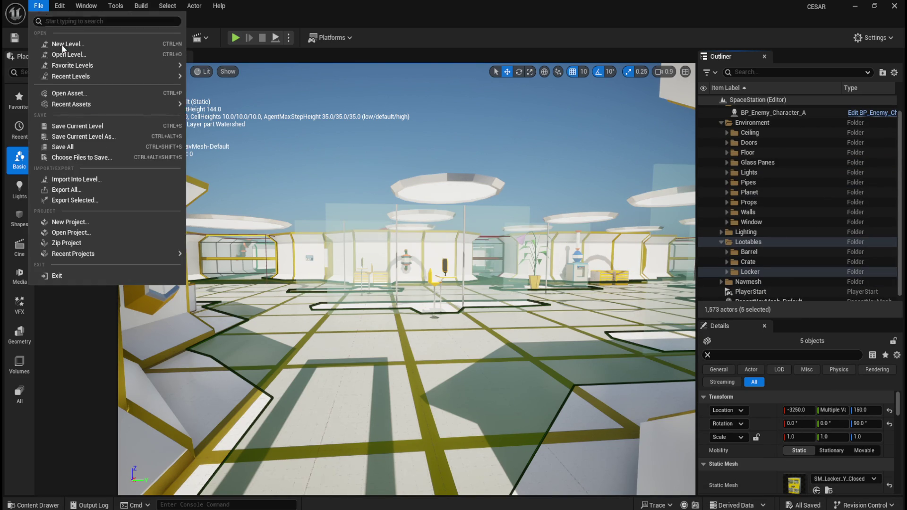
click(101, 146)
scroll(763, 224, down, 1)
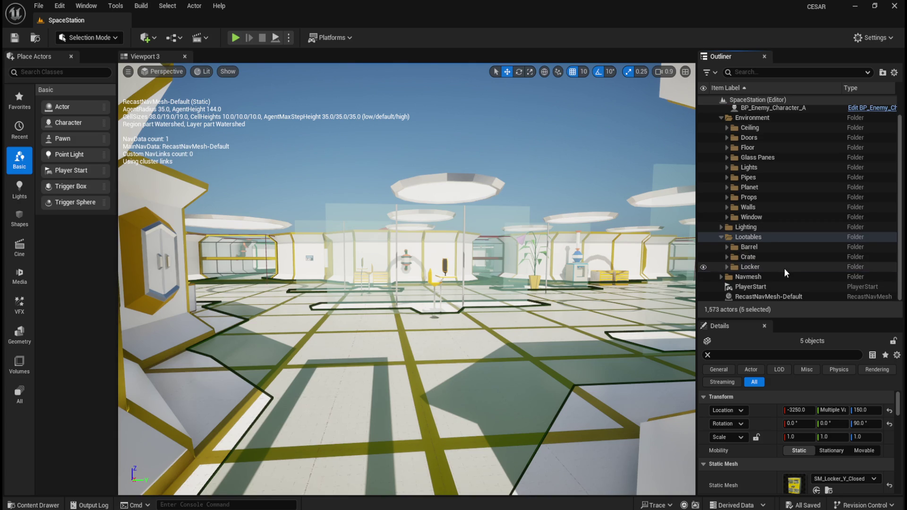
click(725, 128)
Step: Select all 266 SM_Ceiling actors, set them Visible and save the current level
click(764, 150)
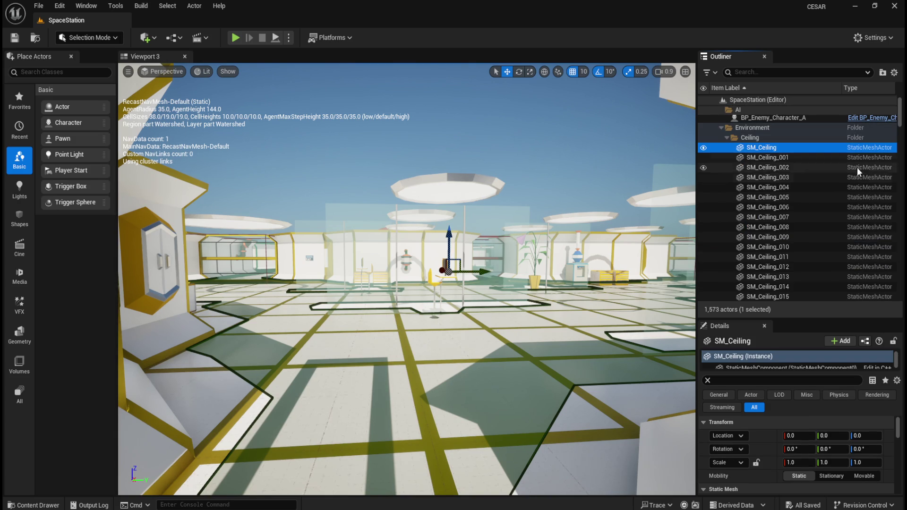
drag(900, 119, 899, 280)
shift+click(770, 203)
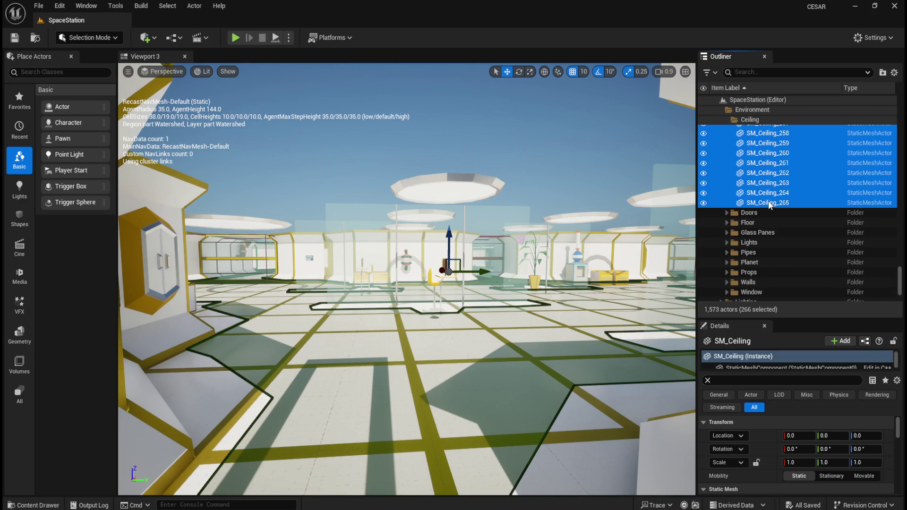
scroll(773, 453, down, 3)
scroll(773, 462, down, 2)
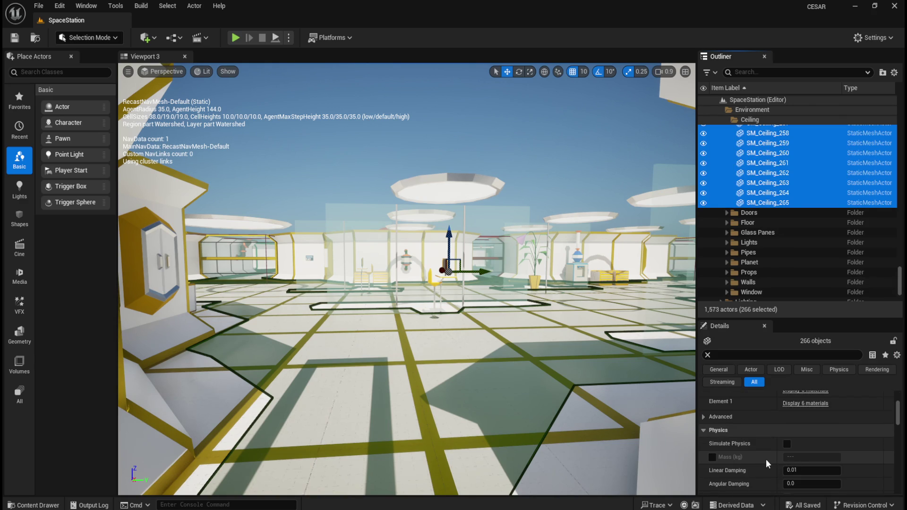
scroll(767, 459, down, 1)
scroll(767, 457, down, 1)
scroll(766, 458, down, 1)
scroll(770, 456, down, 2)
scroll(766, 453, down, 1)
scroll(766, 442, down, 1)
scroll(767, 441, down, 1)
scroll(767, 441, down, 1)
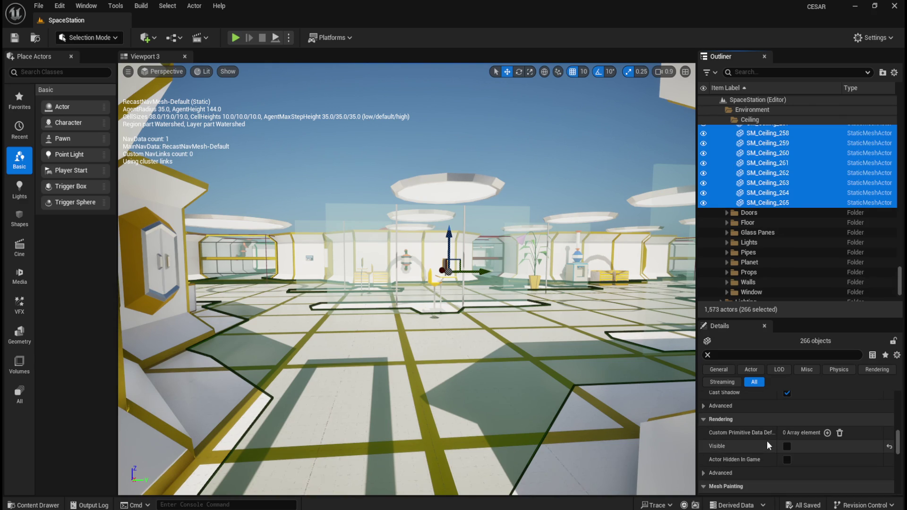
click(787, 447)
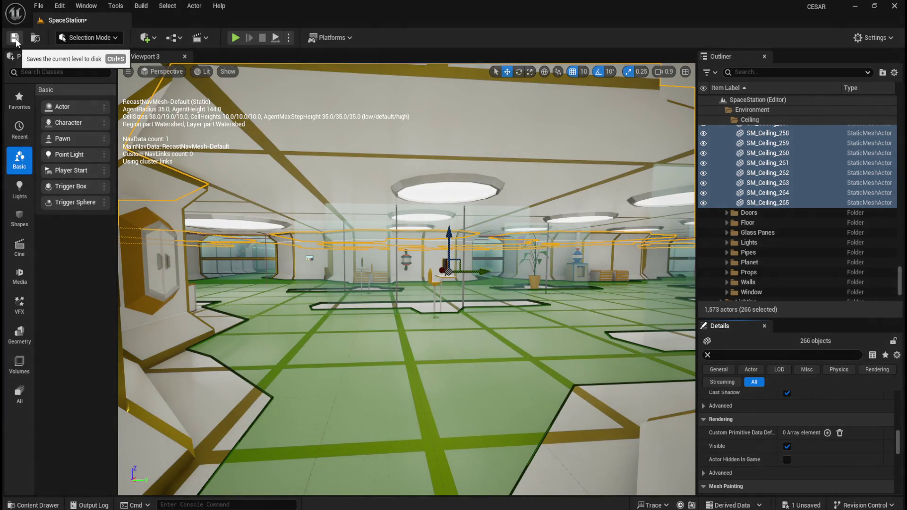
click(14, 37)
Step: Play the level and walk through the glass doorway, side corridor, lockers and staircase
click(235, 37)
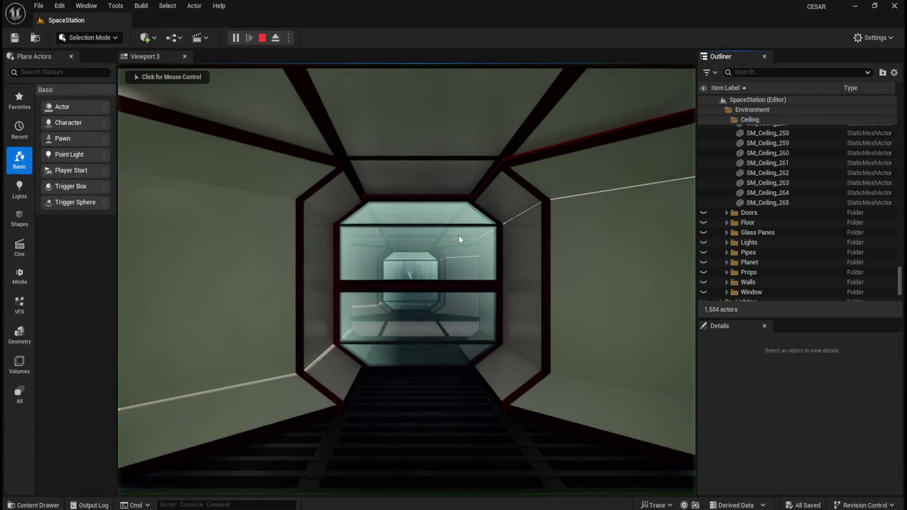
click(459, 239)
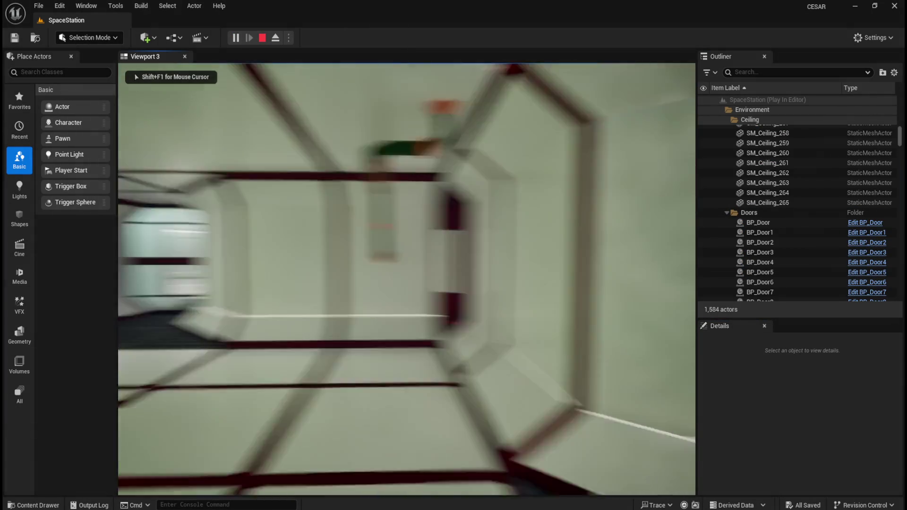
key(w)
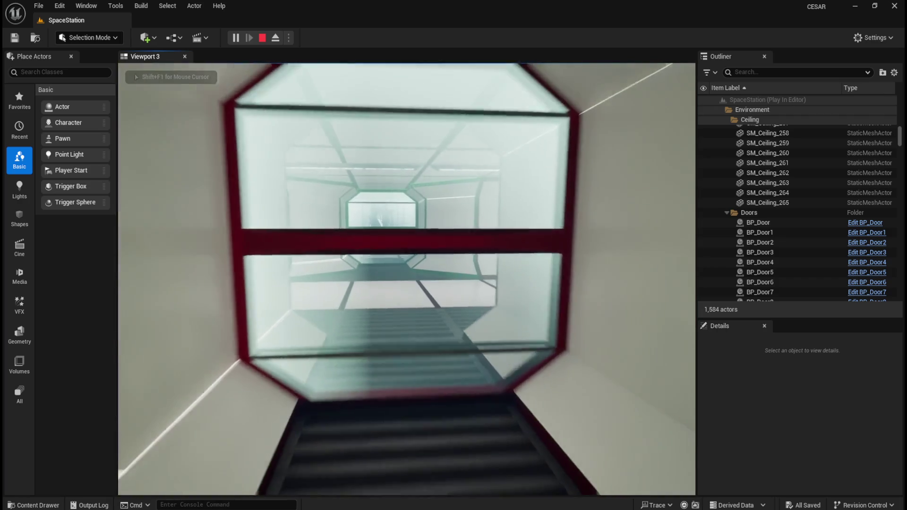
key(w)
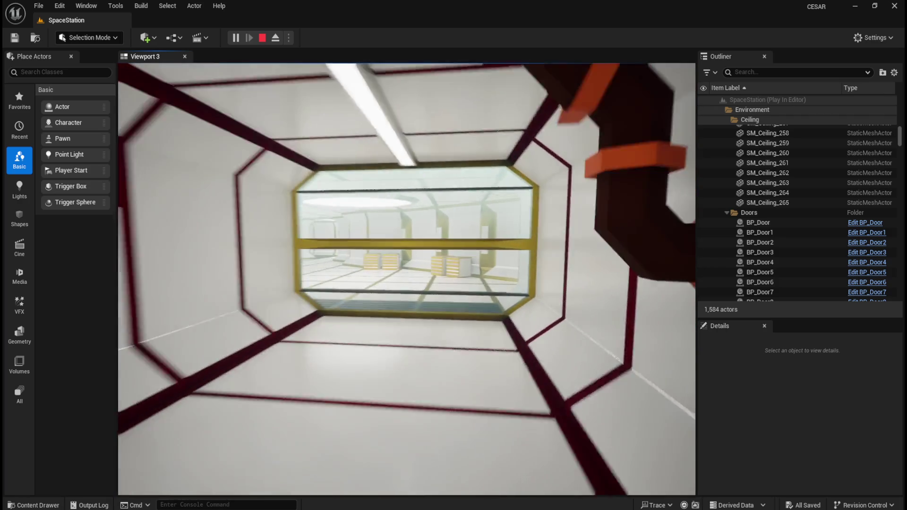
key(w)
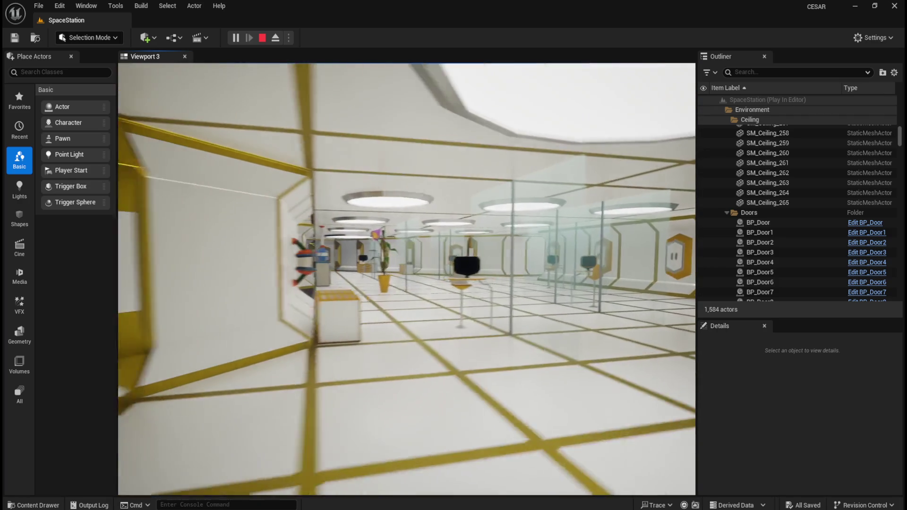
key(w)
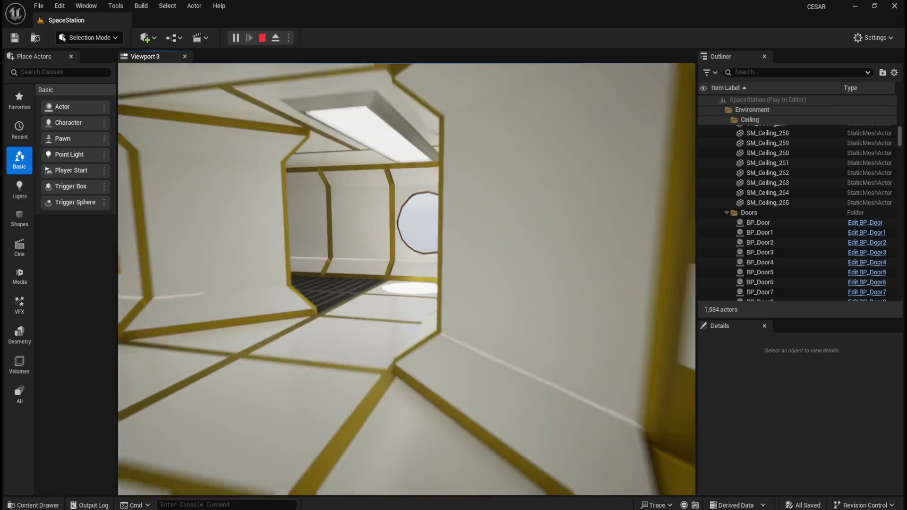
key(w)
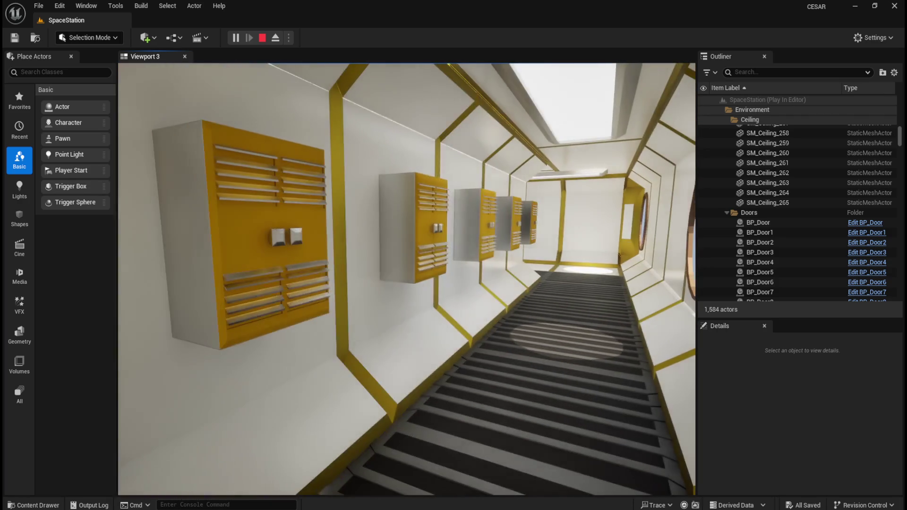
key(w)
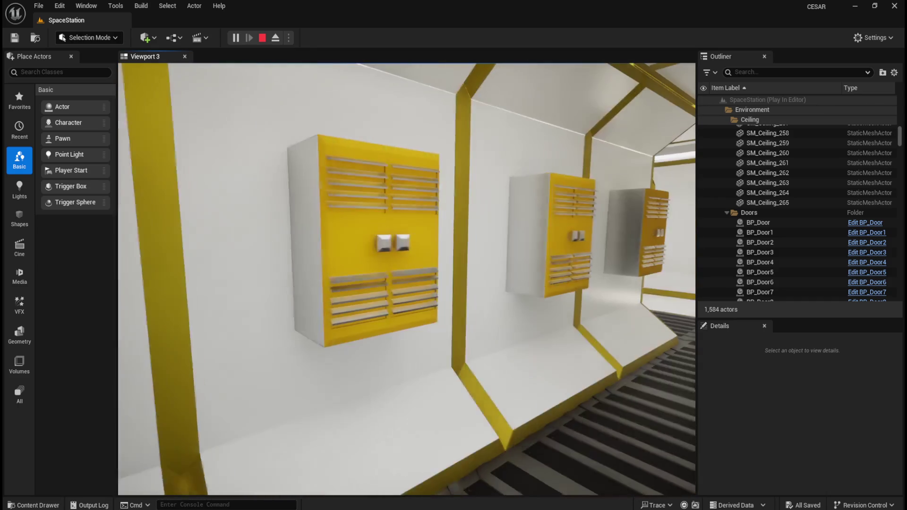
key(w)
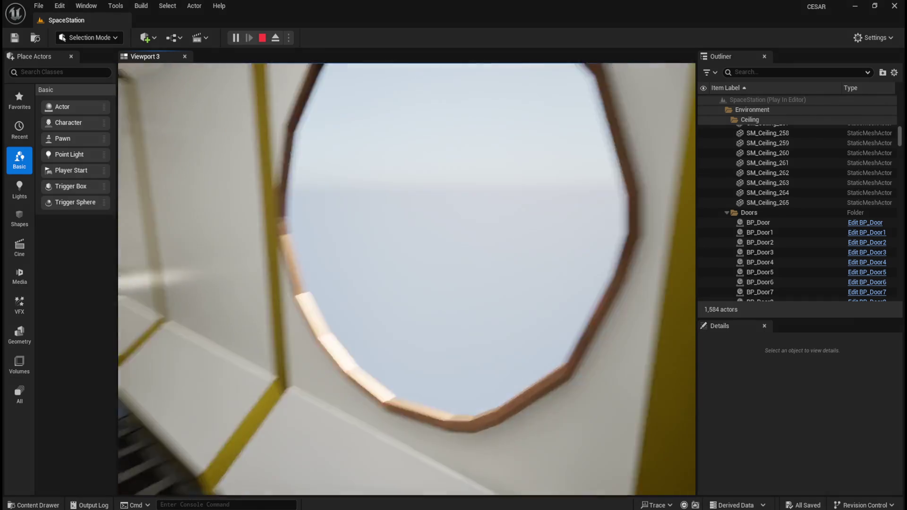
key(w)
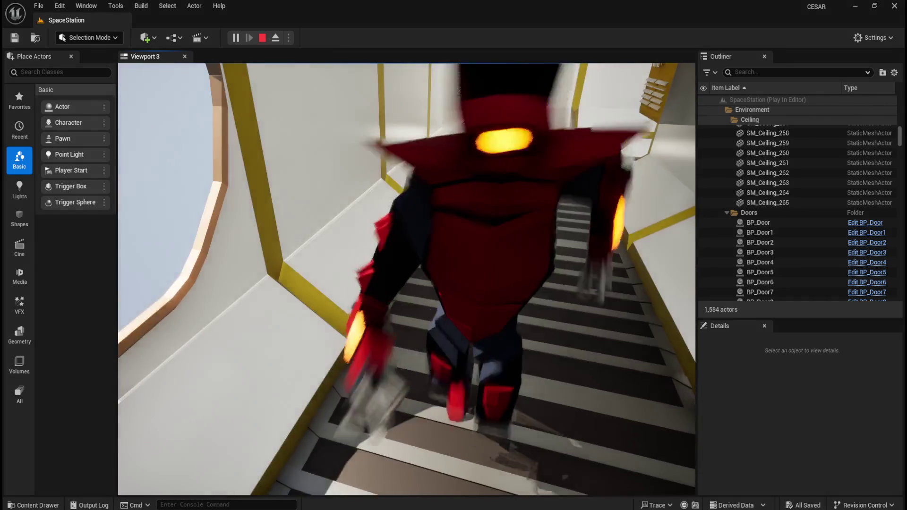
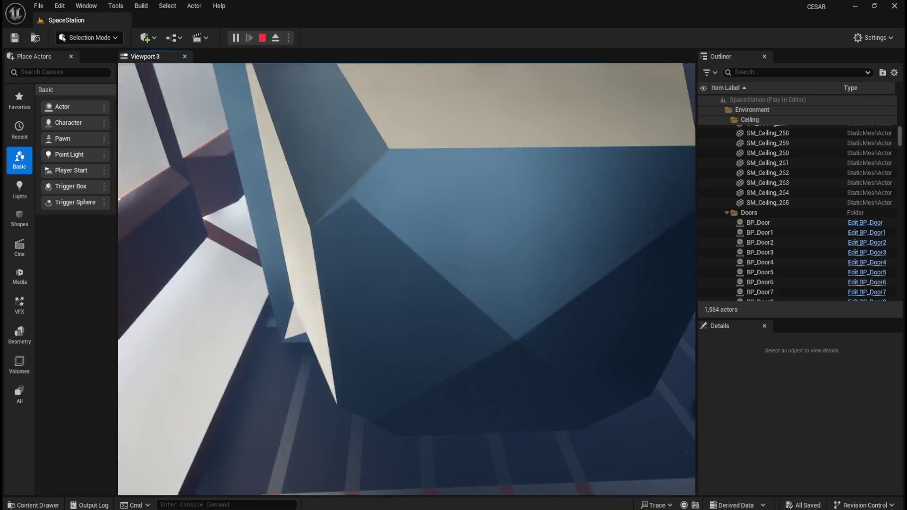
Step: Stop the play test, frame the selected ceiling meshes, then deselect them
key(Escape)
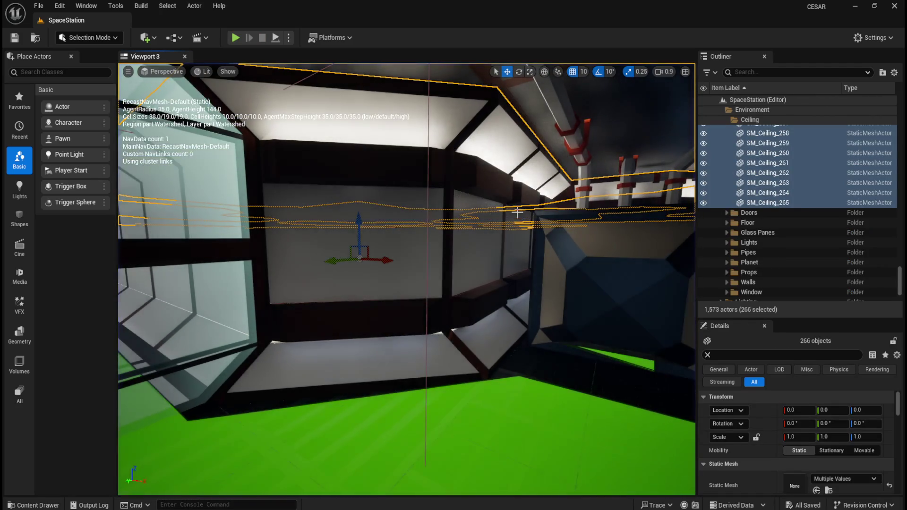
key(f)
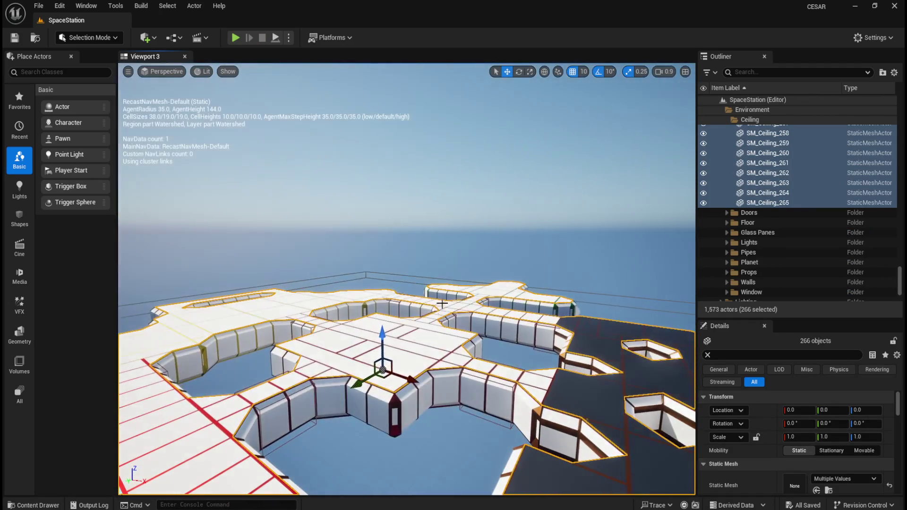
click(447, 224)
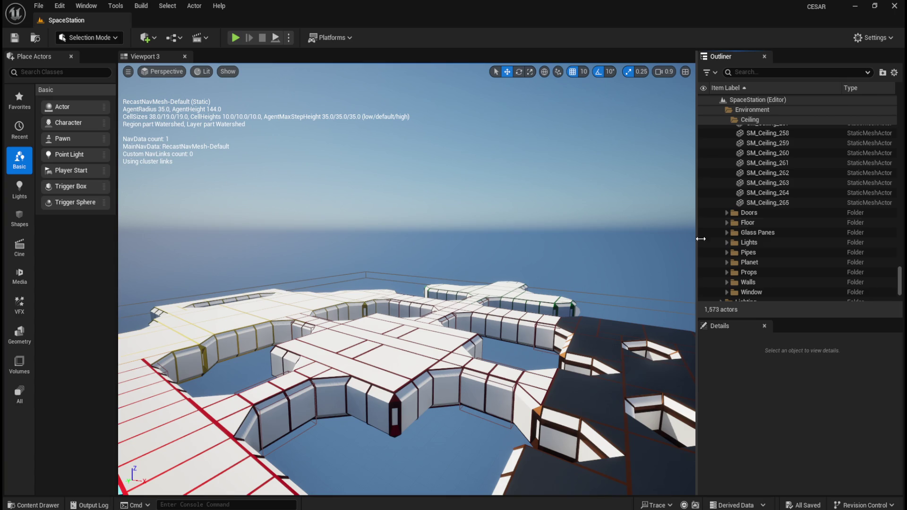
scroll(801, 223, up, 3)
drag(900, 279, 900, 107)
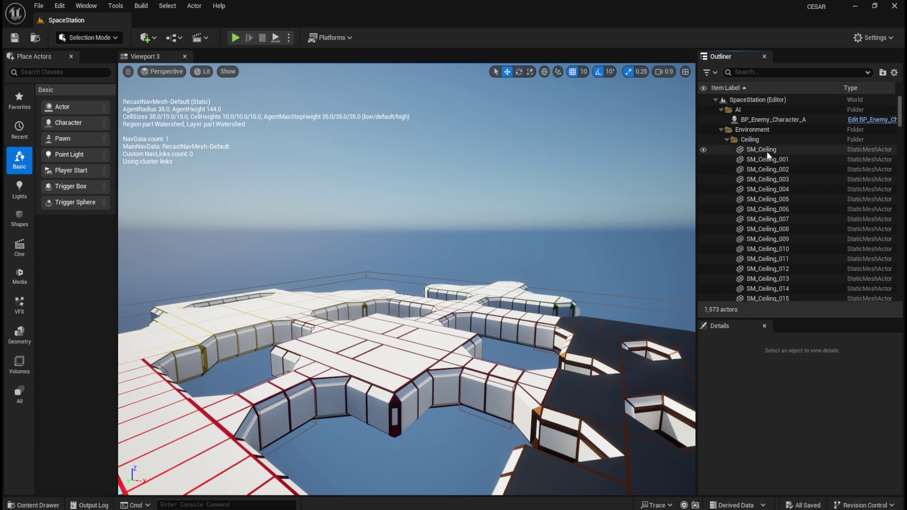
Step: Hide the Ceiling folder's meshes in the Outliner and look down over the exposed interior
click(703, 142)
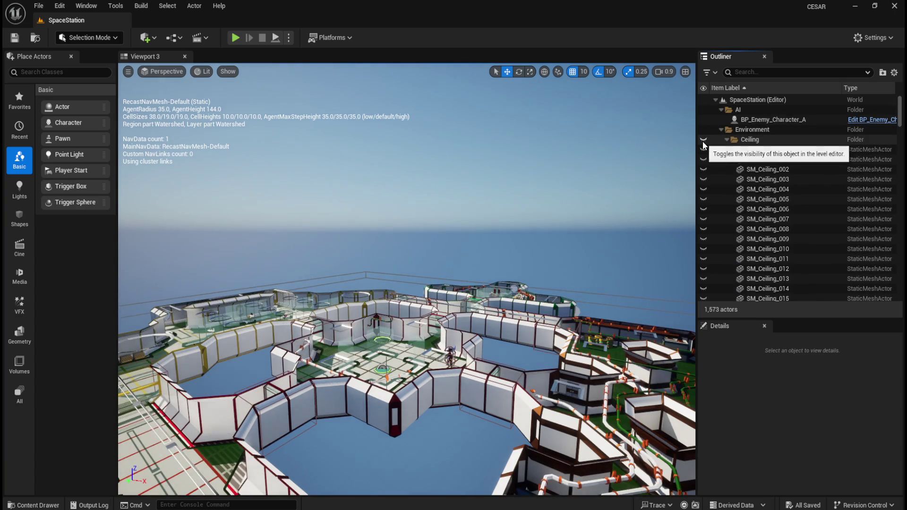
click(704, 141)
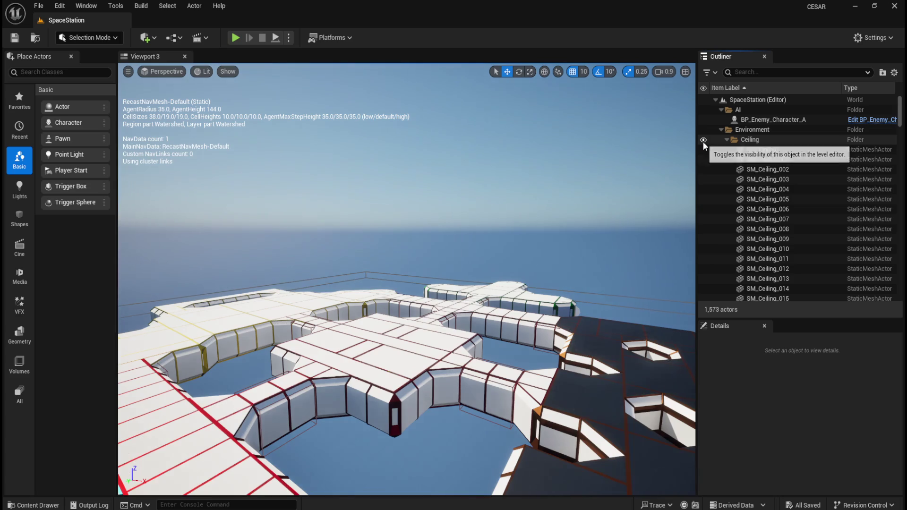
click(703, 140)
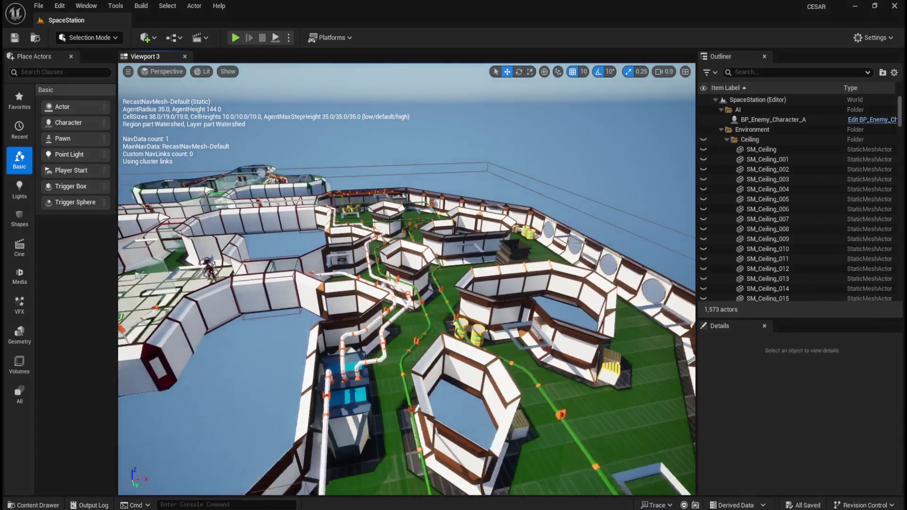
drag(376, 206, 354, 234)
click(235, 37)
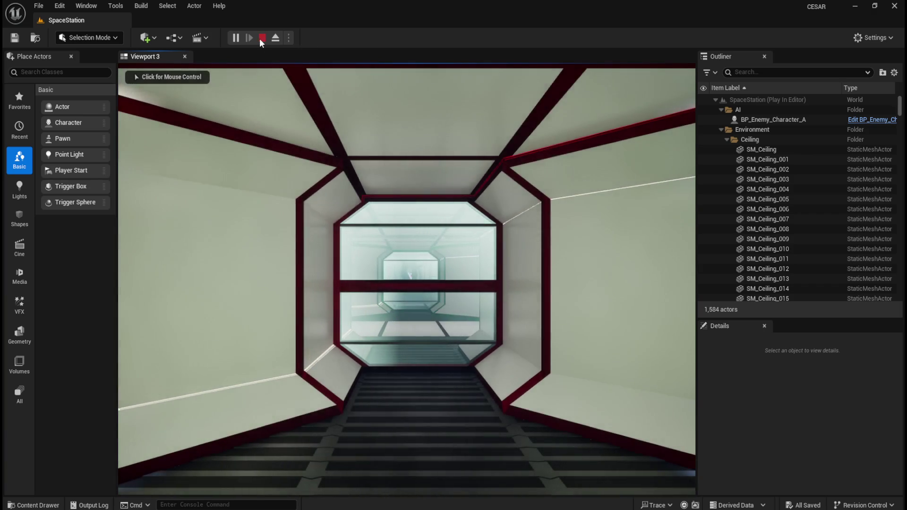
click(260, 37)
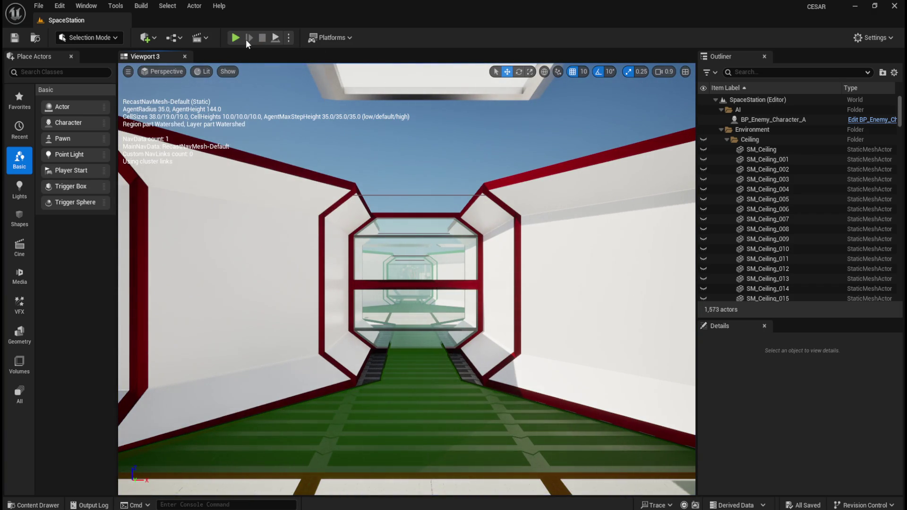
click(235, 37)
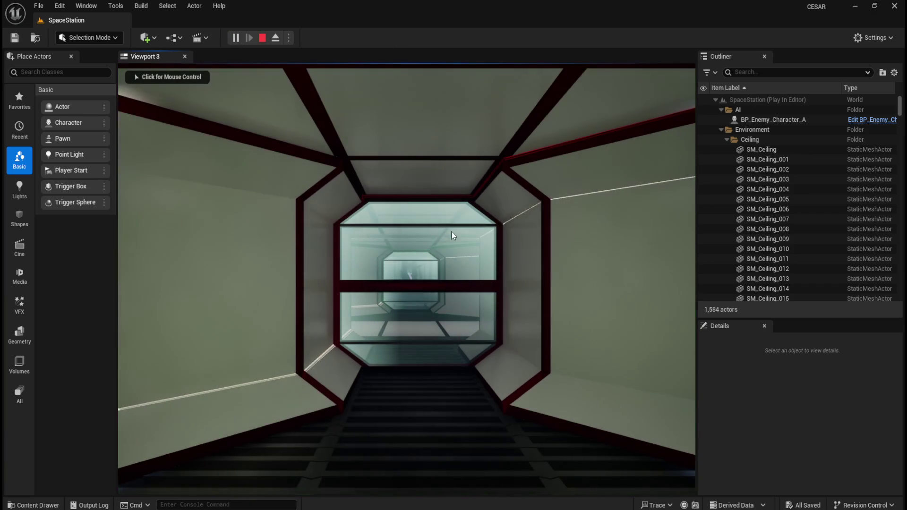
click(500, 213)
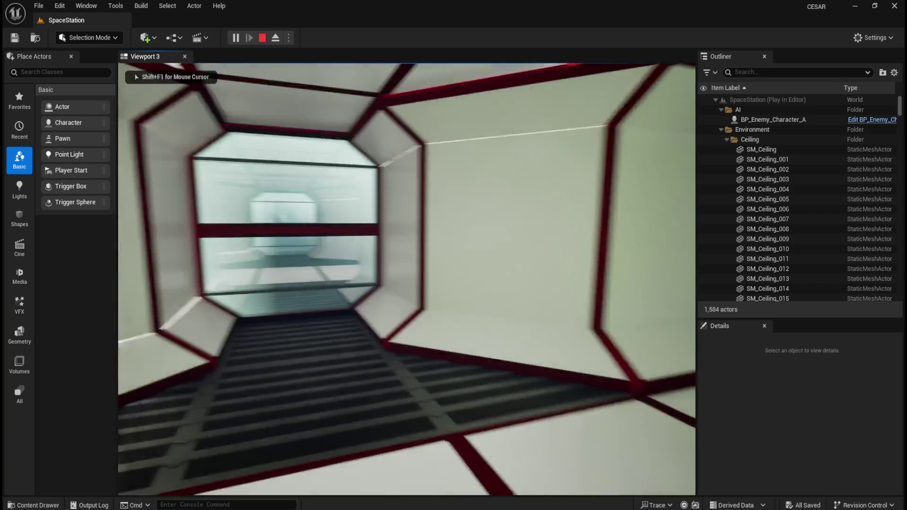
key(Escape)
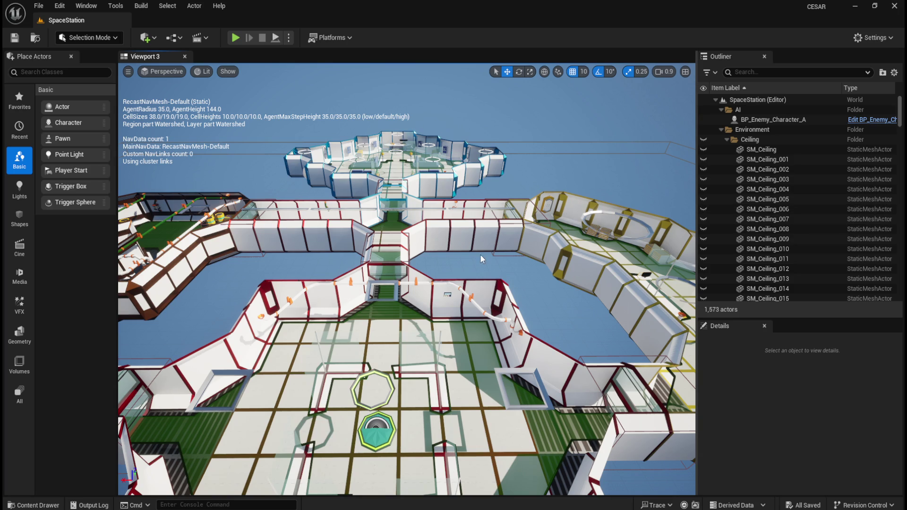
key(ctrl+space)
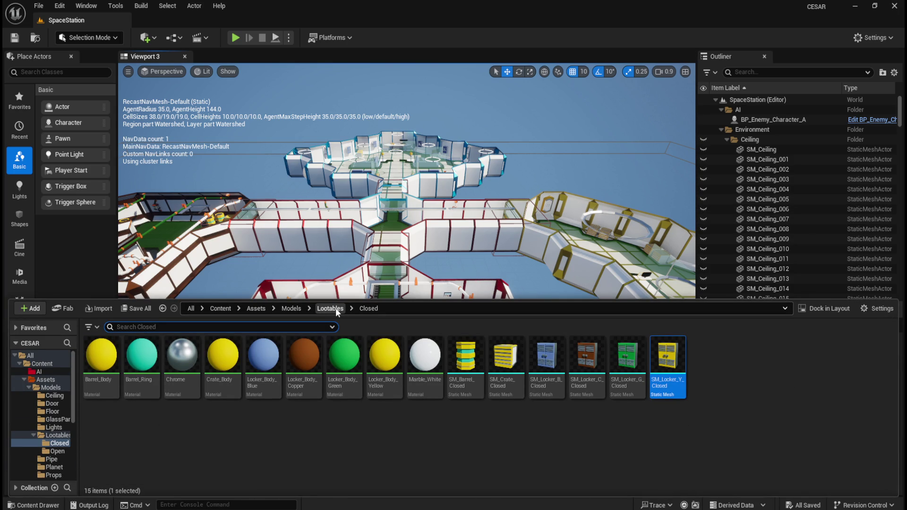
click(473, 373)
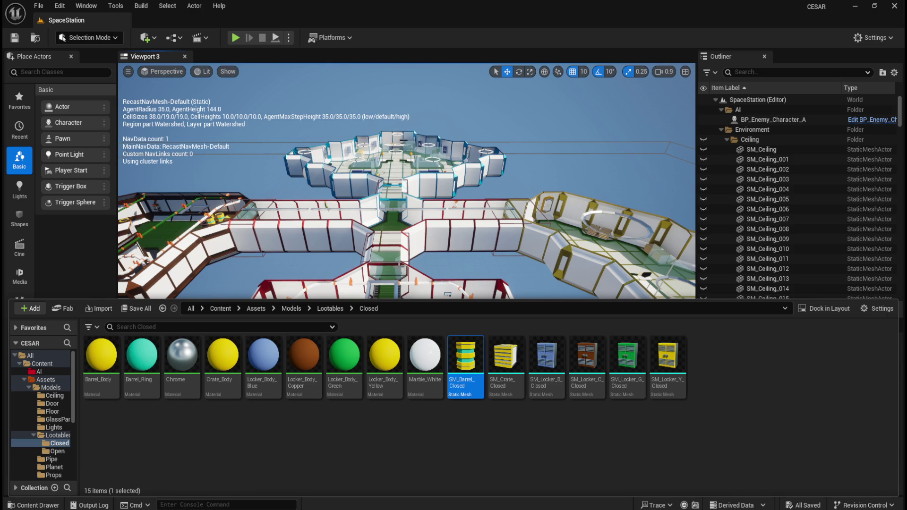
scroll(407, 213, down, 5)
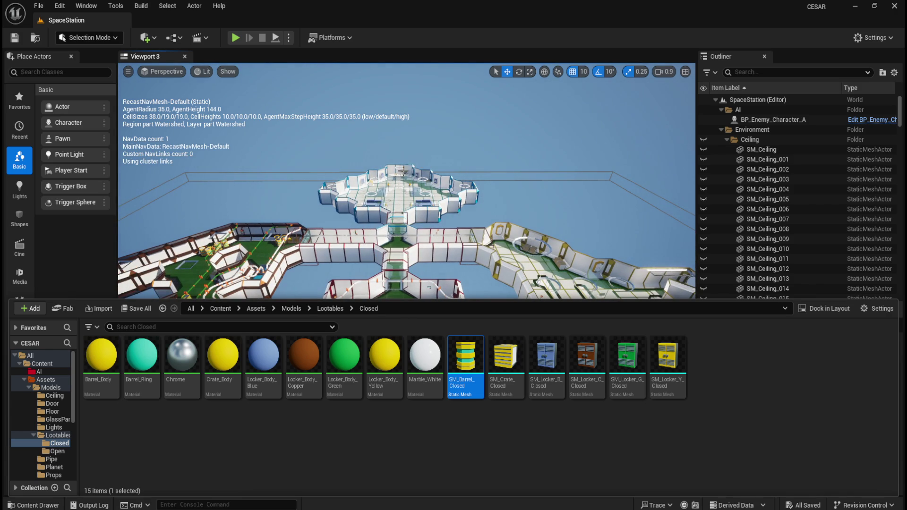
scroll(452, 125, up, 3)
scroll(451, 139, up, 2)
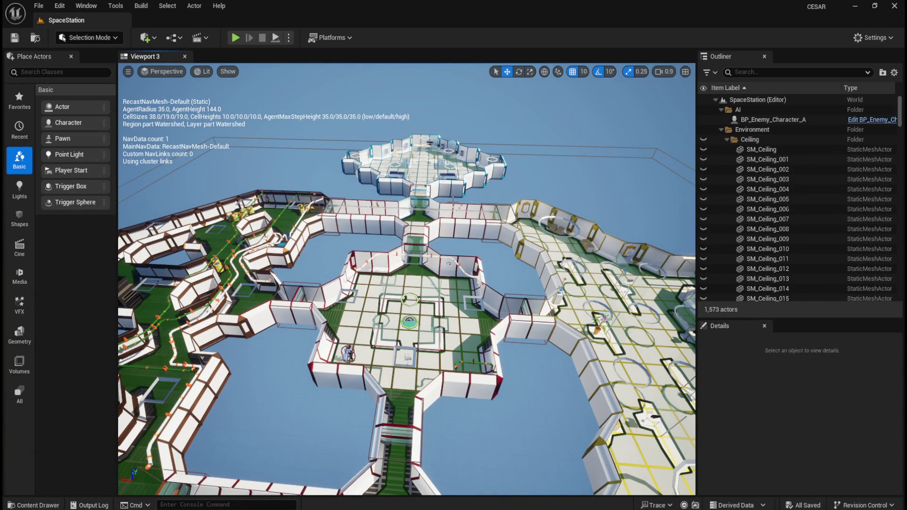
scroll(508, 199, up, 1)
Step: Fly around the station and move in close to the enemy character in the central room
drag(408, 281, 454, 270)
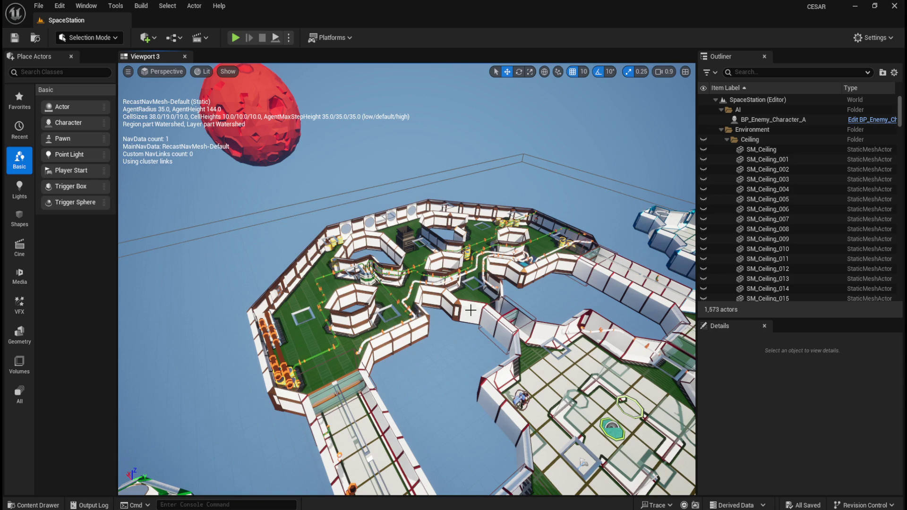
mouse_move(463, 350)
mouse_down()
mouse_move(462, 397)
mouse_move(425, 369)
mouse_up()
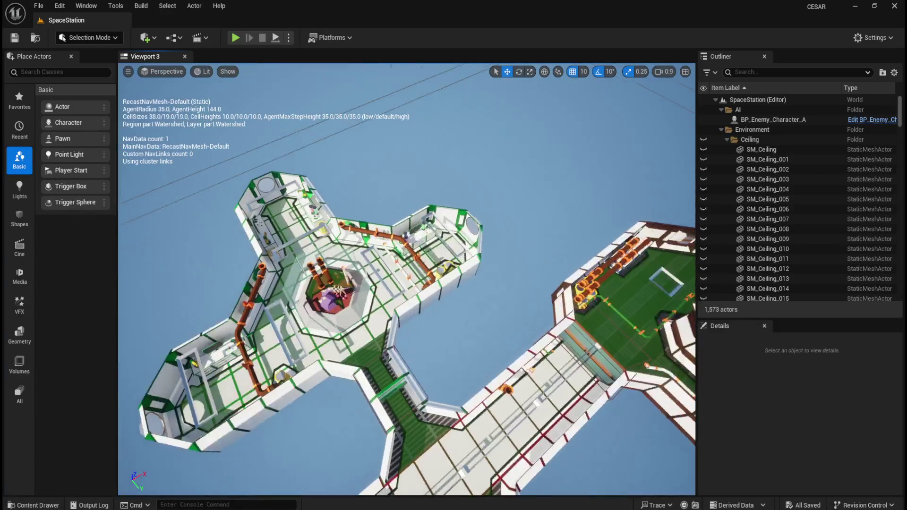
drag(455, 351, 454, 333)
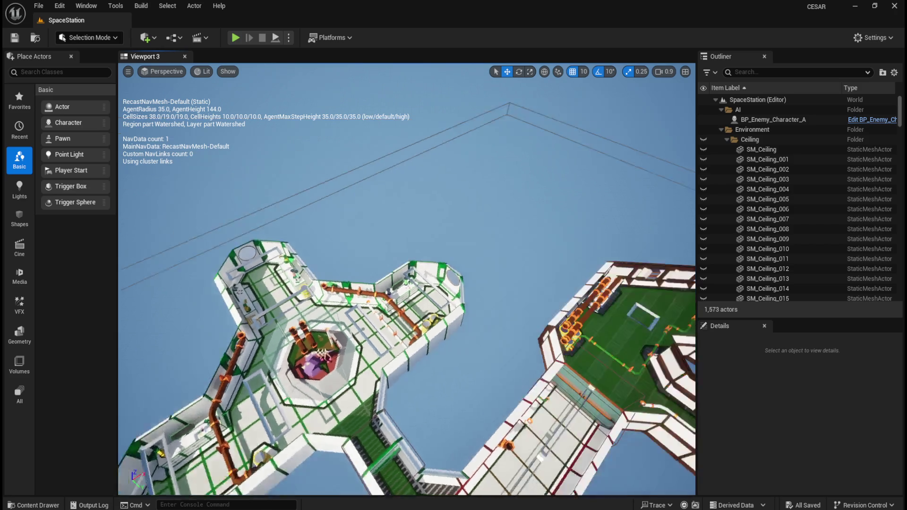
drag(376, 297, 377, 300)
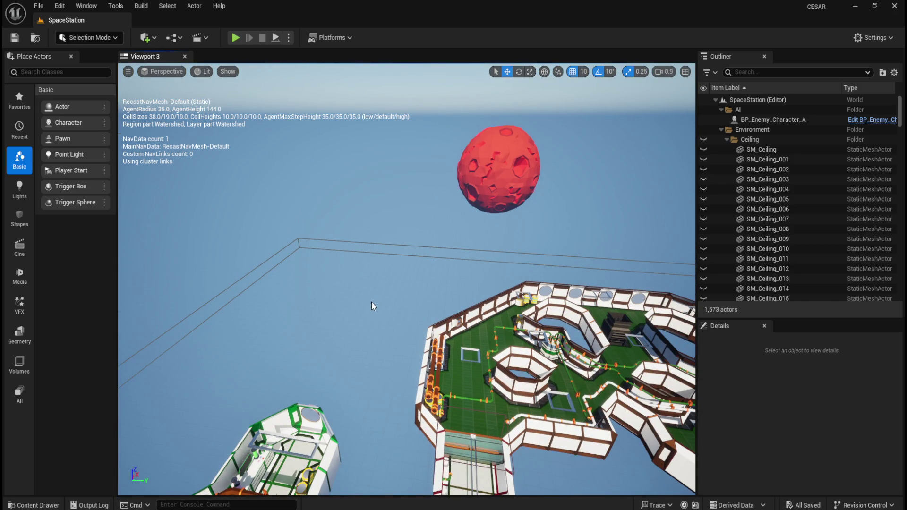
drag(391, 313, 391, 315)
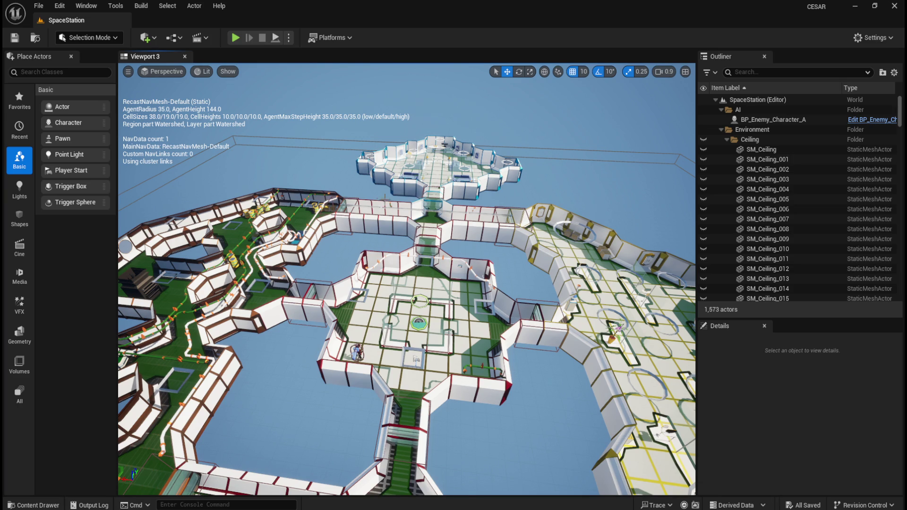
scroll(502, 244, up, 3)
scroll(507, 263, up, 3)
scroll(513, 284, up, 3)
scroll(519, 304, up, 3)
mouse_move(523, 321)
mouse_down()
mouse_move(497, 298)
mouse_move(527, 308)
mouse_up()
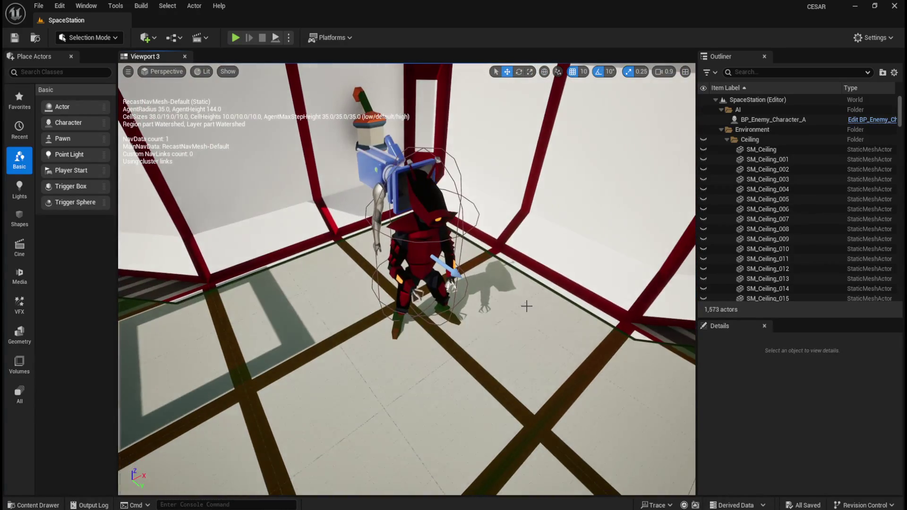
click(288, 38)
click(333, 142)
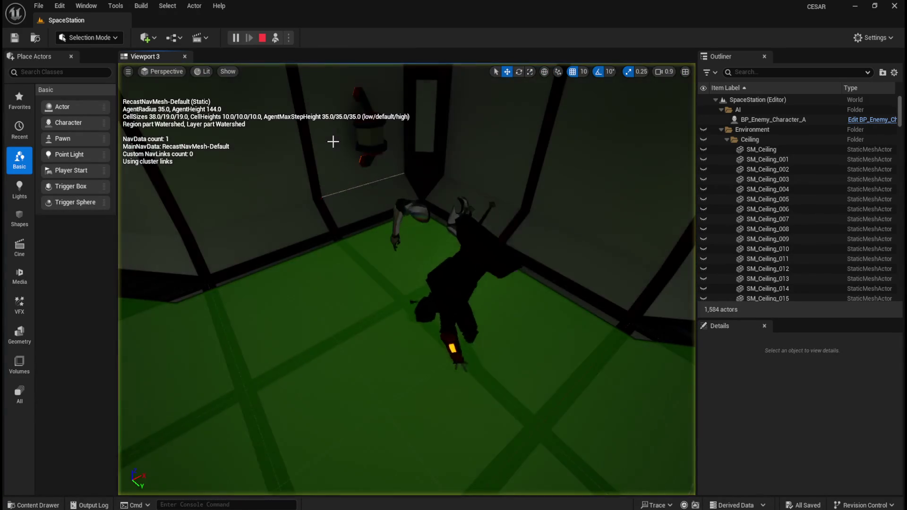
mouse_move(365, 196)
mouse_down()
mouse_move(383, 213)
mouse_move(340, 185)
mouse_up()
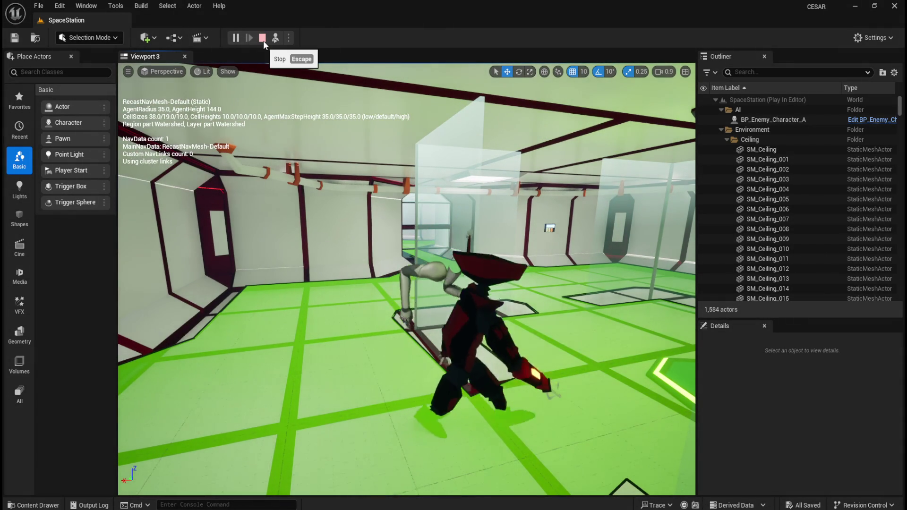
drag(424, 270, 423, 269)
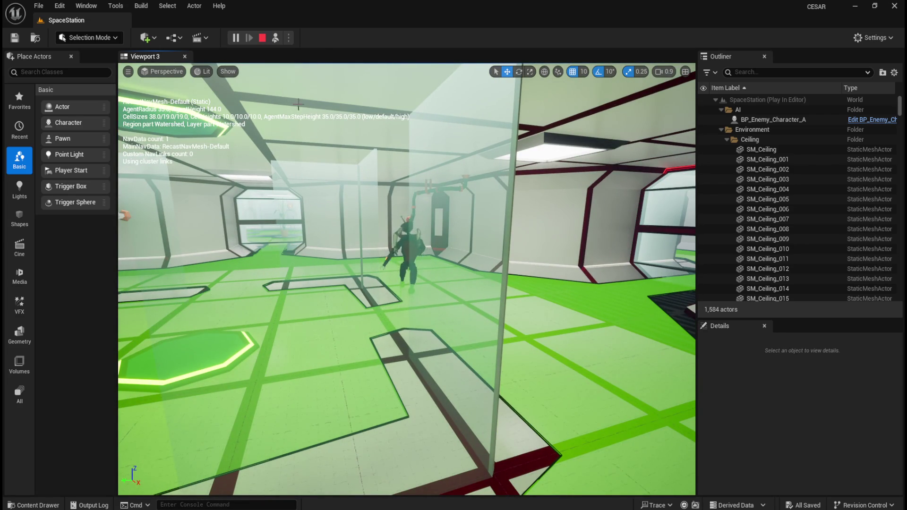
drag(299, 105, 196, 65)
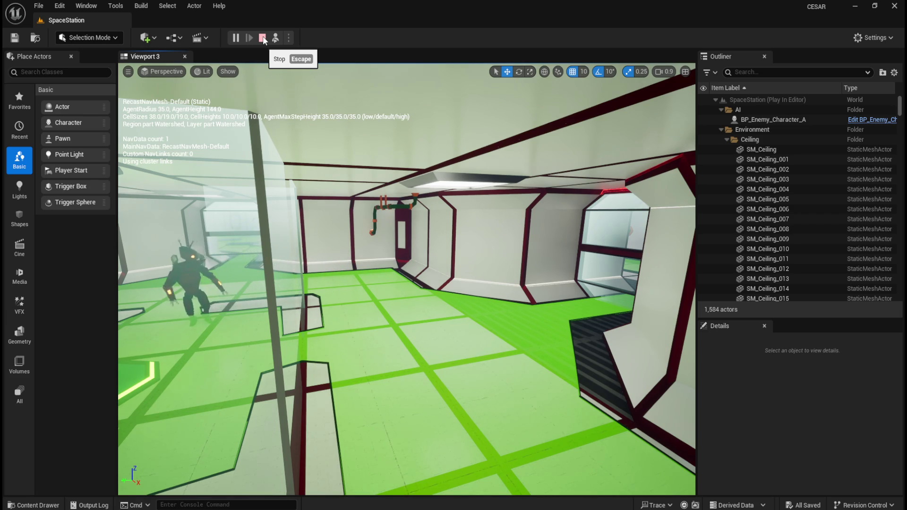
click(262, 40)
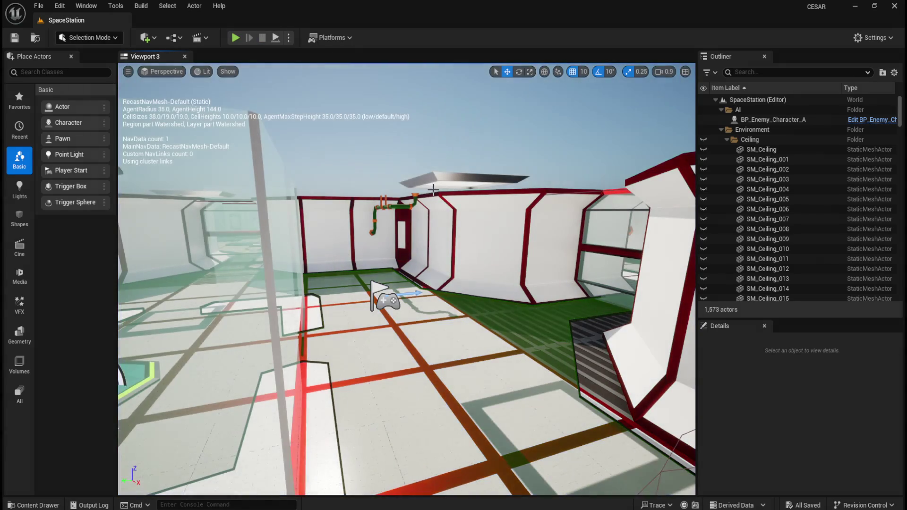
Step: Bring up the Content Drawer at the Assets folder
key(ctrl+space)
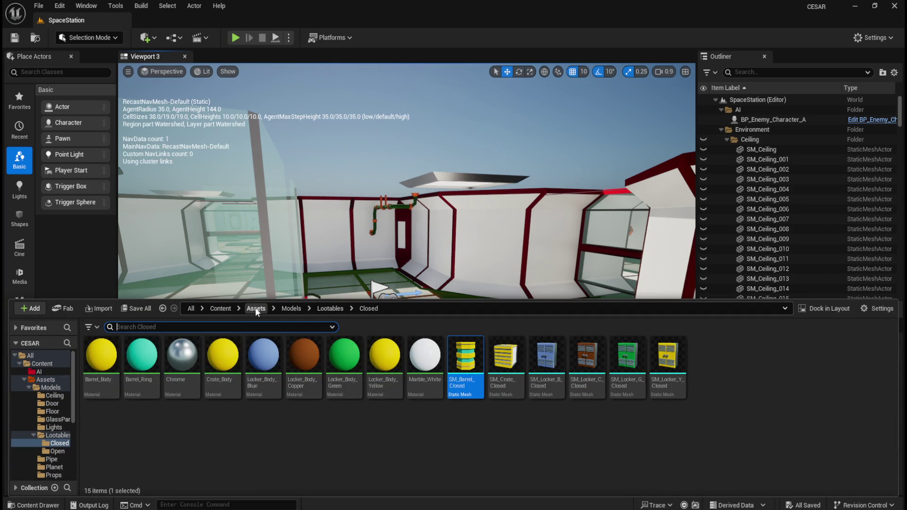
click(256, 308)
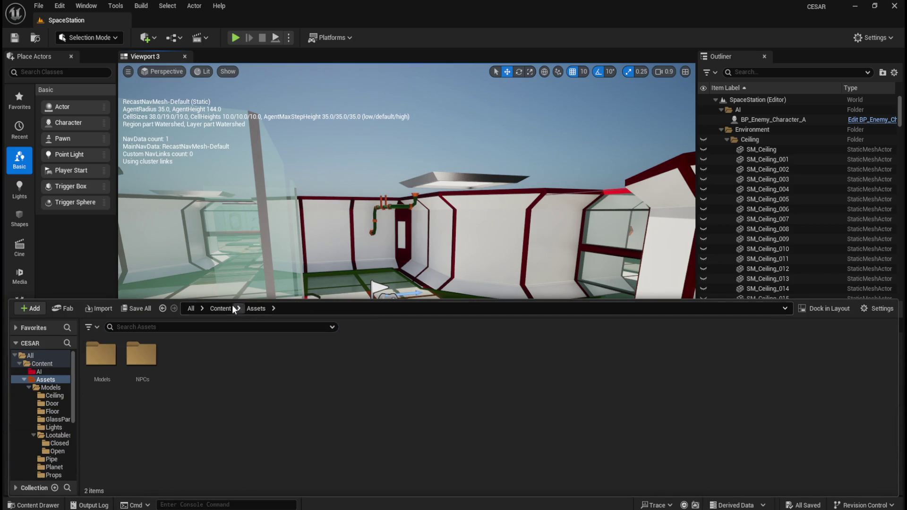
key(p)
click(44, 11)
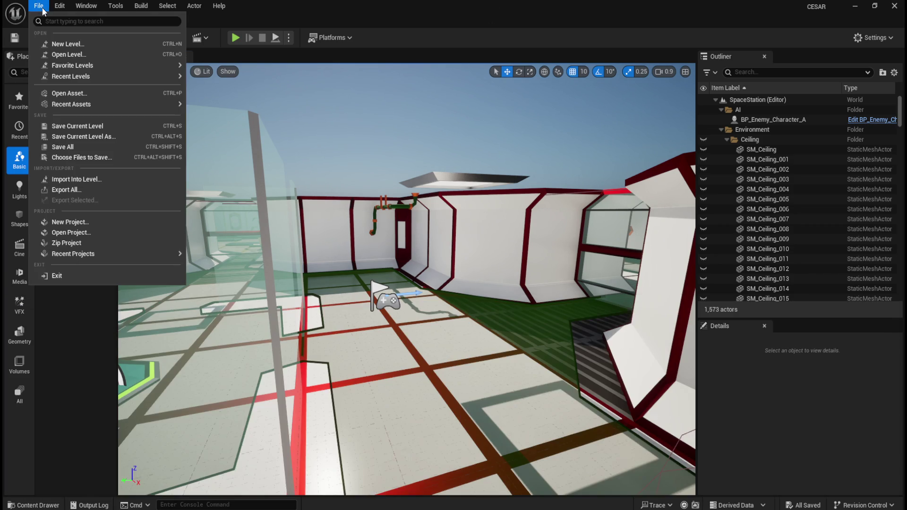
click(73, 145)
key(ctrl+space)
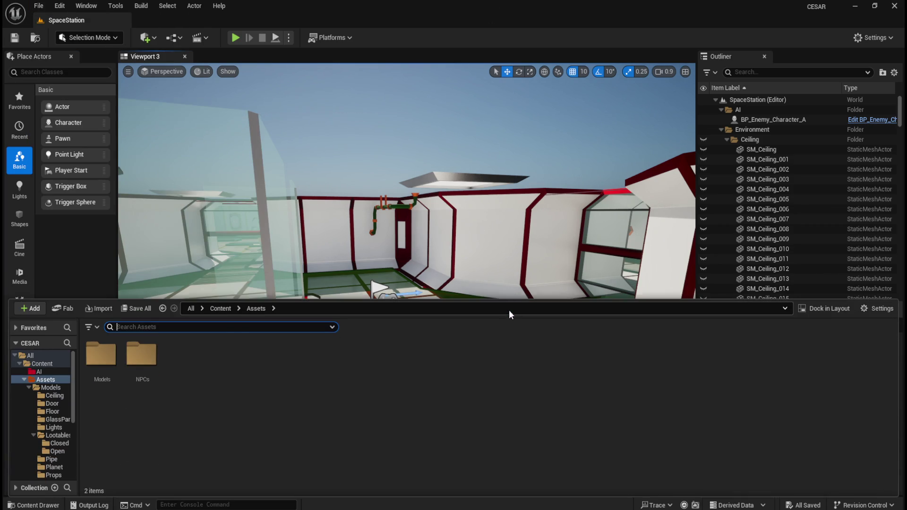
Step: Browse NPCs > RobotA to view the robot assets, then return to the Content root
double_click(146, 354)
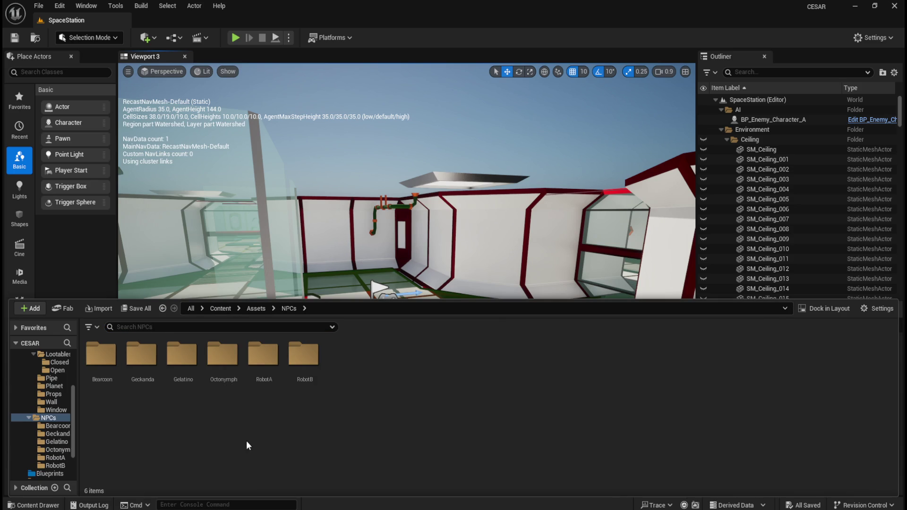
double_click(264, 354)
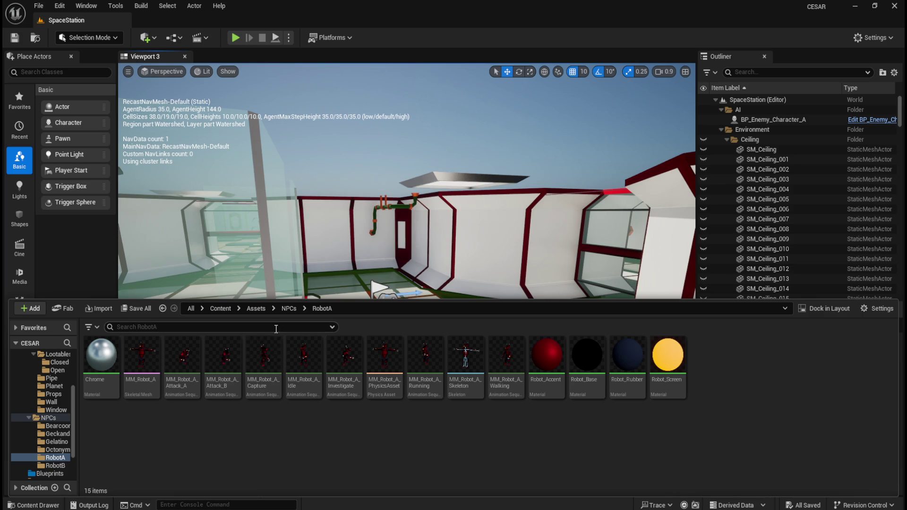
click(216, 308)
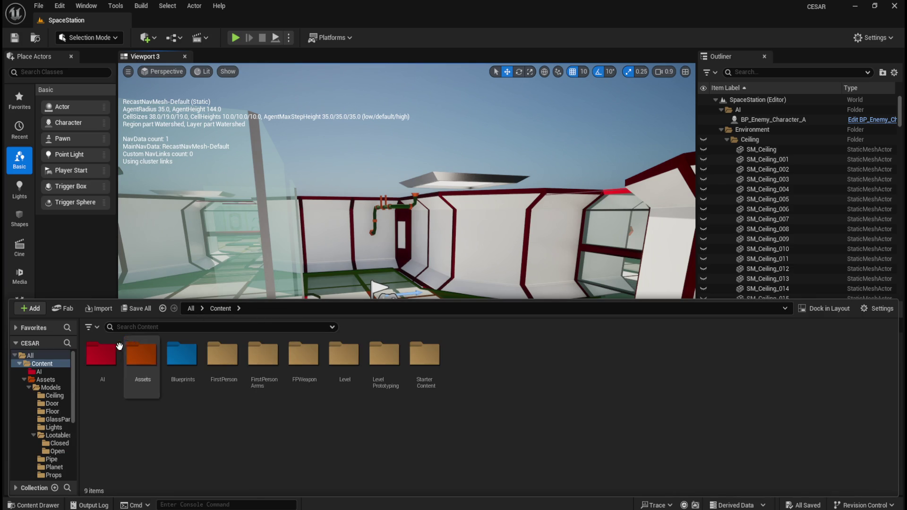
Step: Open BP_Enemy_Character_A from the AI folder and show its 3D Viewport preview
double_click(141, 359)
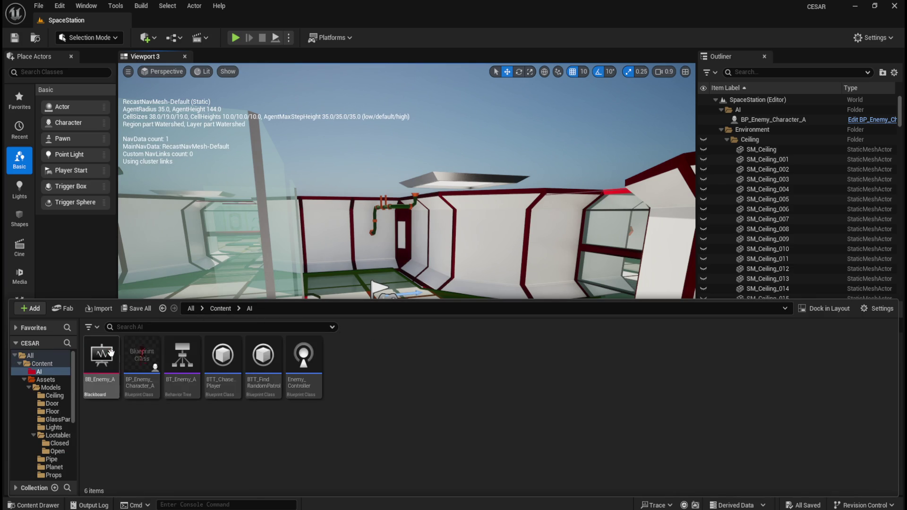
click(140, 361)
double_click(141, 363)
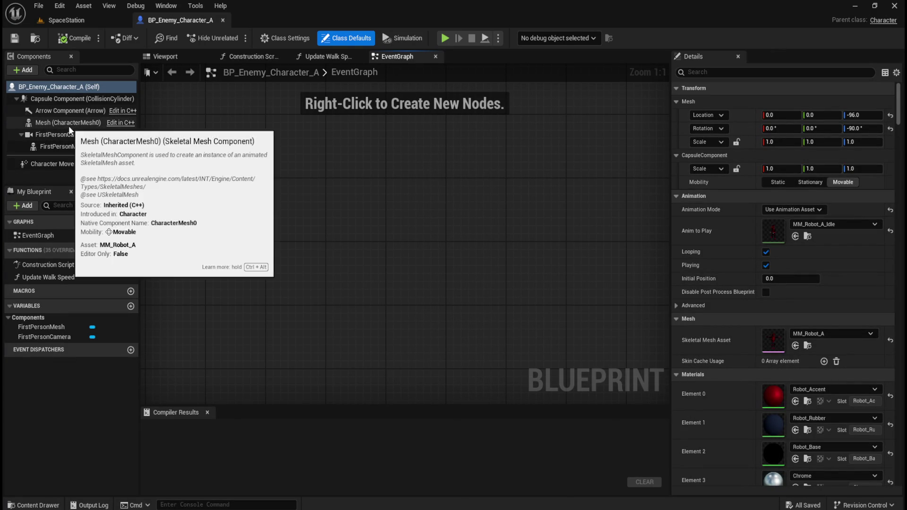
click(158, 58)
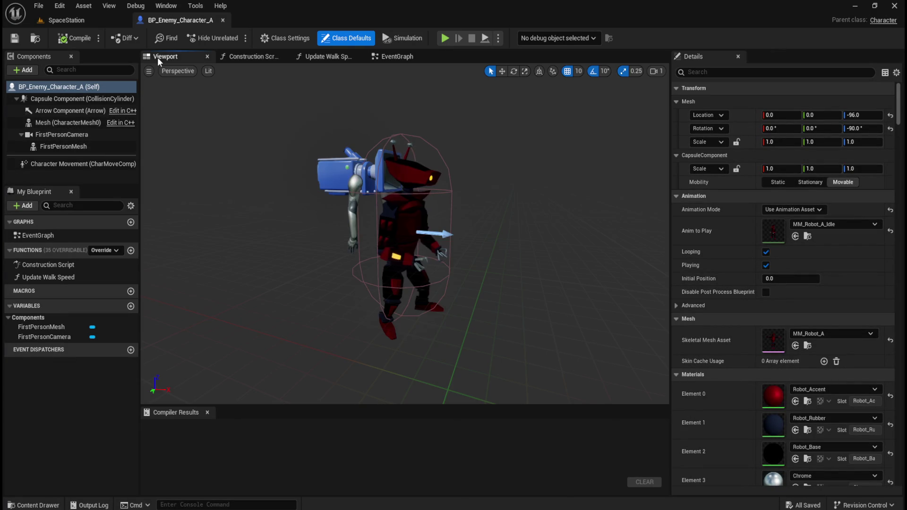
Step: Inspect the FirstPersonMesh and FirstPersonCamera components, delete the arms mesh, then undo it
click(64, 145)
click(73, 134)
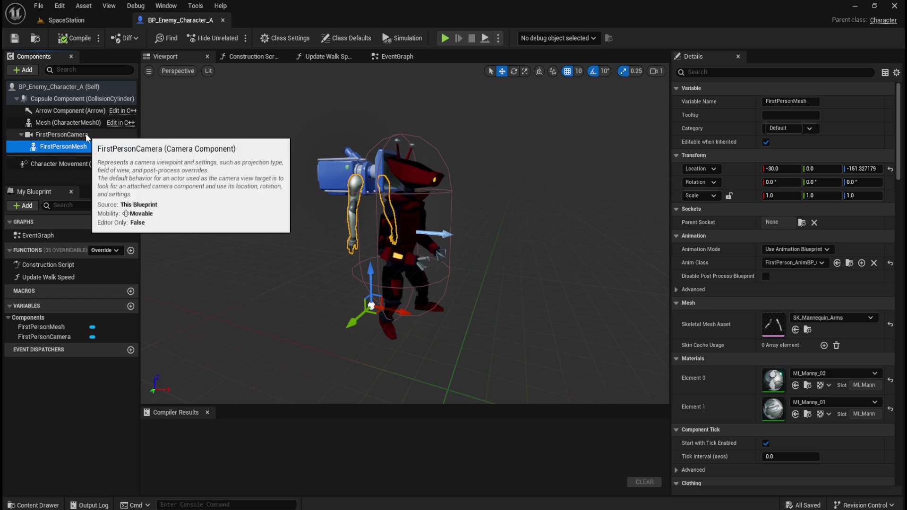
click(71, 134)
click(81, 147)
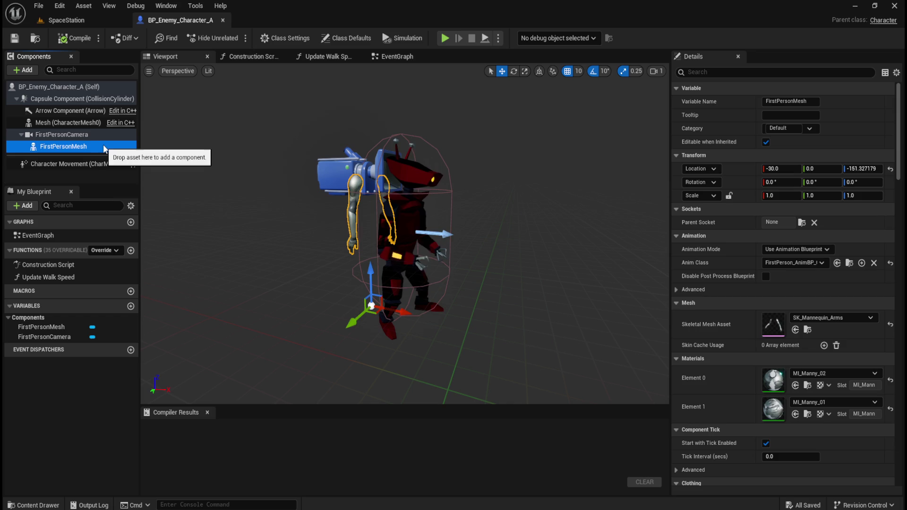
key(Delete)
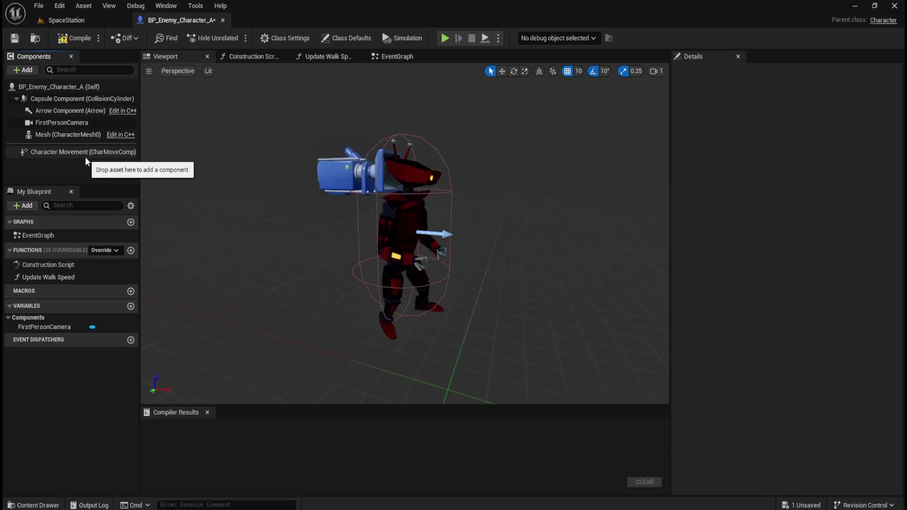
key(ctrl+z)
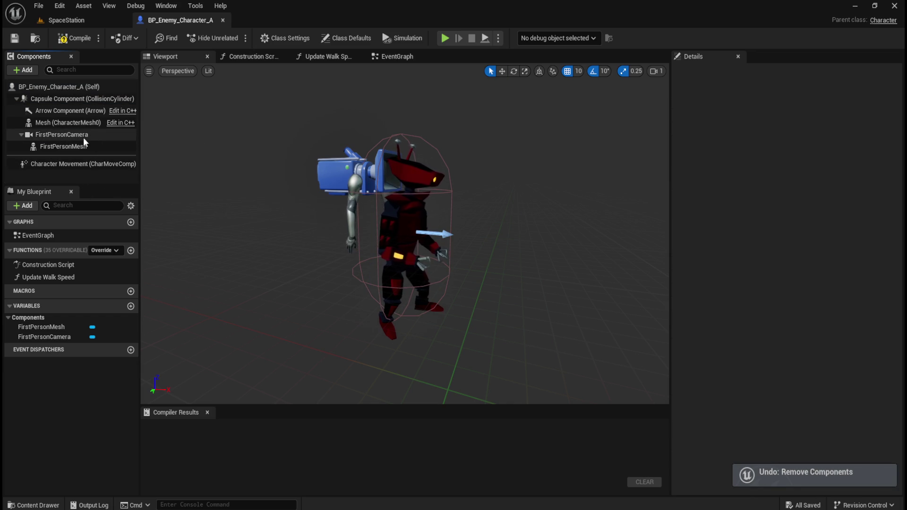
Step: Delete the FirstPersonCamera and FirstPersonMesh components, leaving only the robot Mesh
click(80, 122)
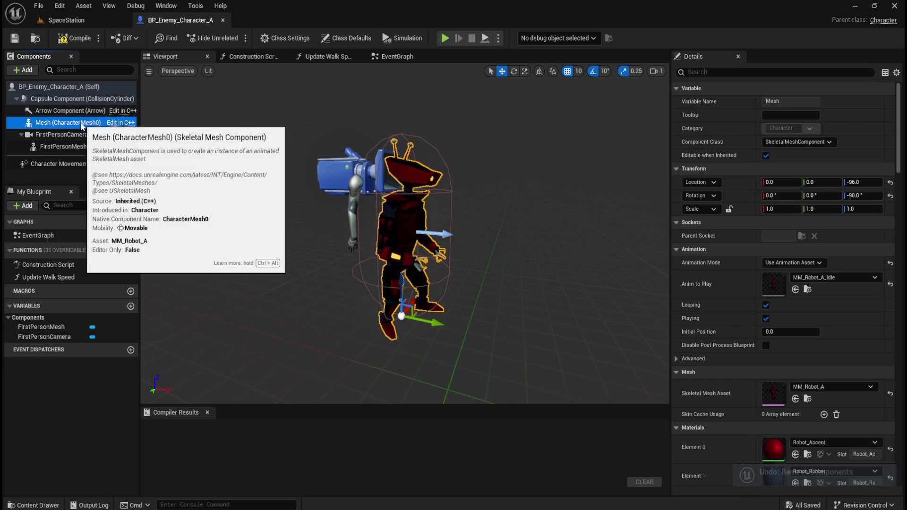
click(63, 134)
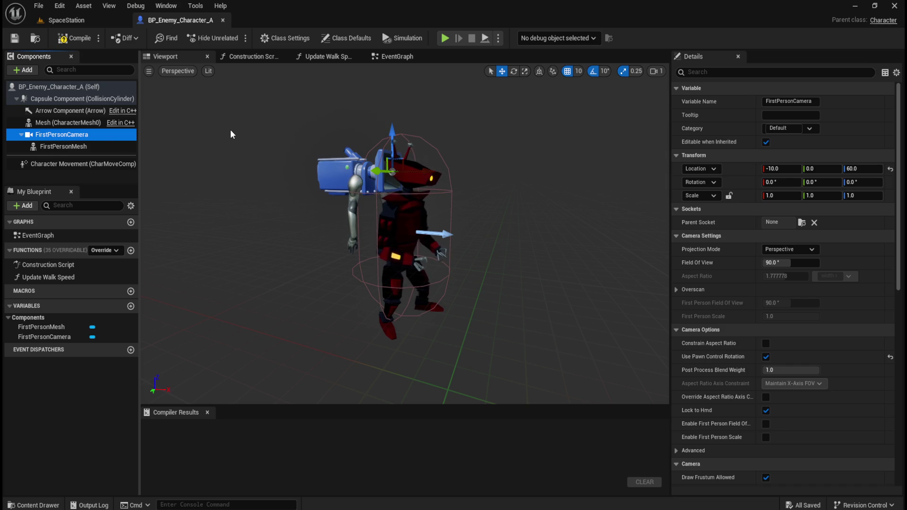
key(Delete)
click(71, 125)
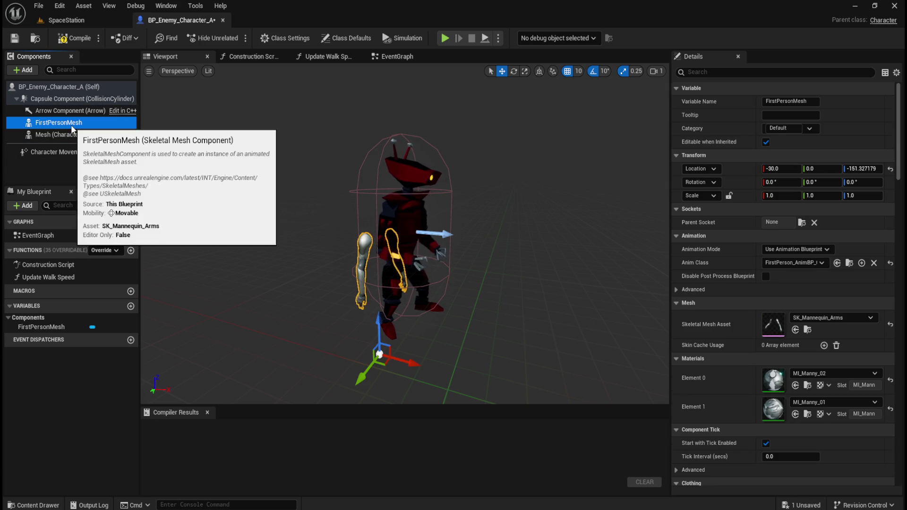
key(Delete)
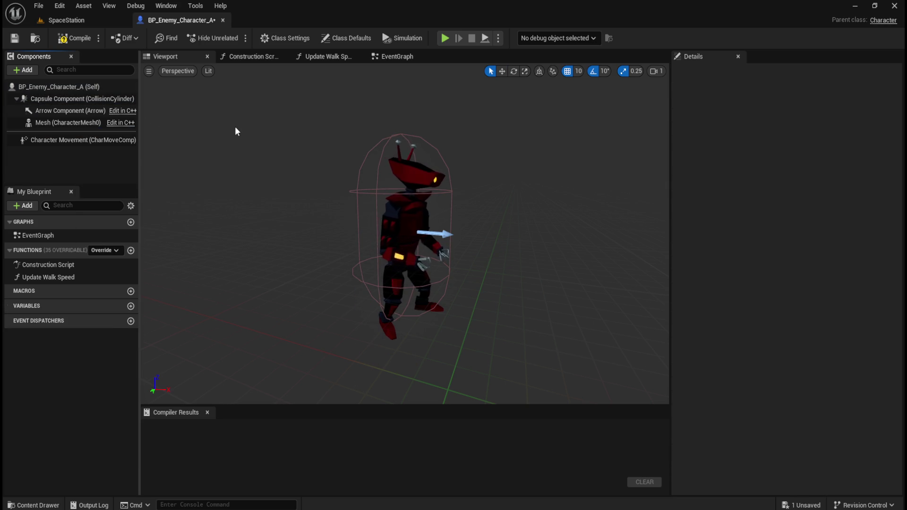
Step: Compile and save the enemy blueprint, then play the SpaceStation level
click(74, 39)
click(15, 39)
click(94, 25)
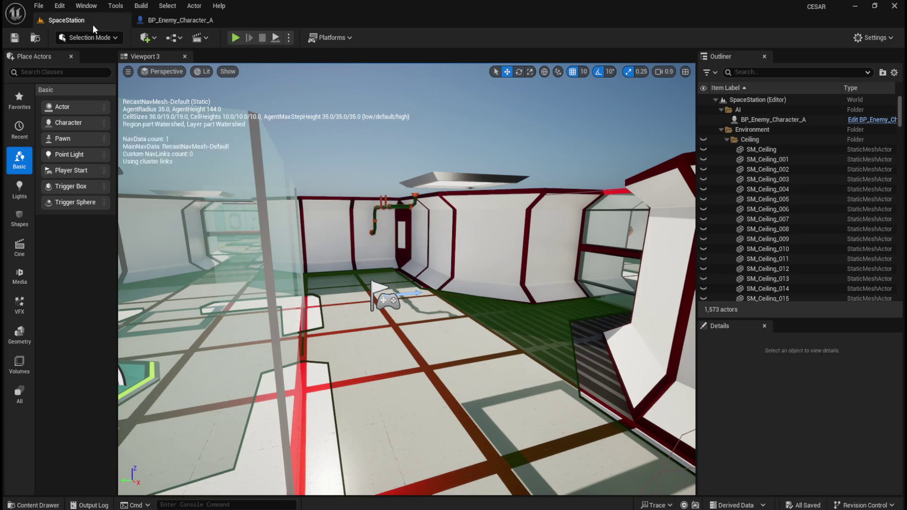
click(278, 40)
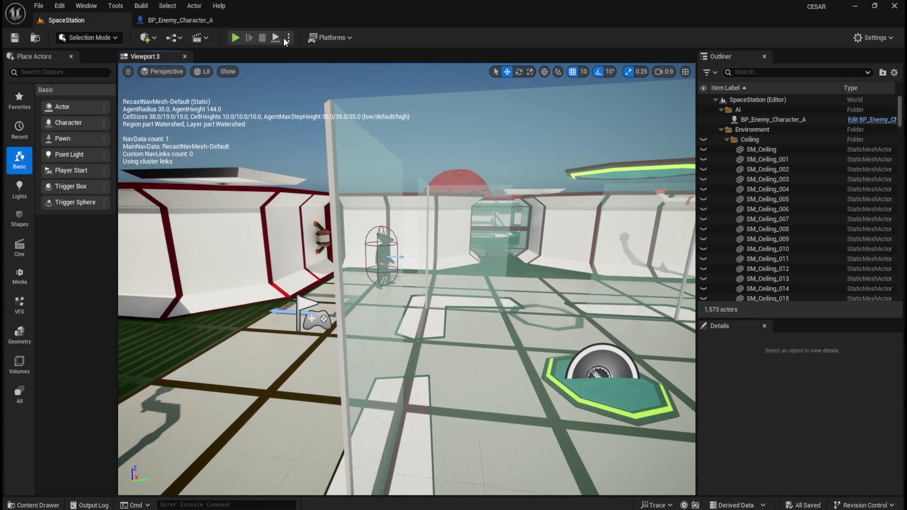
Step: Run the level in Simulate mode to watch the robot, stop it, and return to the blueprint
click(288, 37)
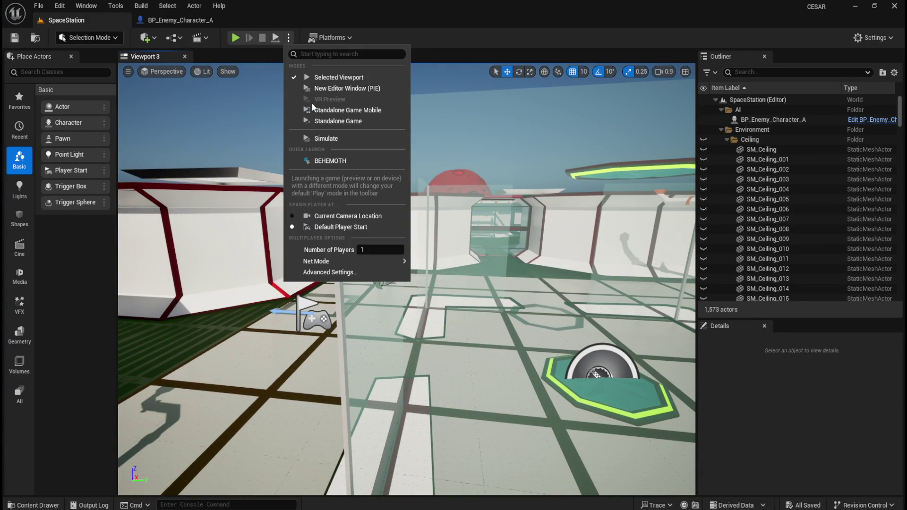
click(334, 142)
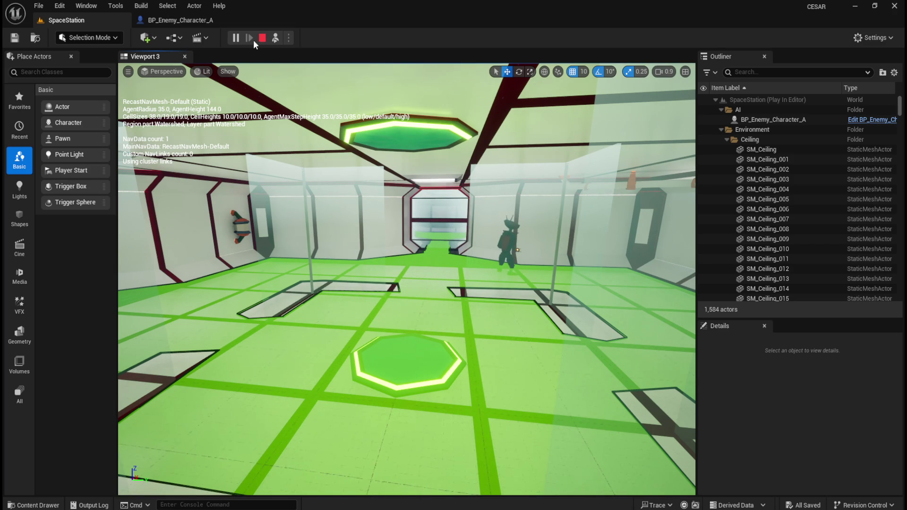
click(262, 38)
click(201, 19)
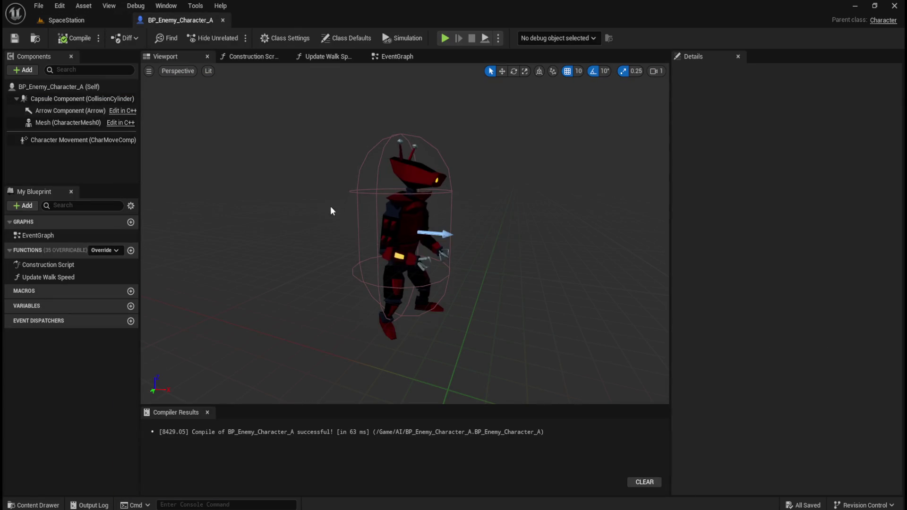
Step: Select the Mesh (CharacterMesh0) component to view its Details settings
click(39, 5)
click(90, 75)
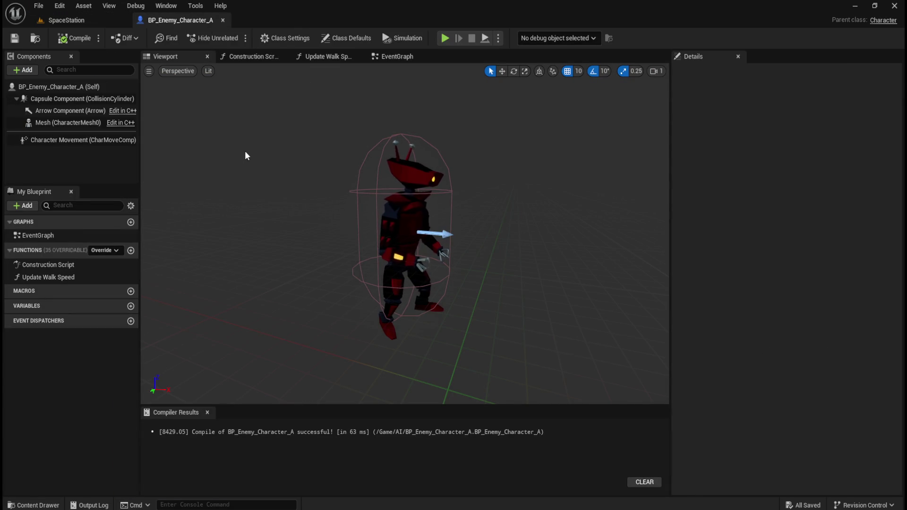
click(77, 124)
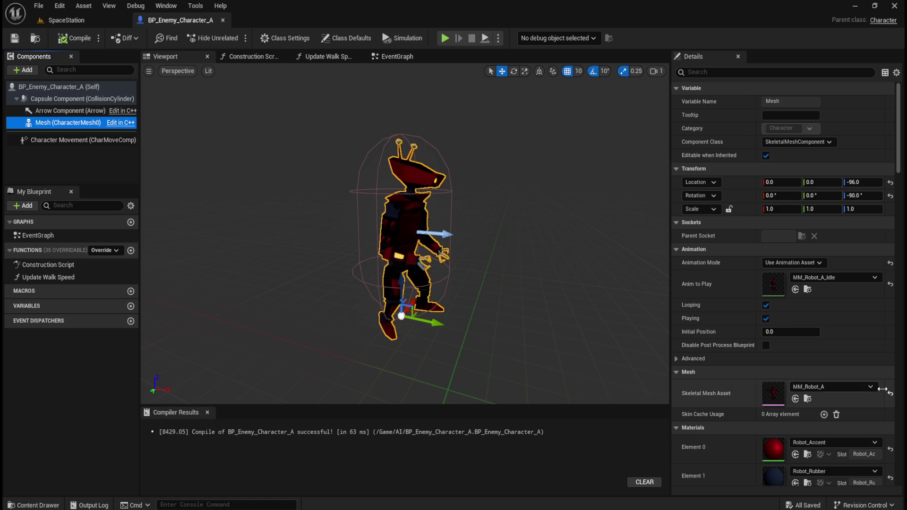
scroll(709, 433, down, 3)
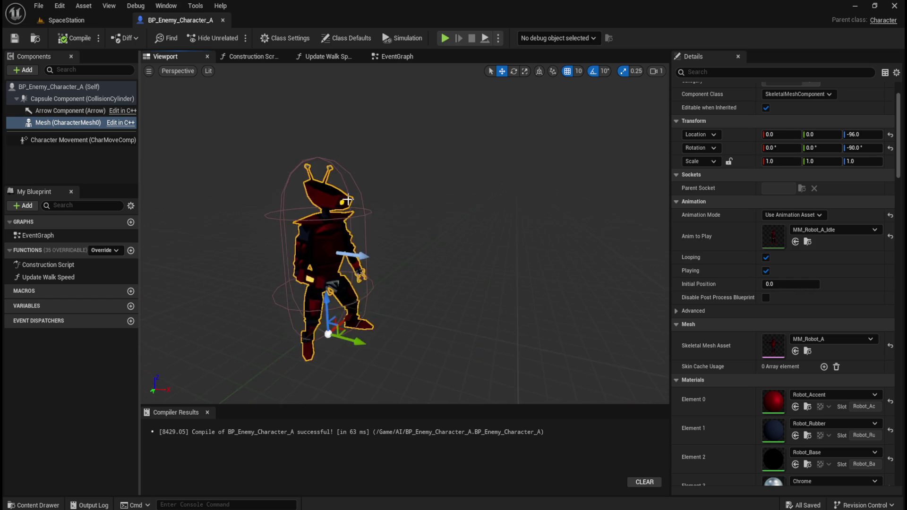
Step: Frame the idle-animating robot in the viewport, then bring up the Content Drawer on the AI assets
drag(413, 190, 331, 198)
scroll(331, 198, up, 3)
key(f)
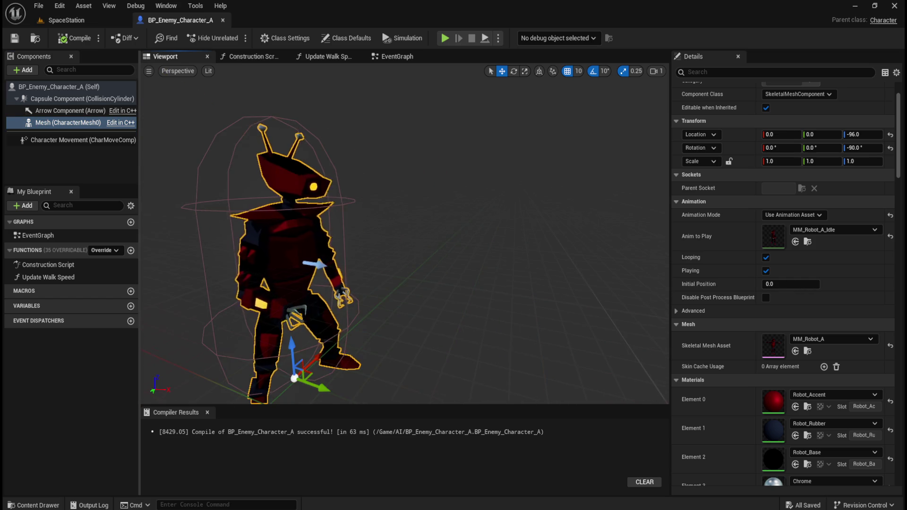
scroll(370, 195, up, 4)
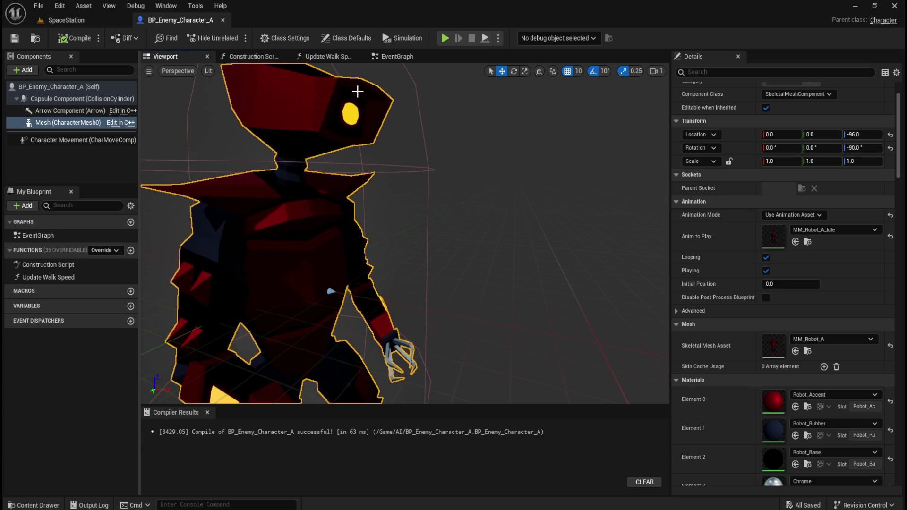
scroll(366, 128, down, 4)
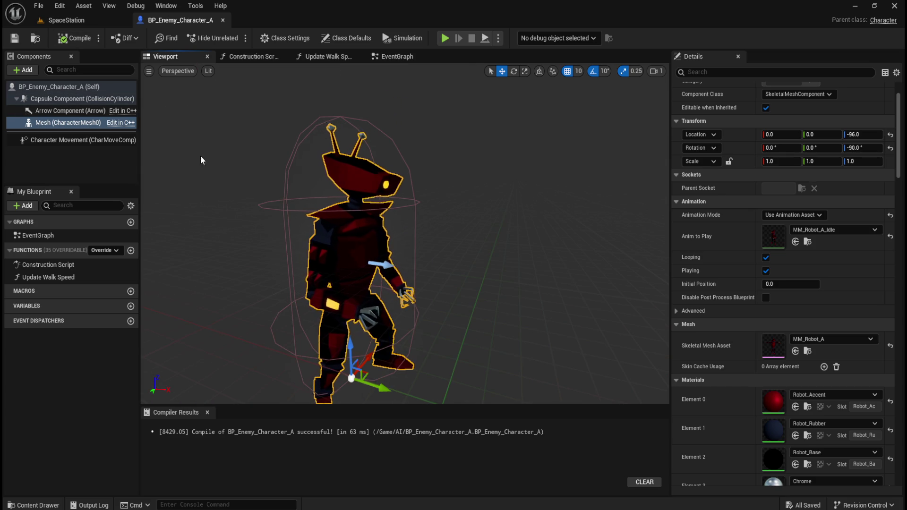
key(ctrl+space)
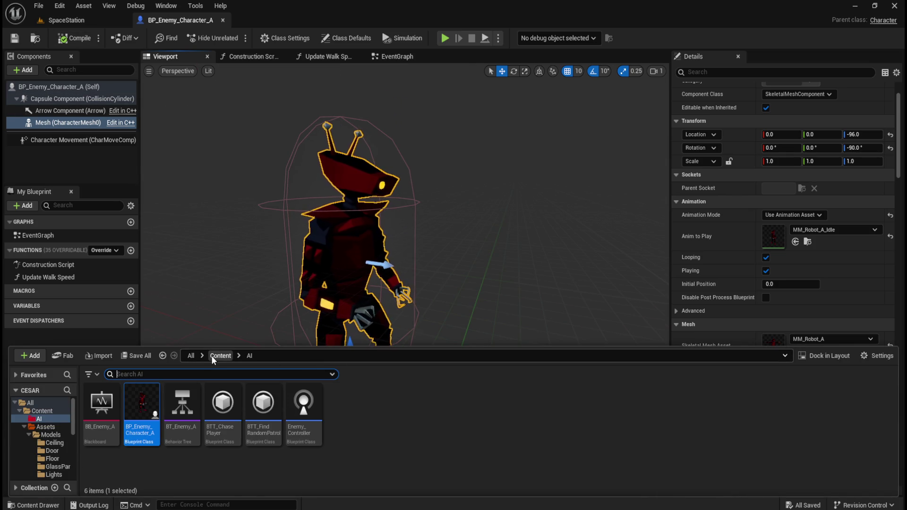
Step: Browse from Content through Assets and NPCs to the RobotA folder
click(215, 356)
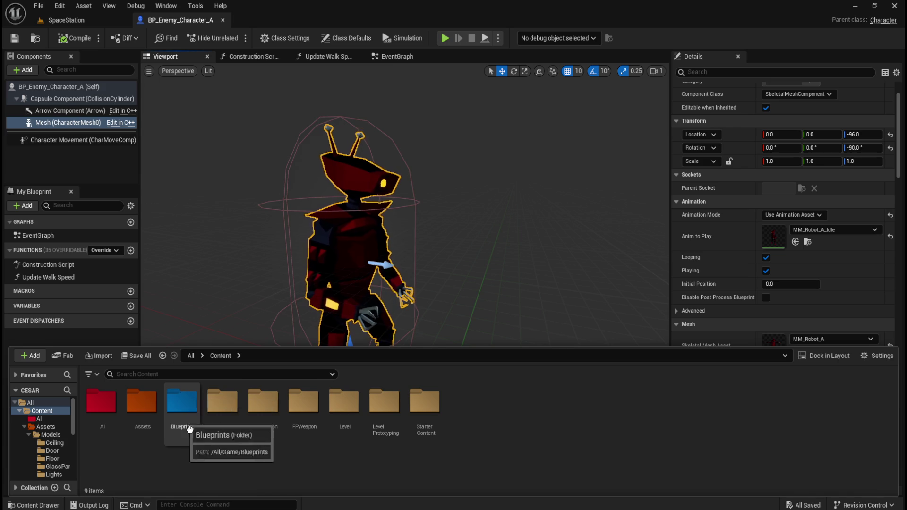
double_click(141, 404)
click(137, 410)
double_click(137, 410)
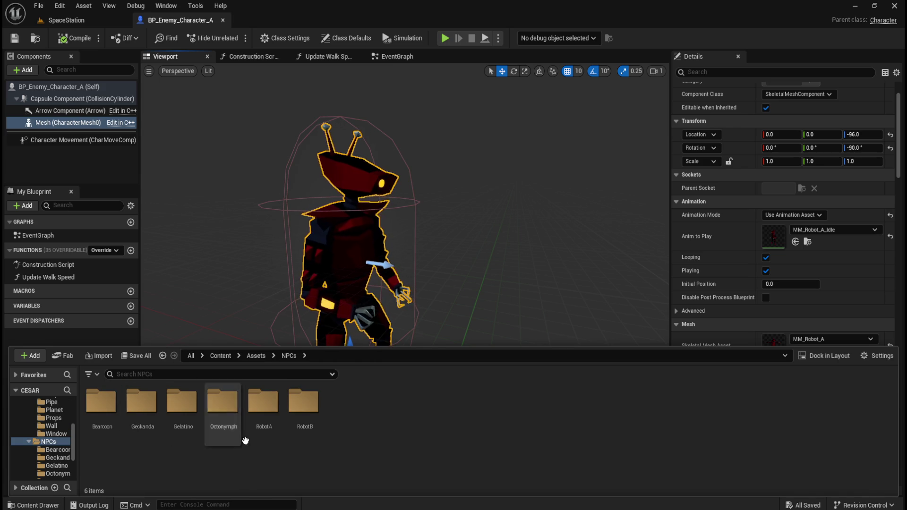
double_click(263, 407)
Step: Reopen the Content Drawer on RobotA and open the MM_Robot_A skeletal mesh for editing
click(39, 7)
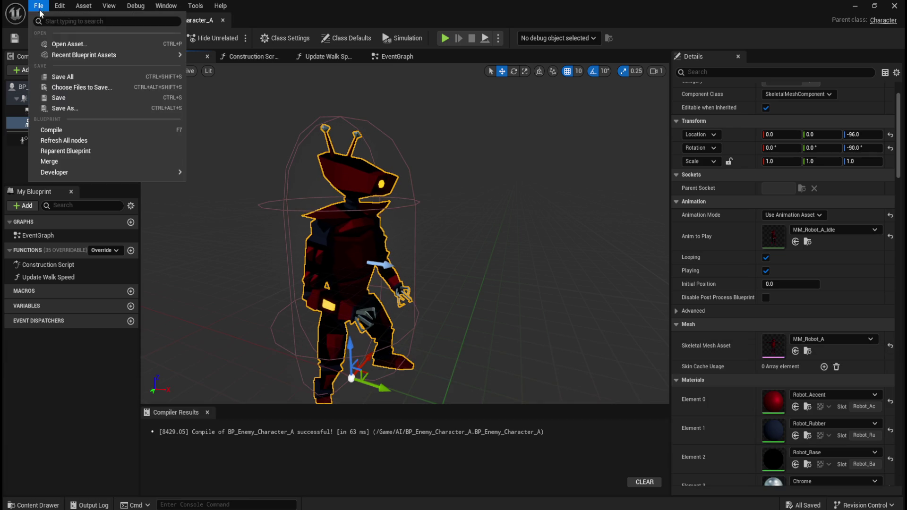
click(83, 101)
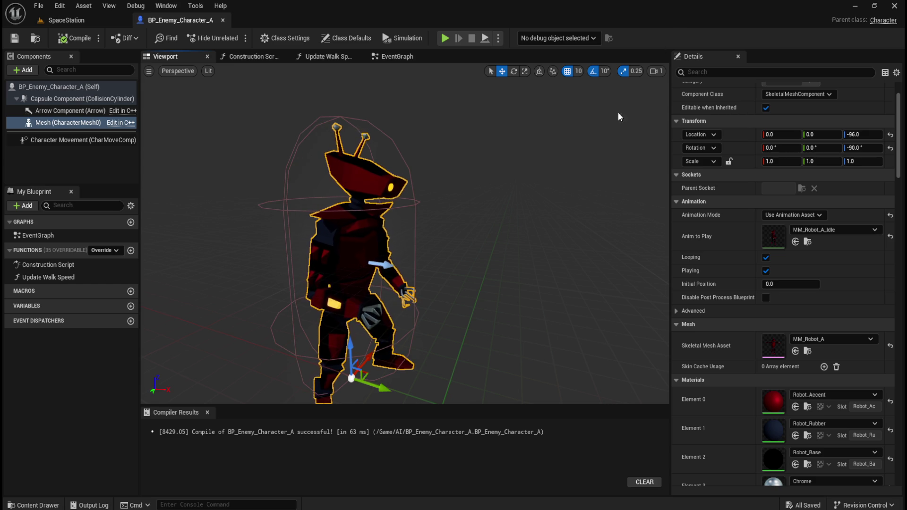
key(ctrl+space)
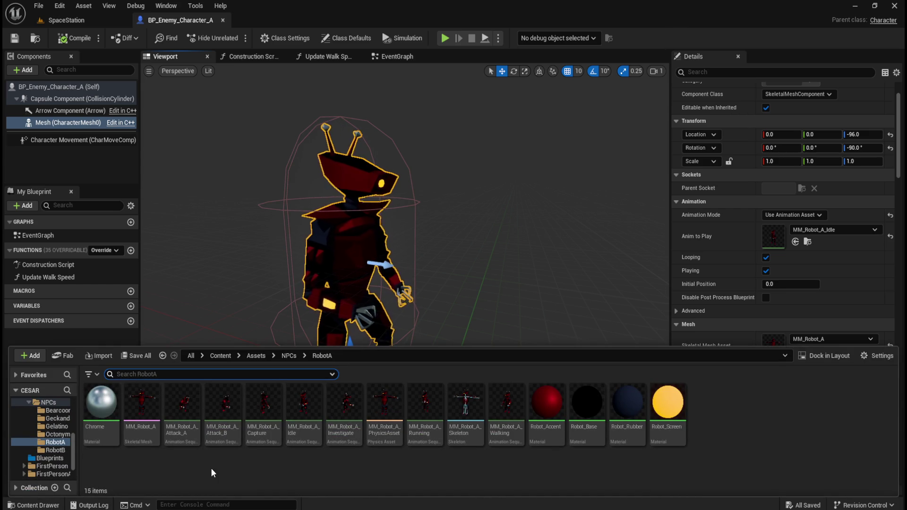
mouse_move(140, 411)
double_click(143, 420)
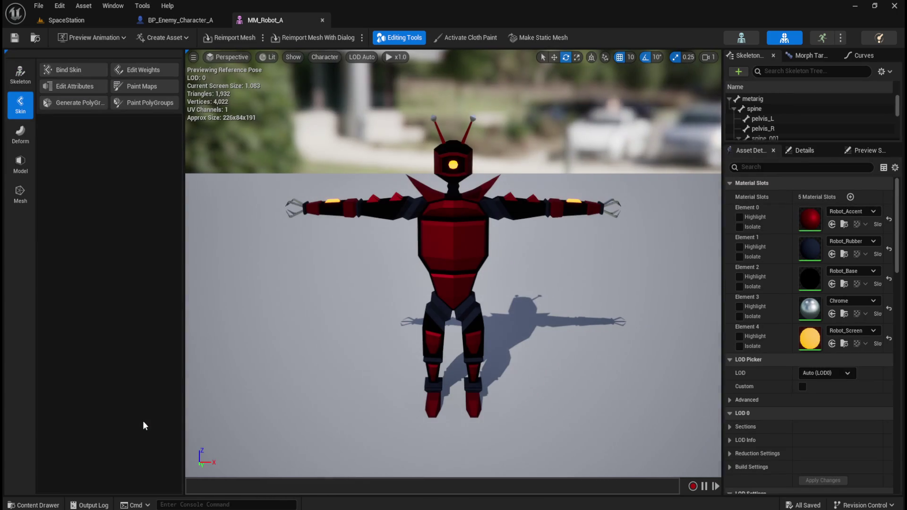
Step: Start a skeleton editing session on MM_Robot_A and bring up the Deform tools
click(22, 81)
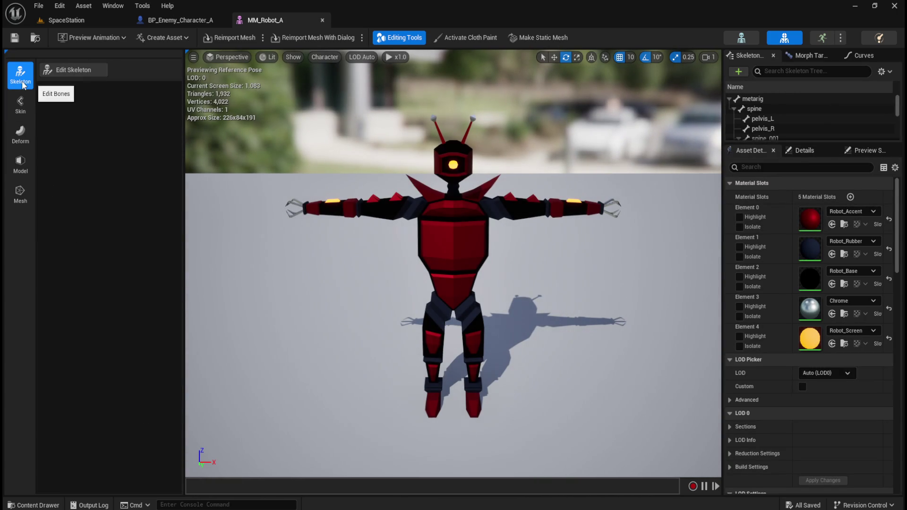
click(88, 70)
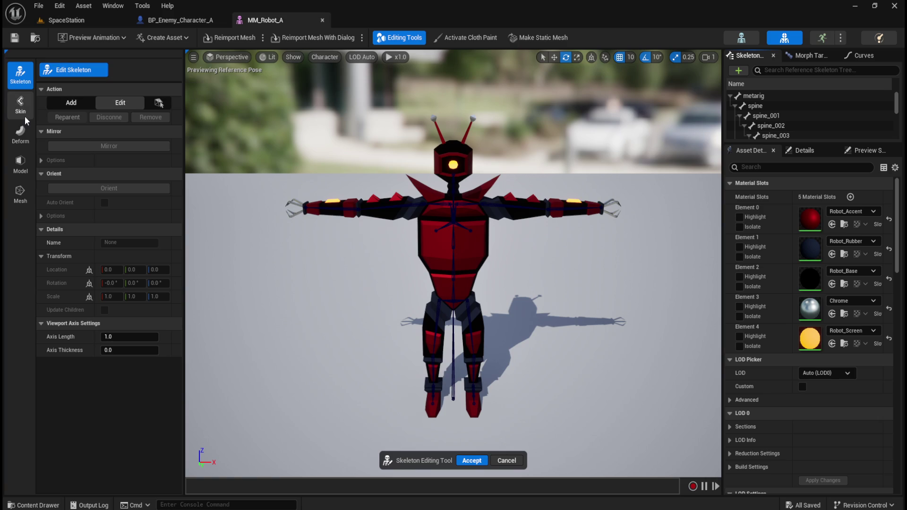
click(20, 133)
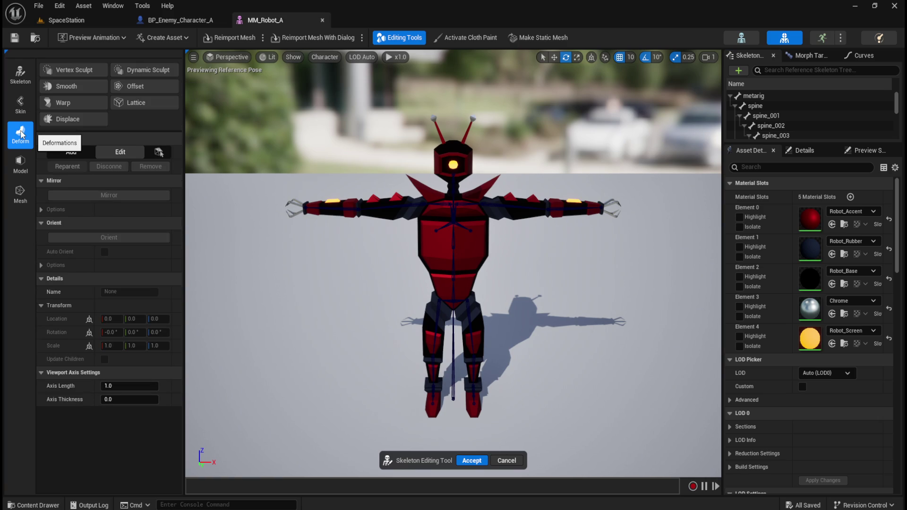